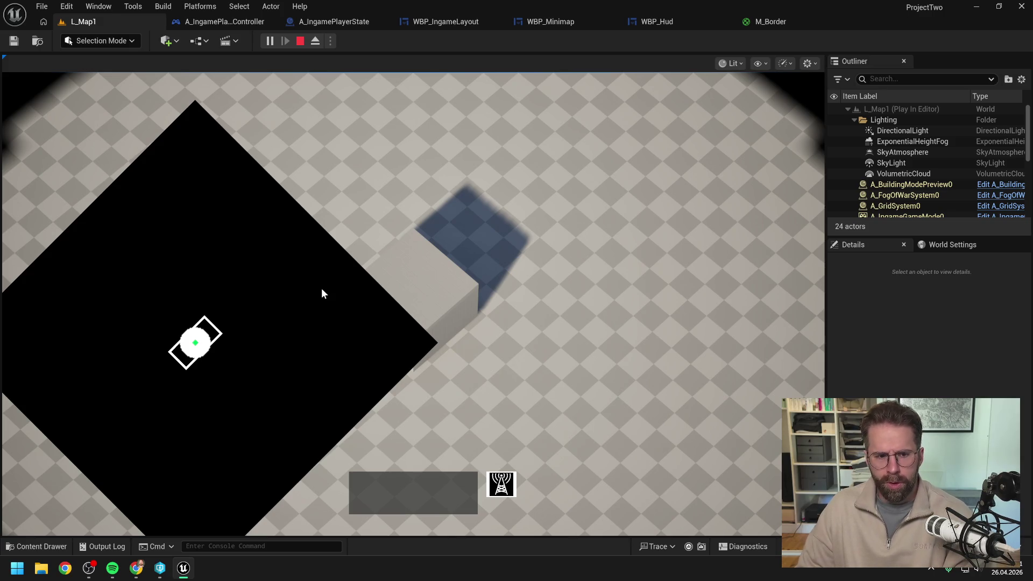
End the Play In Editor session and switch over to the Claude chat in the browser.
key("Escape")
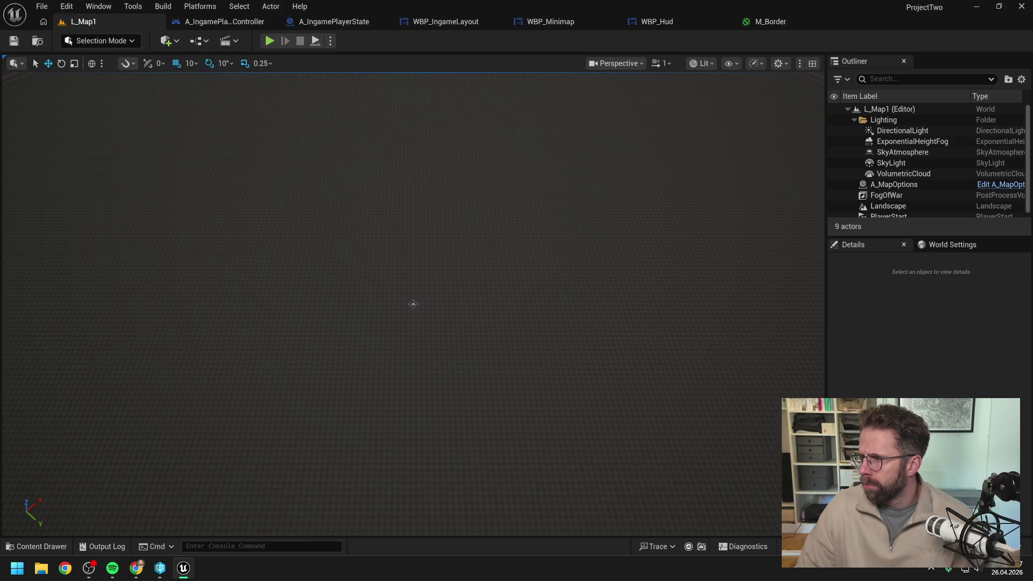
key("alt+Tab")
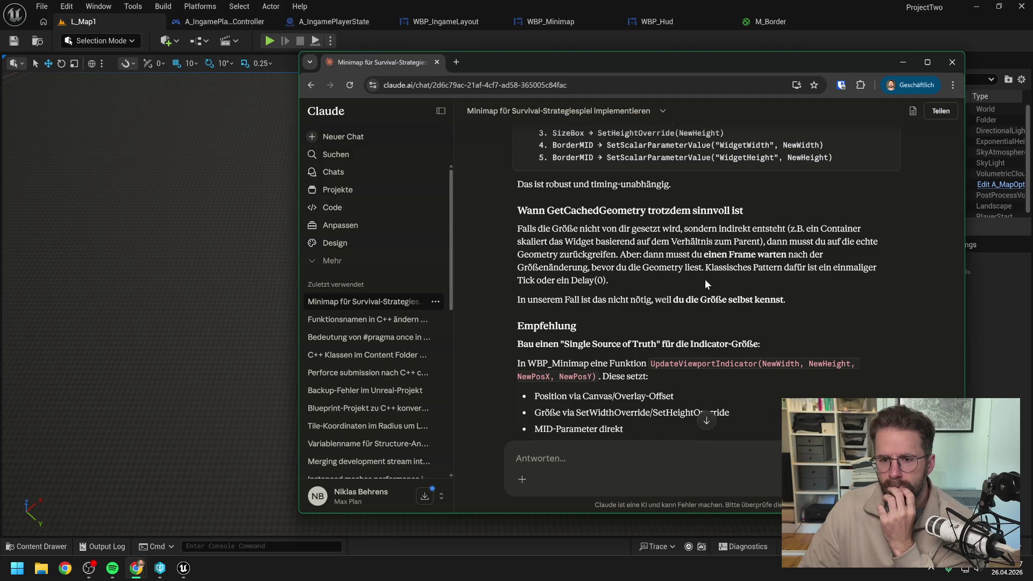
Read Claude's minimap answer down to its question about the minimap's pixel size.
scroll(705, 280, "up", 1)
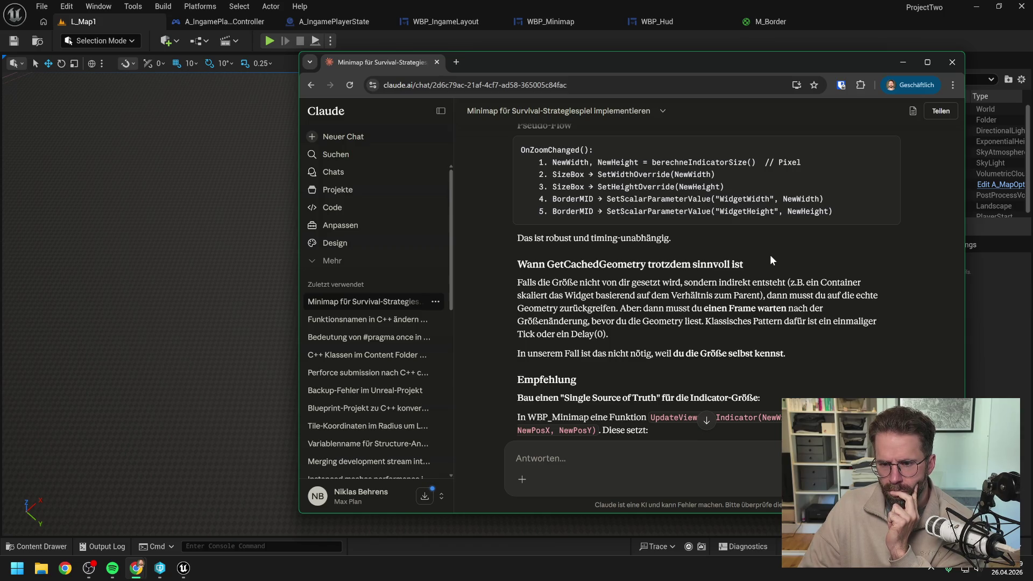
scroll(770, 255, "down", 1)
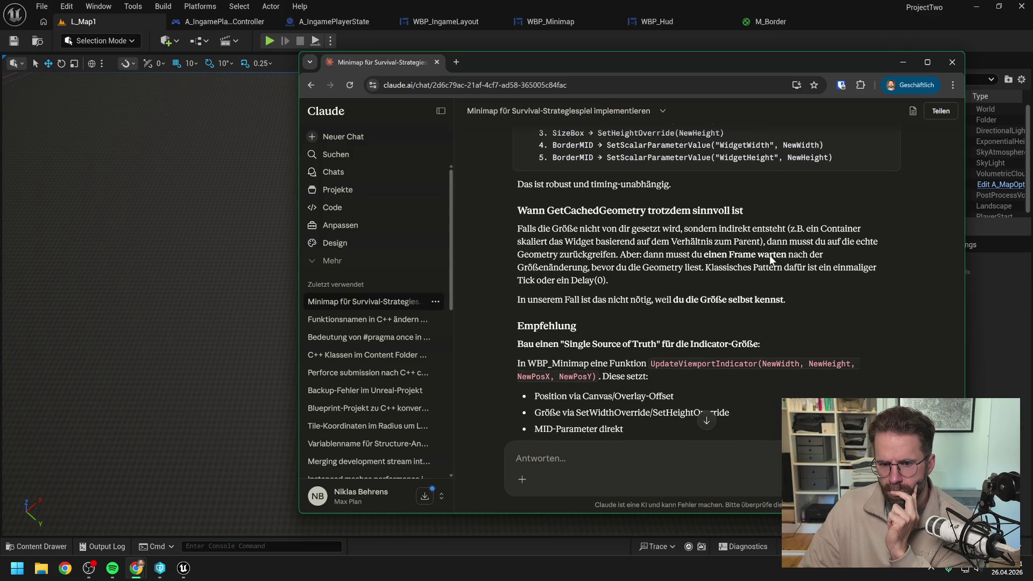
scroll(770, 237, "down", 3)
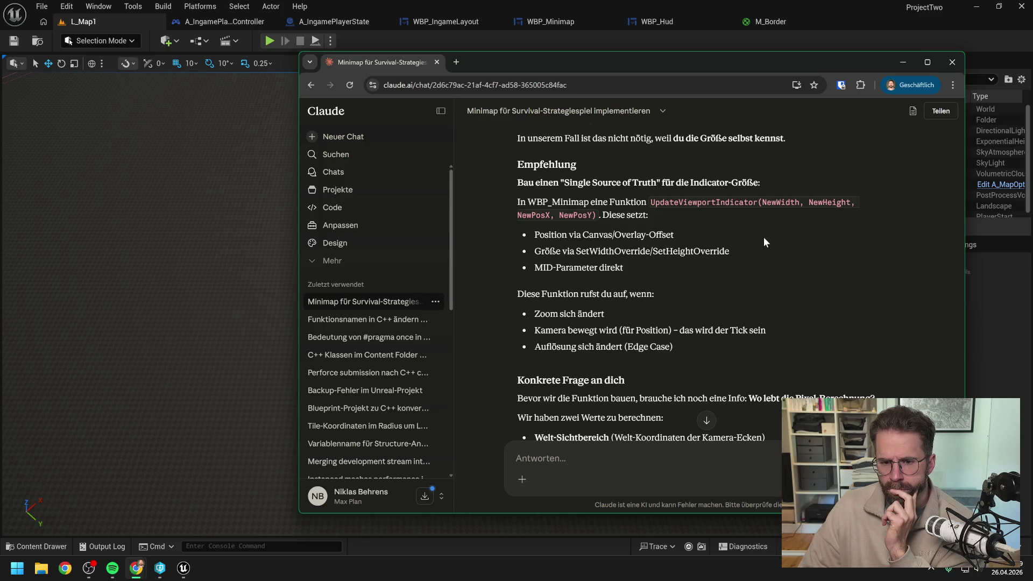
scroll(765, 242, "down", 2)
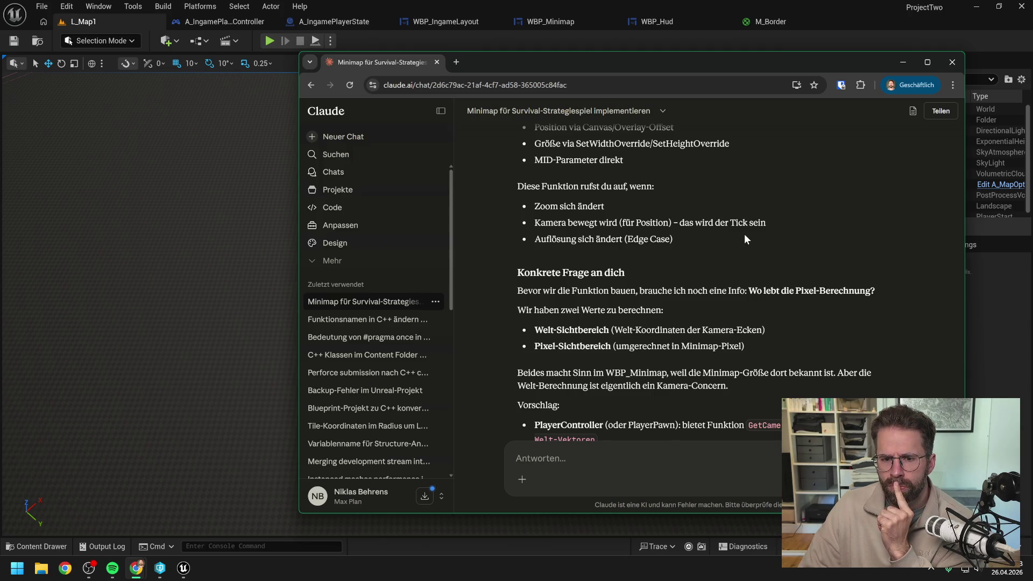
scroll(745, 234, "down", 2)
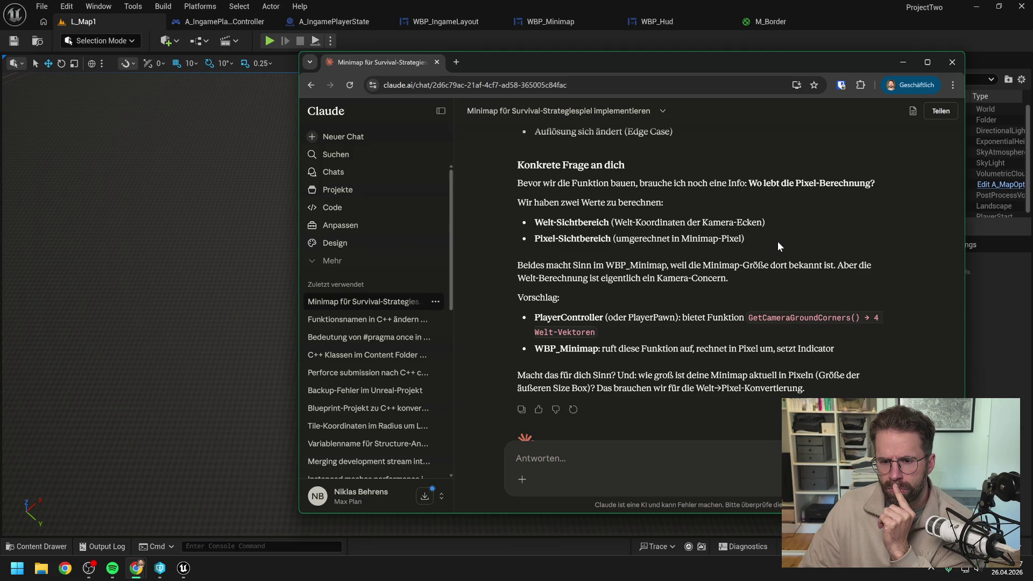
scroll(777, 241, "down", 1)
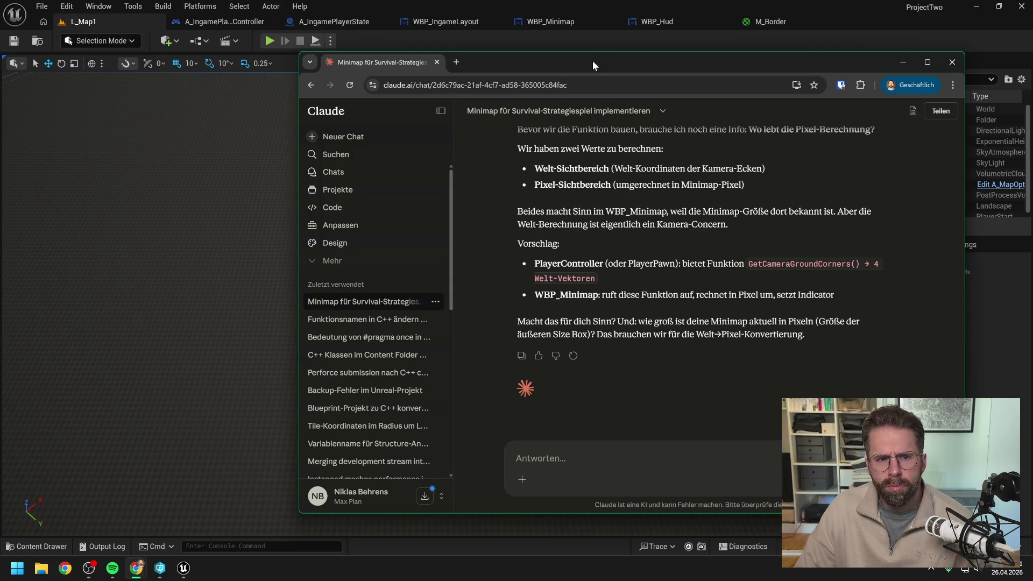
left_click_drag(592, 60, 606, 64)
left_click(673, 21)
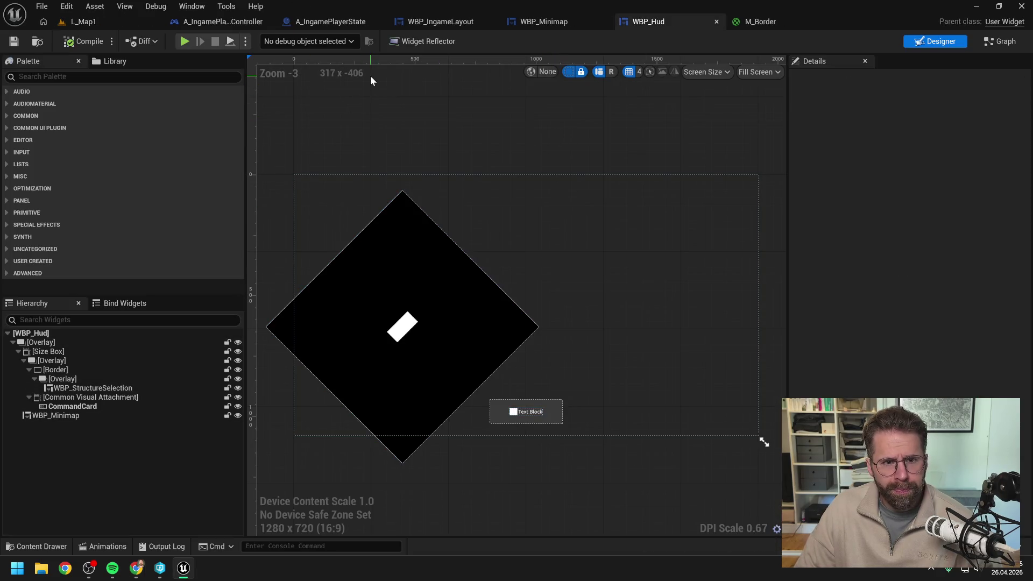
In WBP_Minimap, select the outer Size Box to read its 800 × 800 width/height override.
left_click(548, 23)
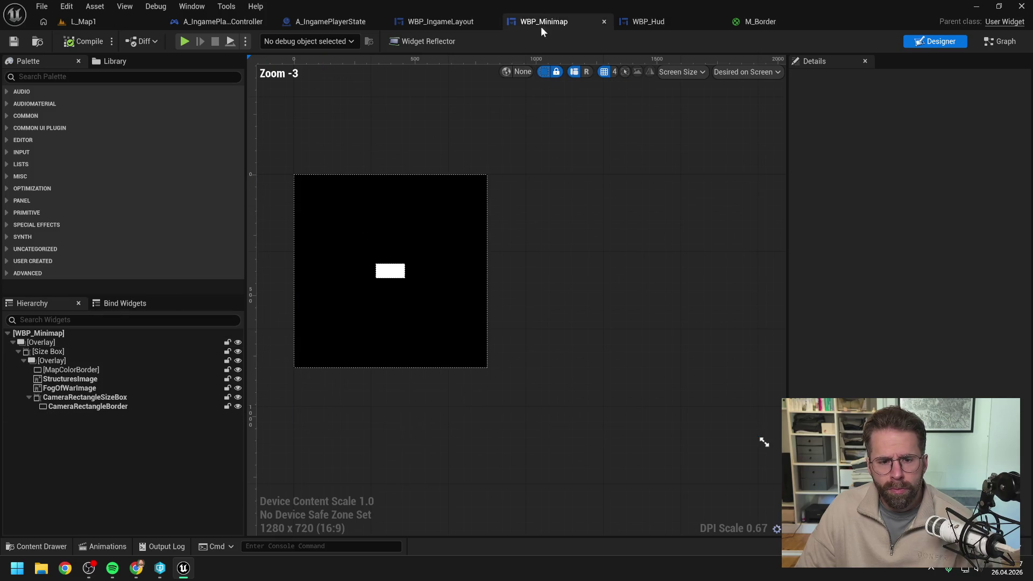
left_click(69, 352)
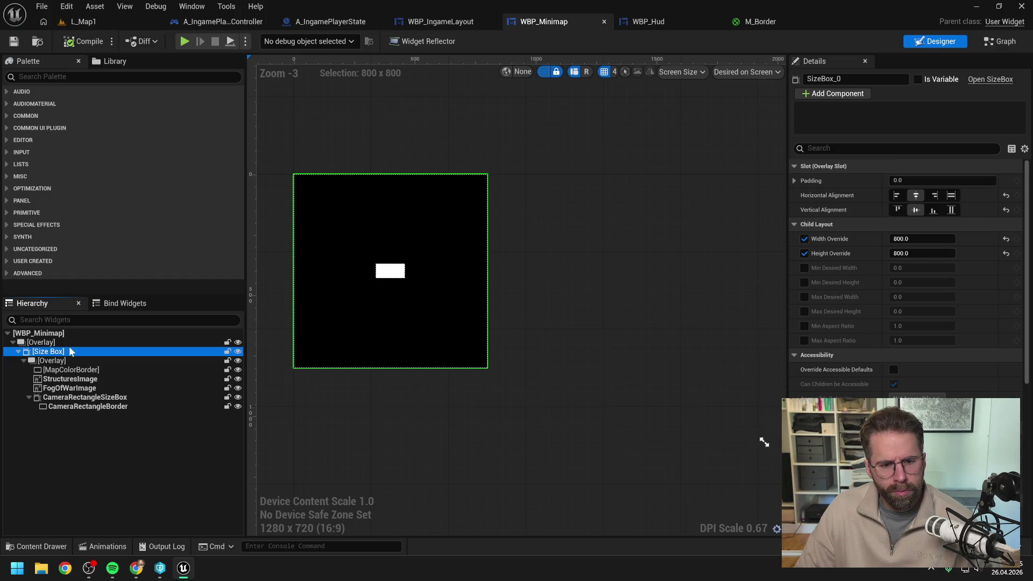
mouse_move(138, 571)
left_click(240, 506)
Draft the reply: minimap about 300x300 or 400x400, scalable, and 'GetCameraGroundCorners klingt gut'.
type("Ich denke die Minimap wird am Ende so 300x300")
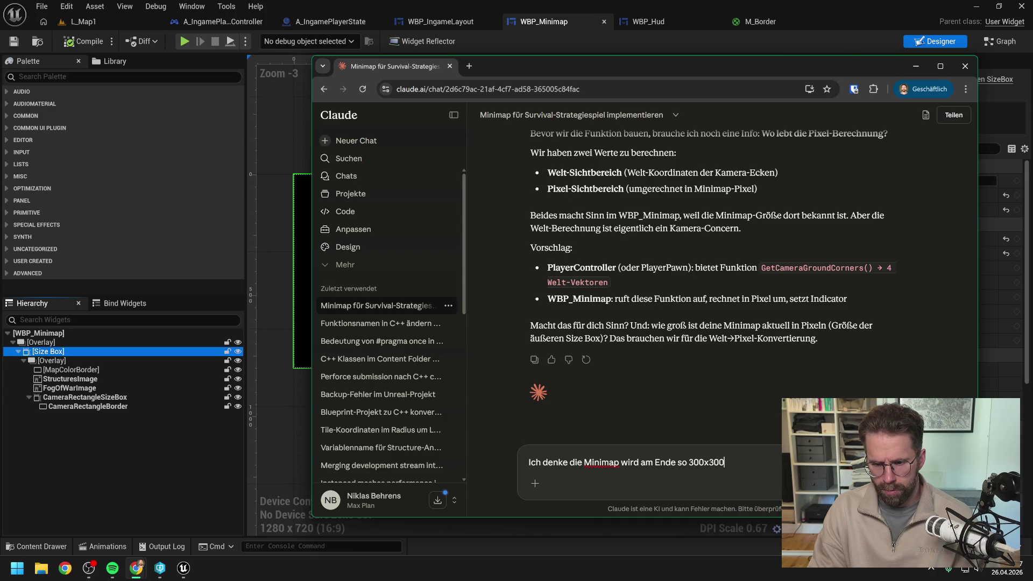
type(" oder 400x400")
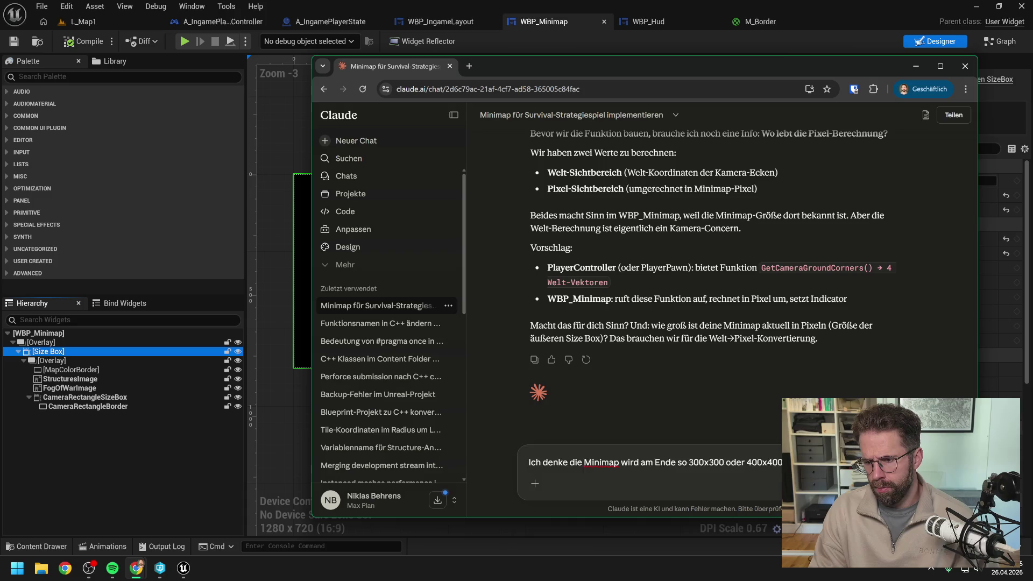
type("skalierbar sein.")
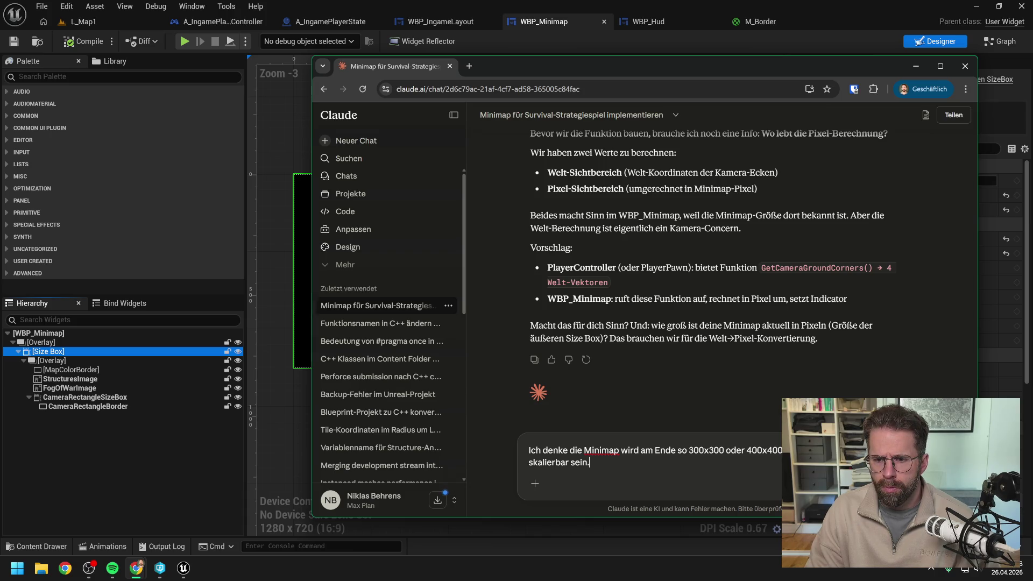
key("shift+Return")
type("GetCamera")
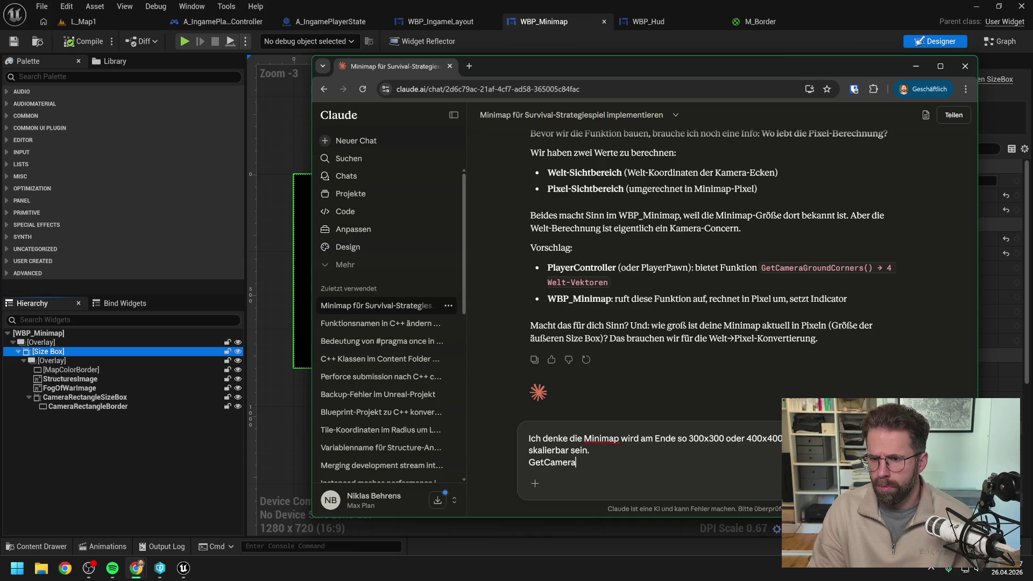
type("Ground")
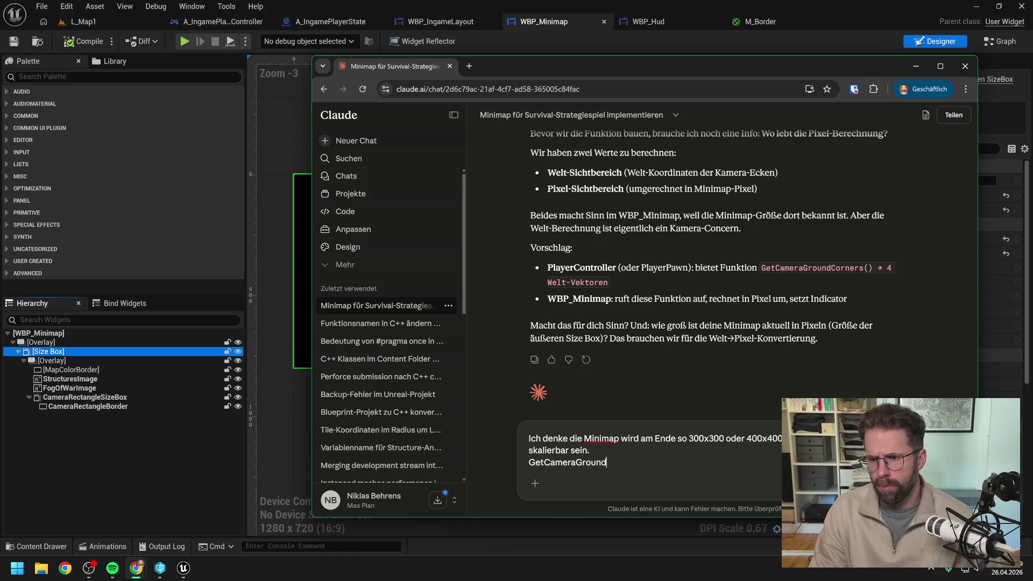
type("Corners")
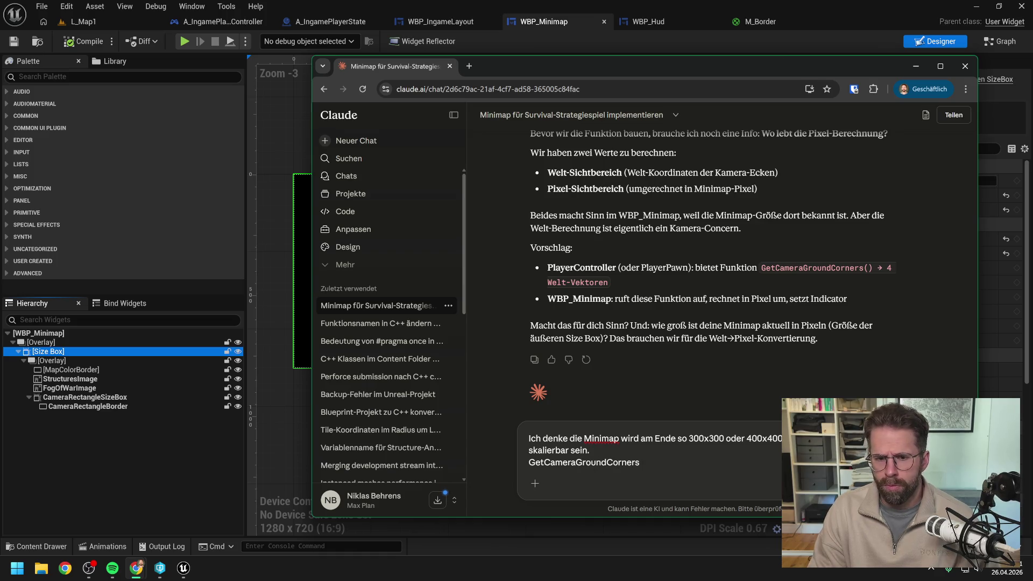
type(" klingt gut")
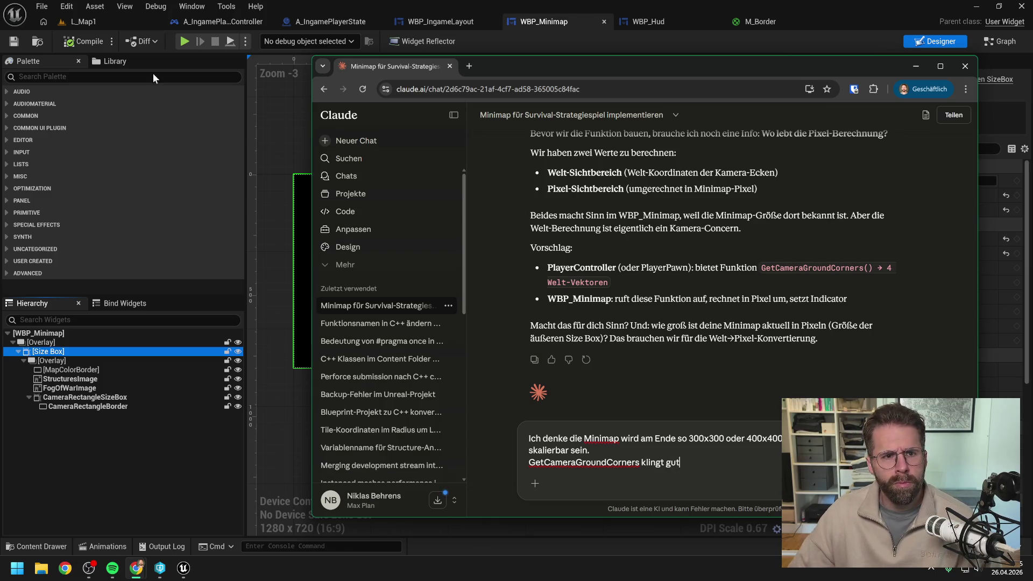
left_click(212, 21)
Search the 'camera' functions and add a Get View Projection Matrix node to GetStructuresTexture.
right_click(375, 234)
type("getcamerag")
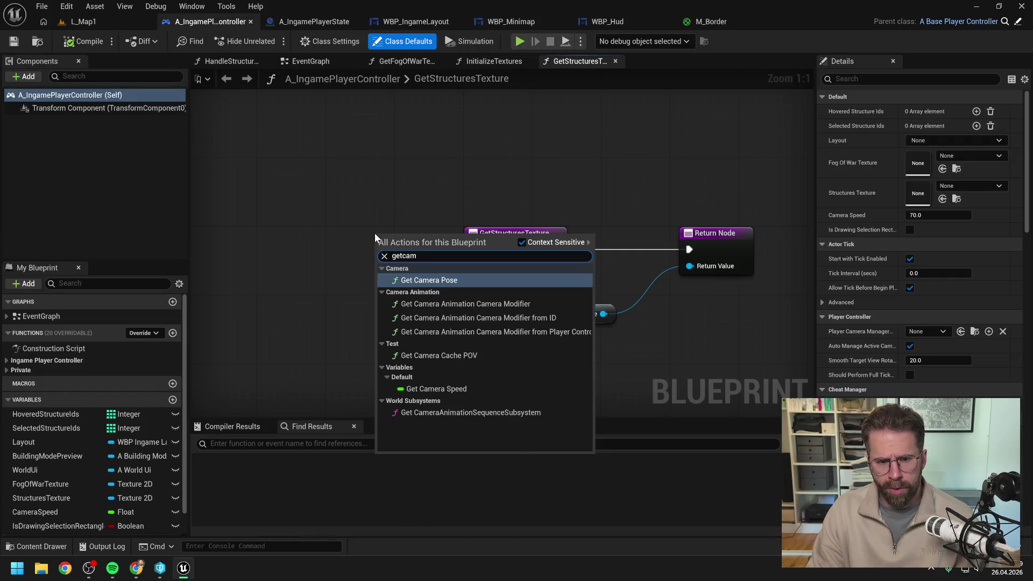
key("BackSpace")
key("BackSpace")
key("BackSpace")
key("BackSpace")
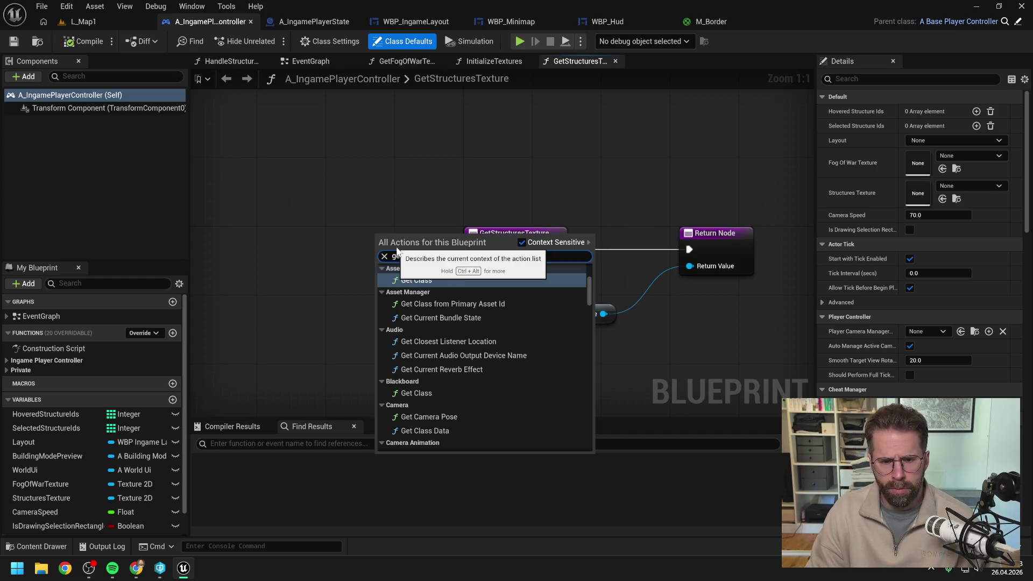
type("camera")
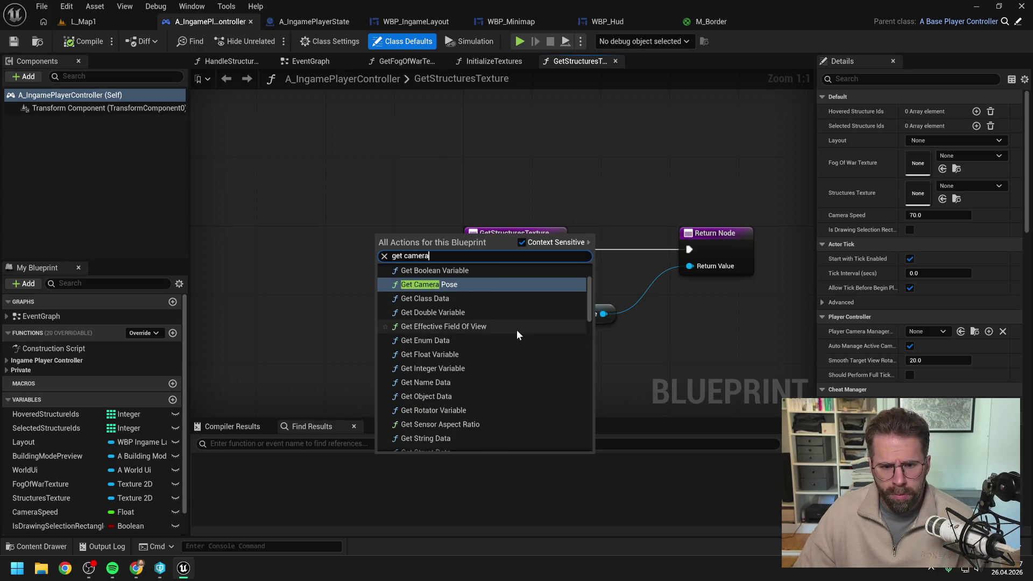
scroll(473, 340, "up", 3)
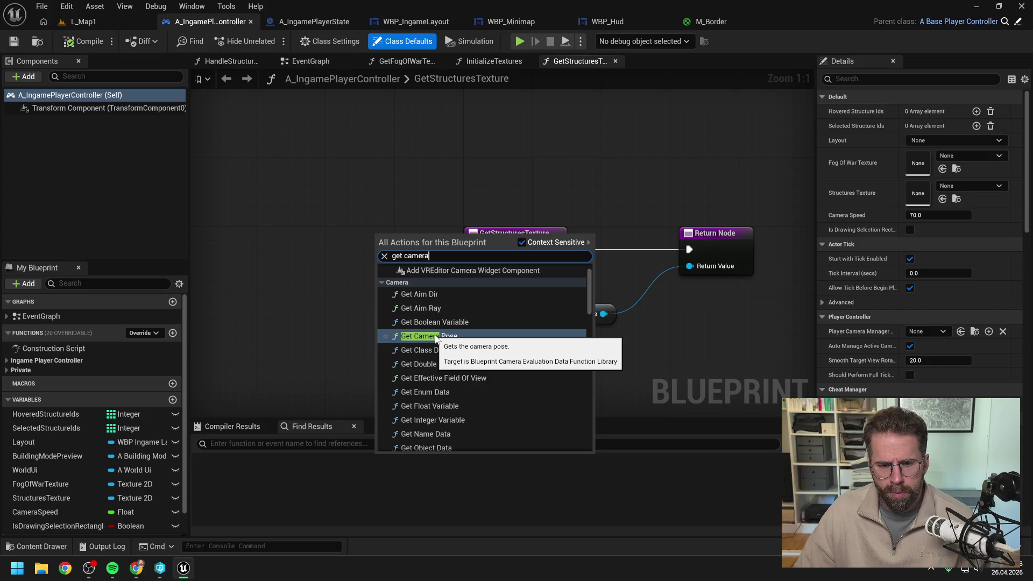
scroll(531, 335, "down", 2)
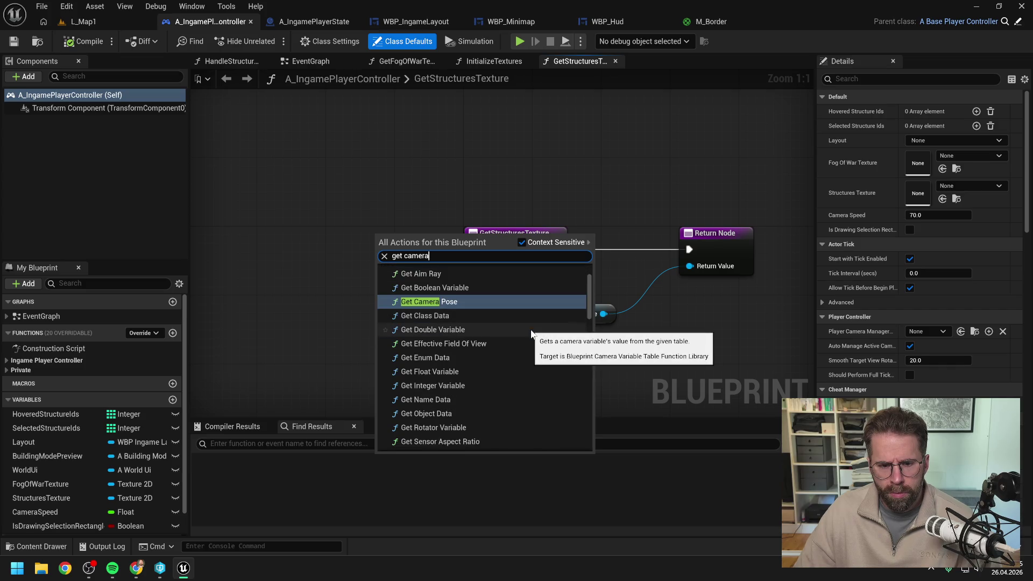
scroll(531, 335, "down", 2)
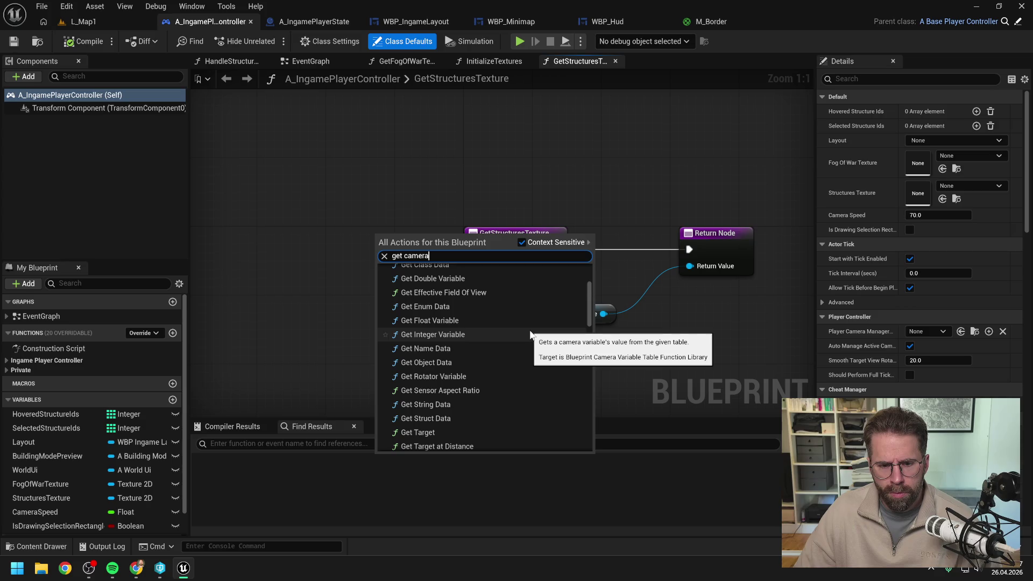
scroll(531, 334, "down", 2)
scroll(529, 335, "down", 2)
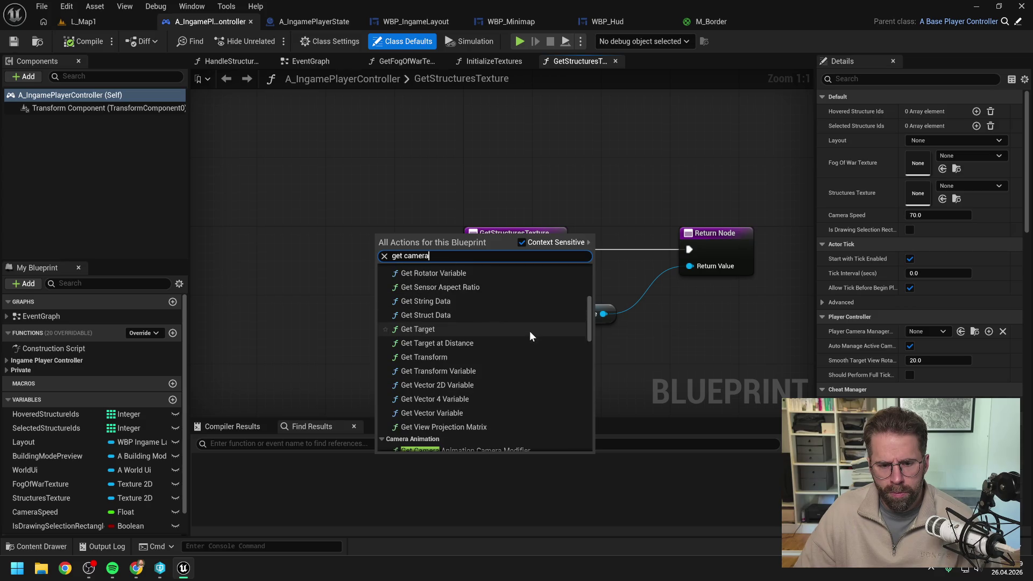
scroll(531, 334, "down", 1)
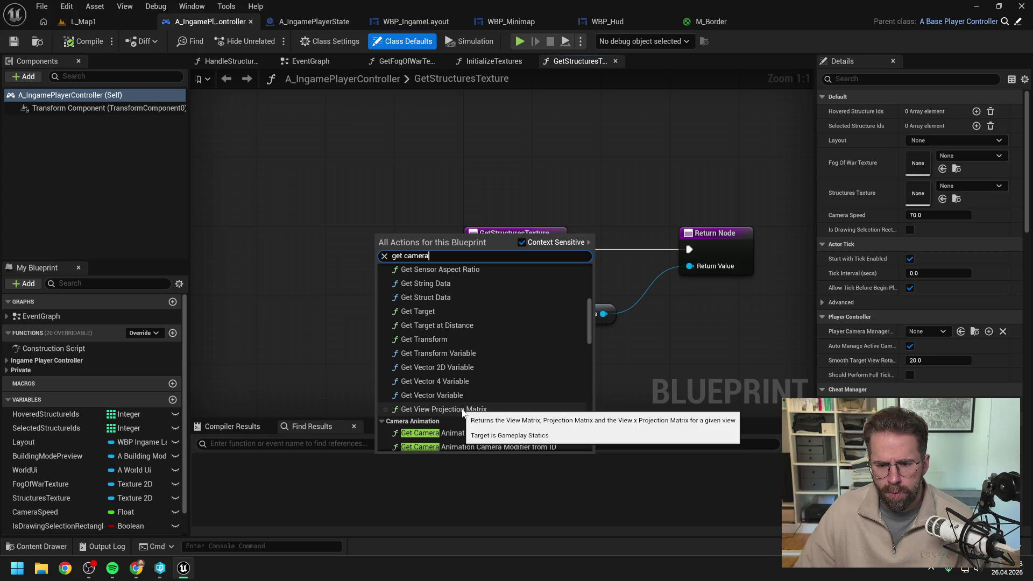
left_click(463, 410)
Move the Get View Projection Matrix node aside, then delete it again.
left_click_drag(418, 274, 325, 286)
left_click(379, 332)
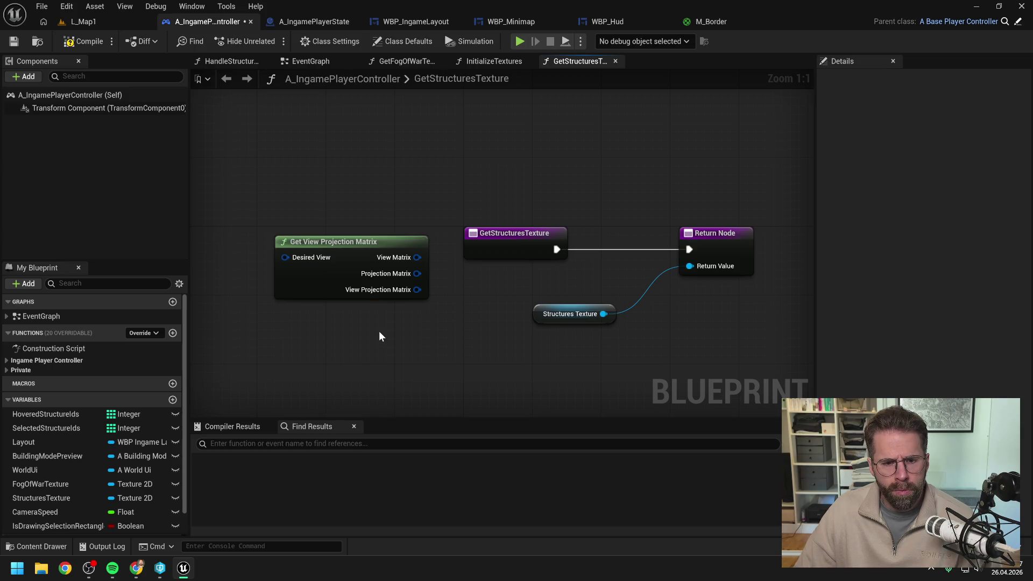
scroll(379, 331, "down", 2)
left_click(339, 290)
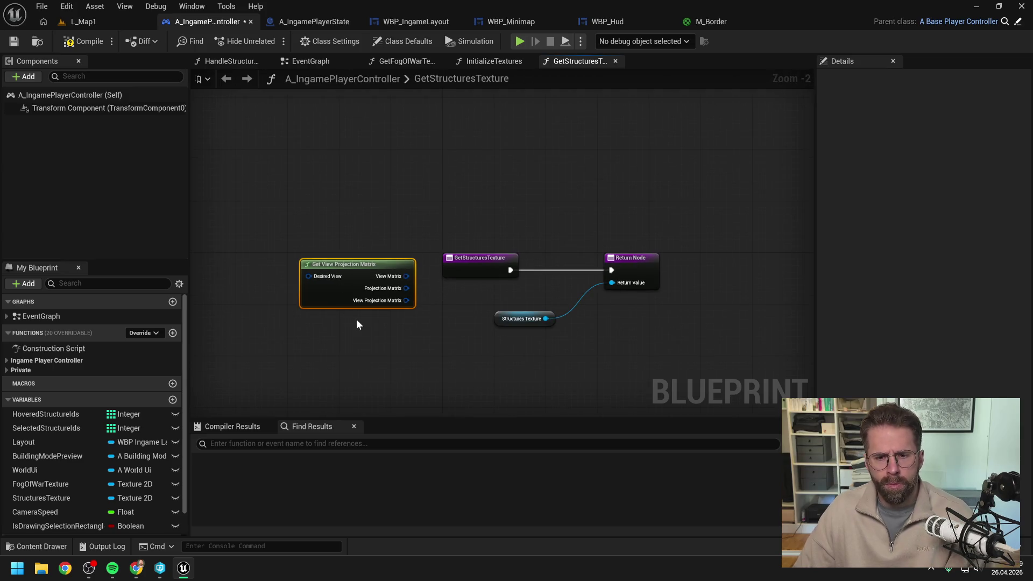
key("Delete")
Close the content browser, recentre the GetStructuresTexture graph, then switch to the EventGraph.
mouse_move(136, 569)
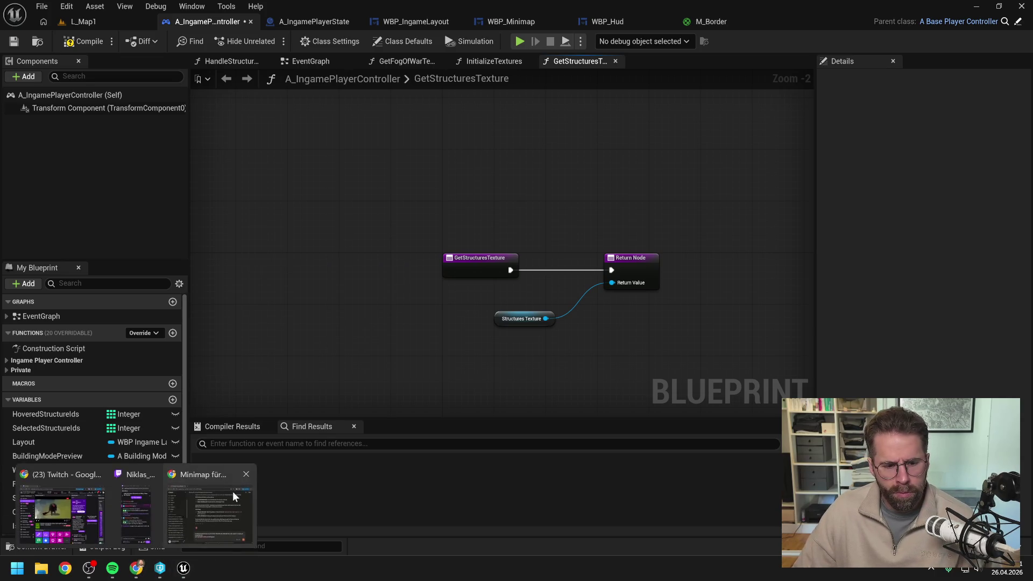
left_click(235, 496)
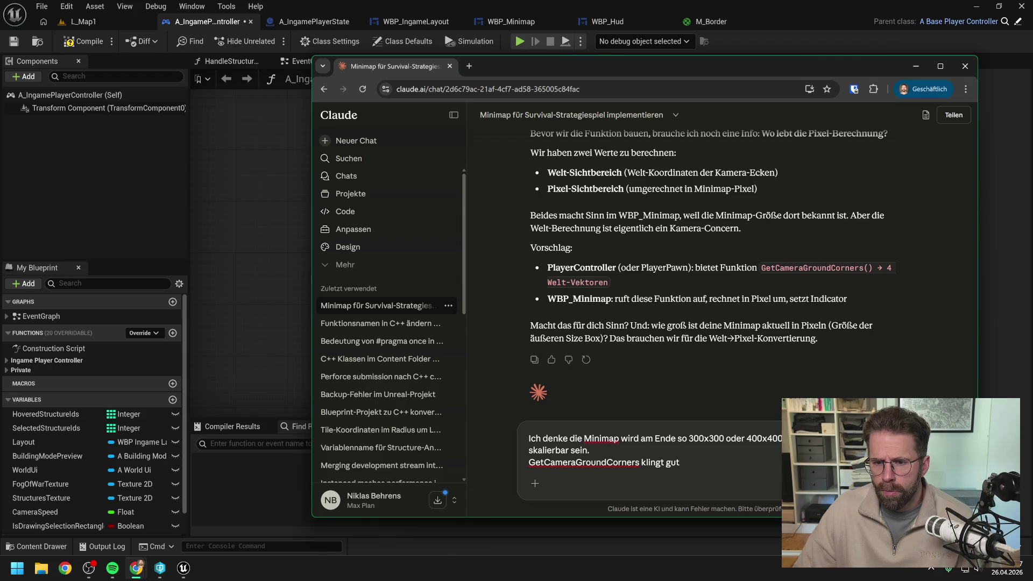
left_click(249, 221)
key("ctrl+space")
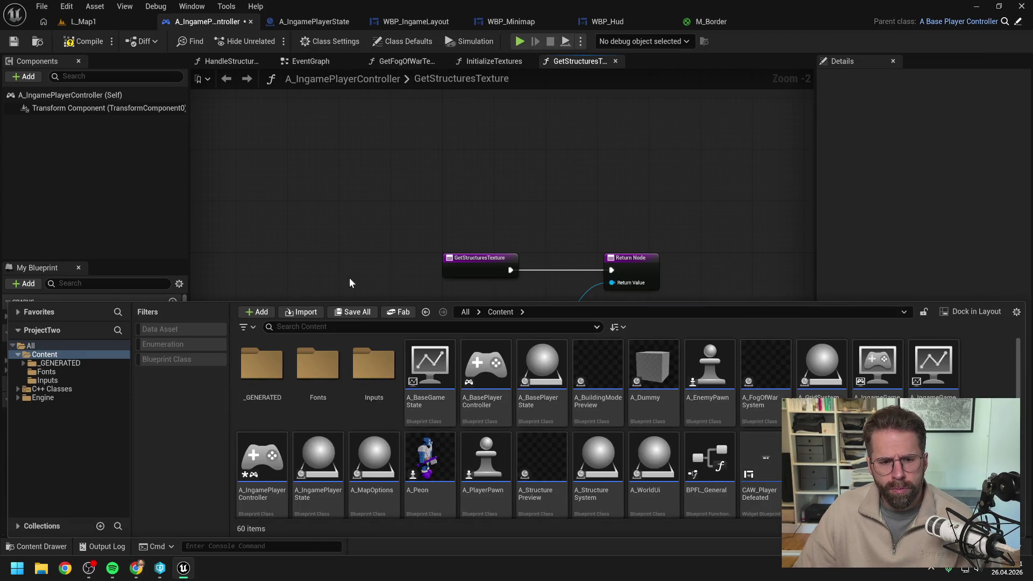
left_click(347, 231)
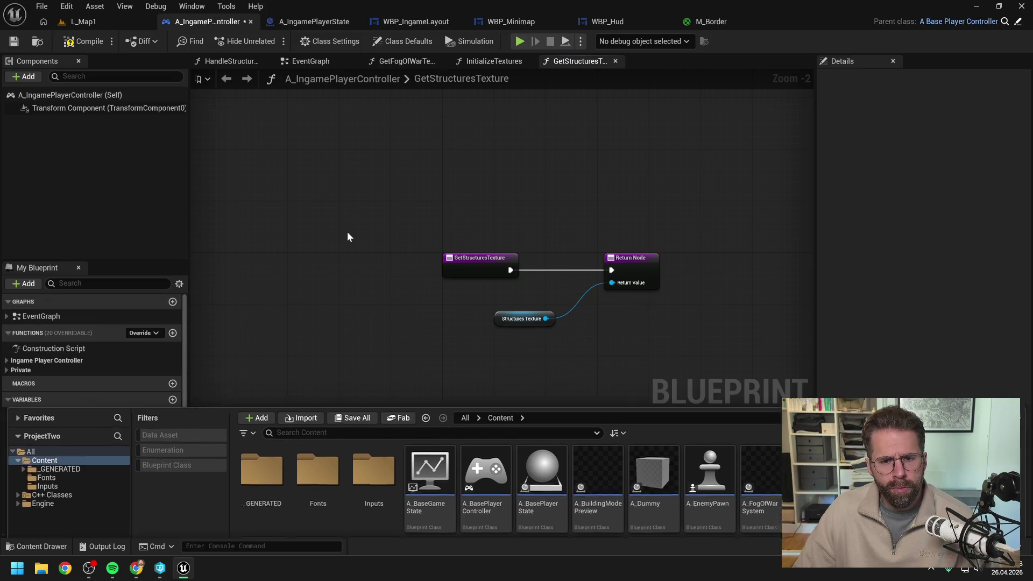
left_click_drag(347, 233, 319, 156)
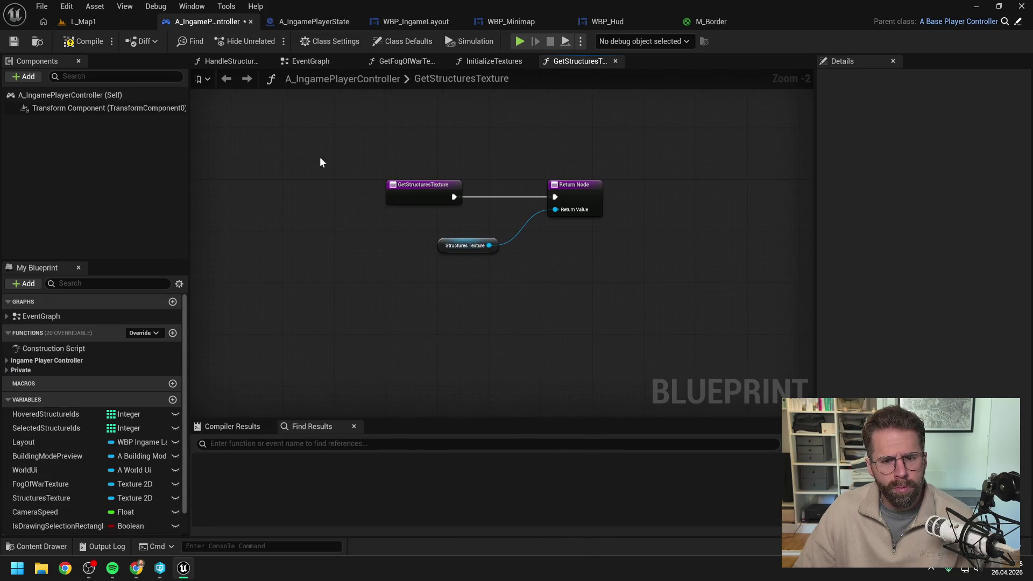
left_click(294, 63)
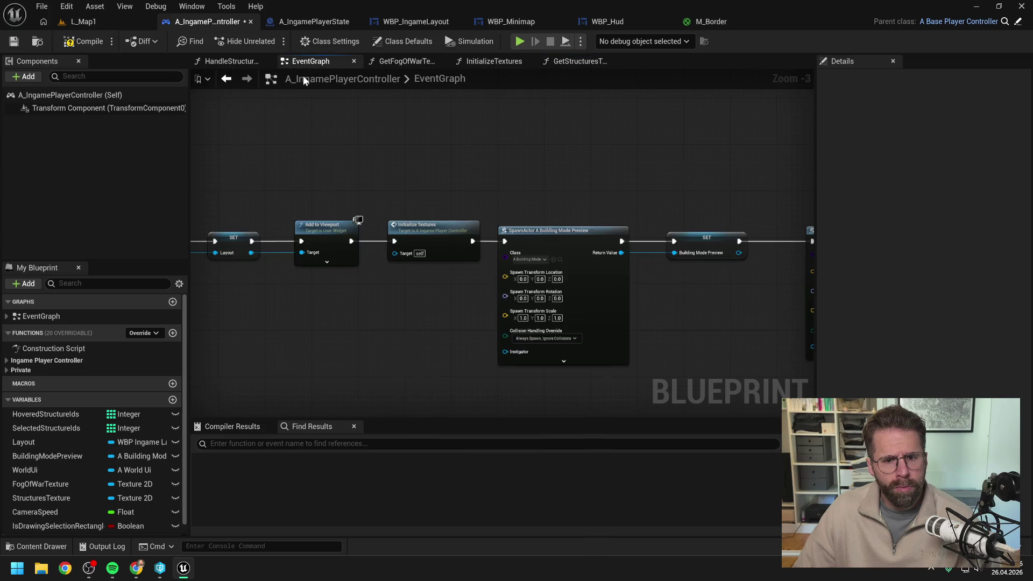
Add a Get My Player Pawn node to the EventGraph.
right_click(370, 314)
type("get my player")
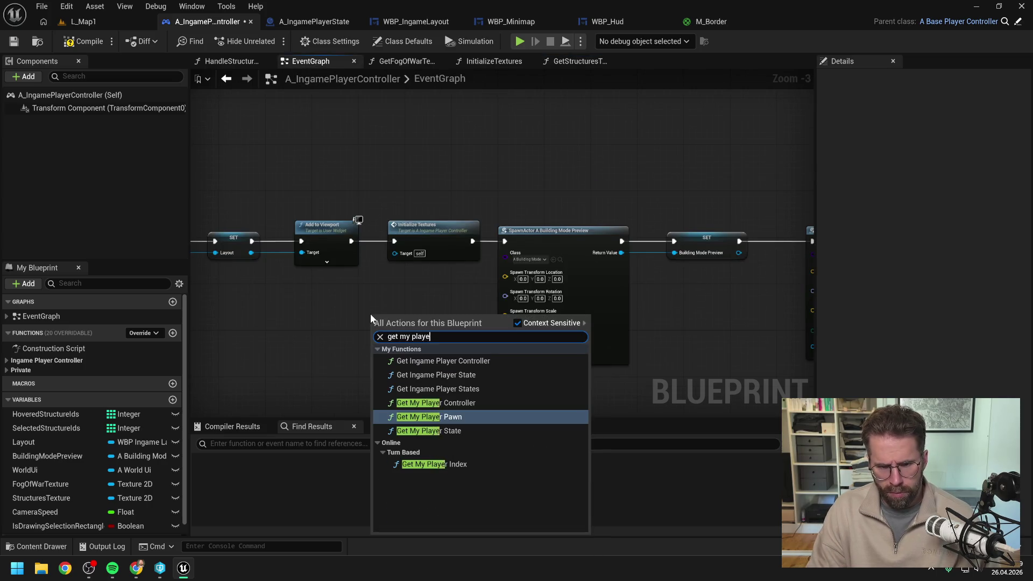
type(" pawn")
key("Return")
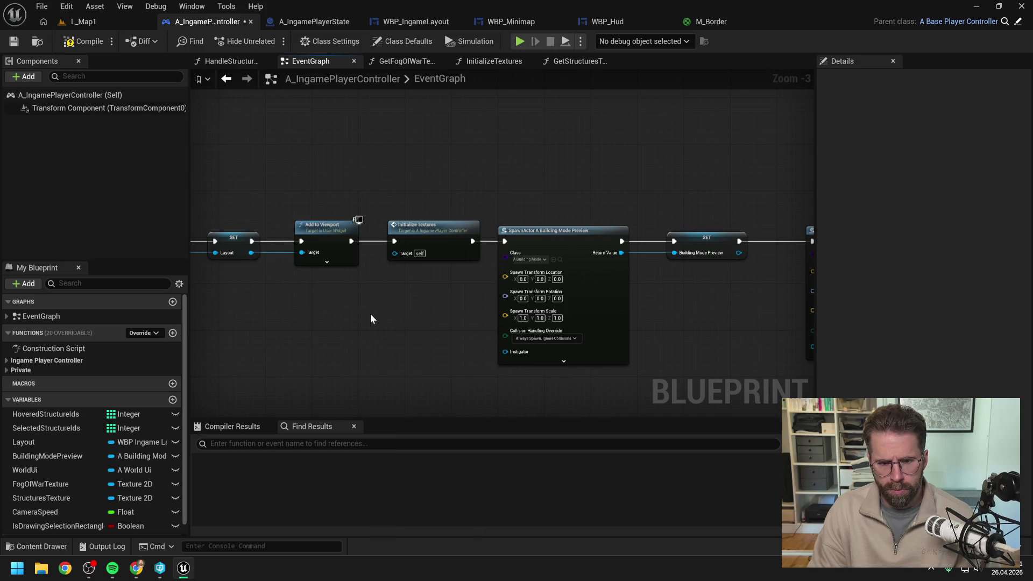
Search the pawn's Return Value for 'get camera ground', finding nothing, and cancel.
left_click_drag(422, 329, 435, 340)
type("ge")
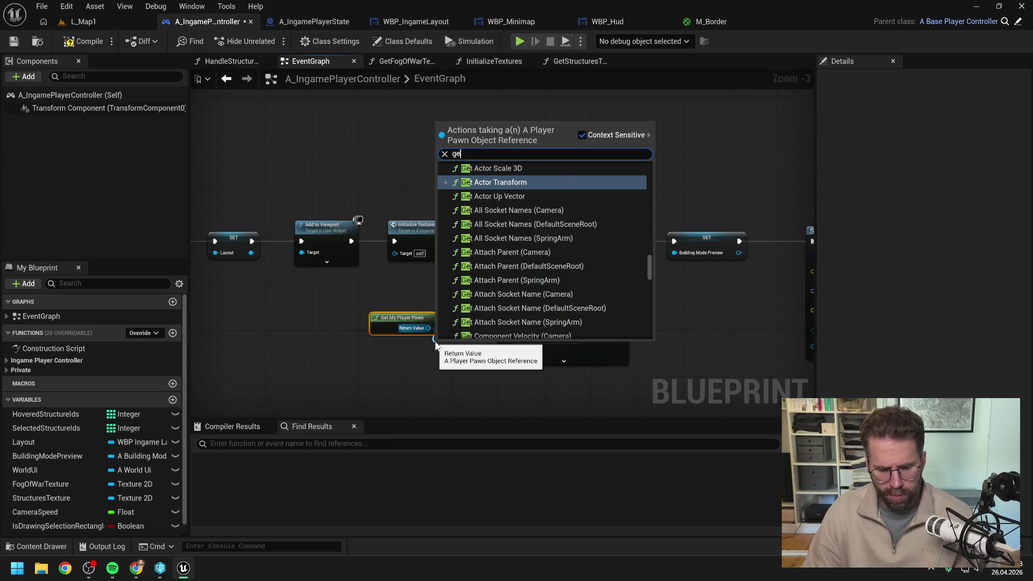
type("t camera")
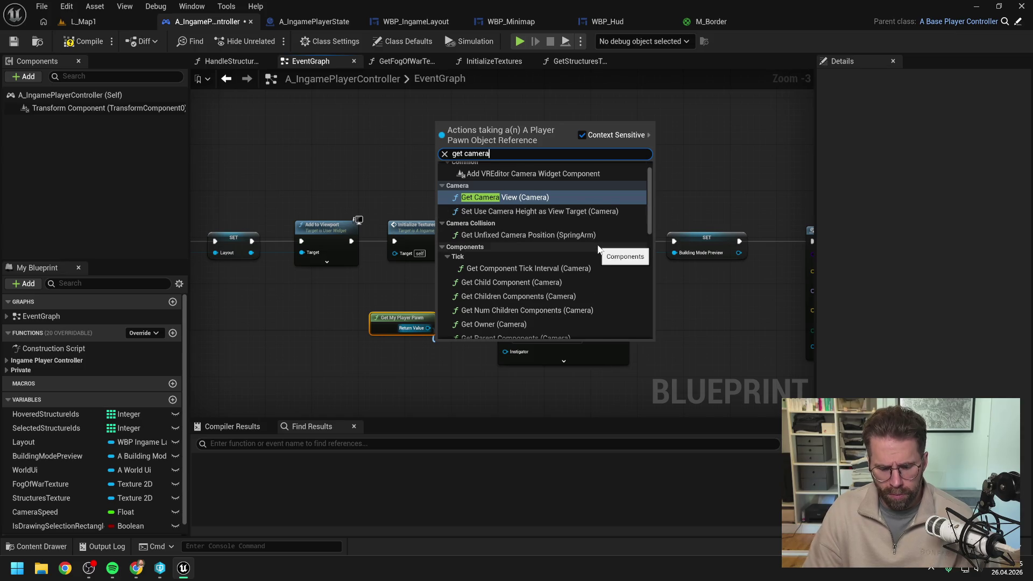
type(" ground")
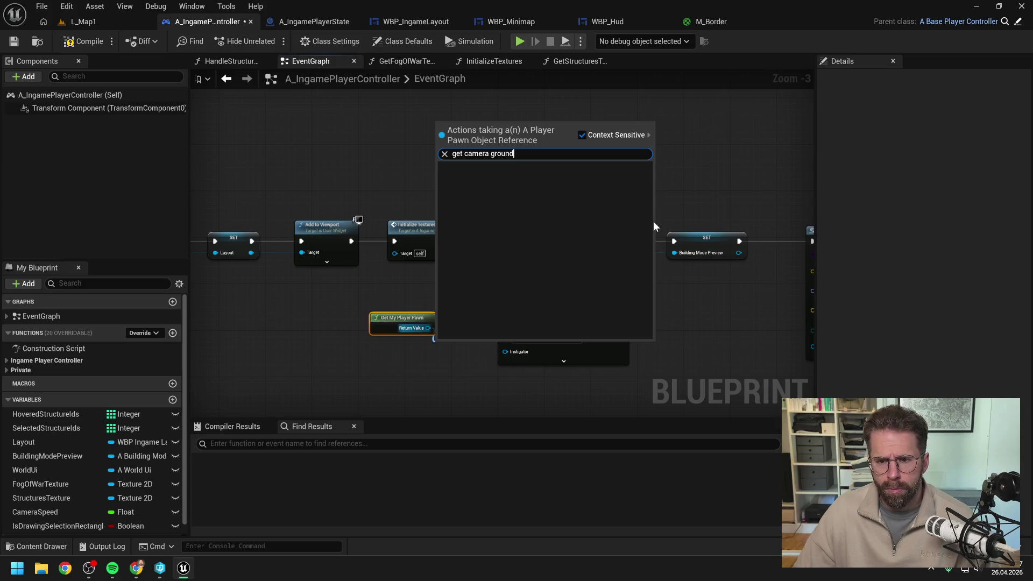
key("Escape")
left_click(407, 357)
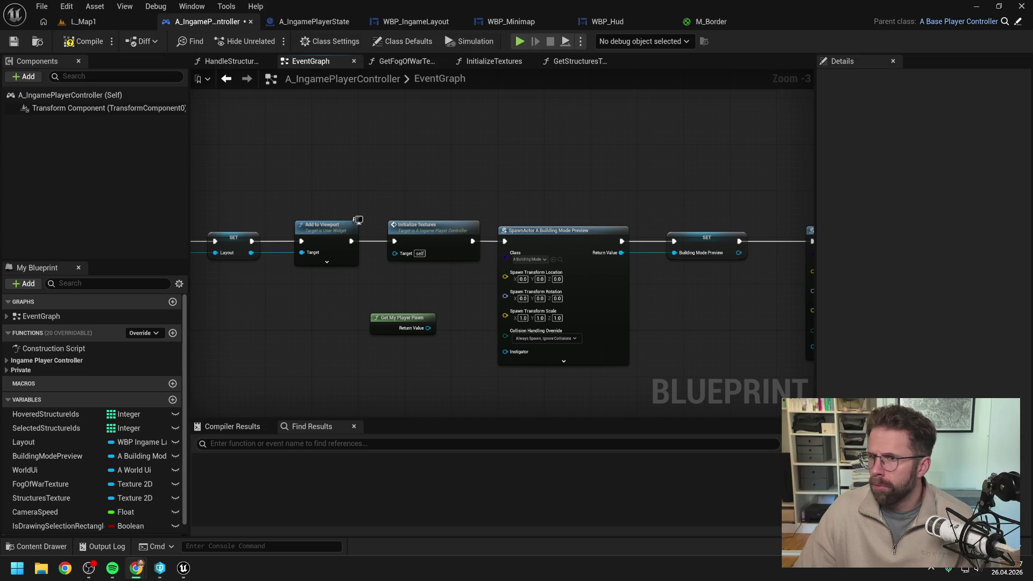
key("alt+Tab")
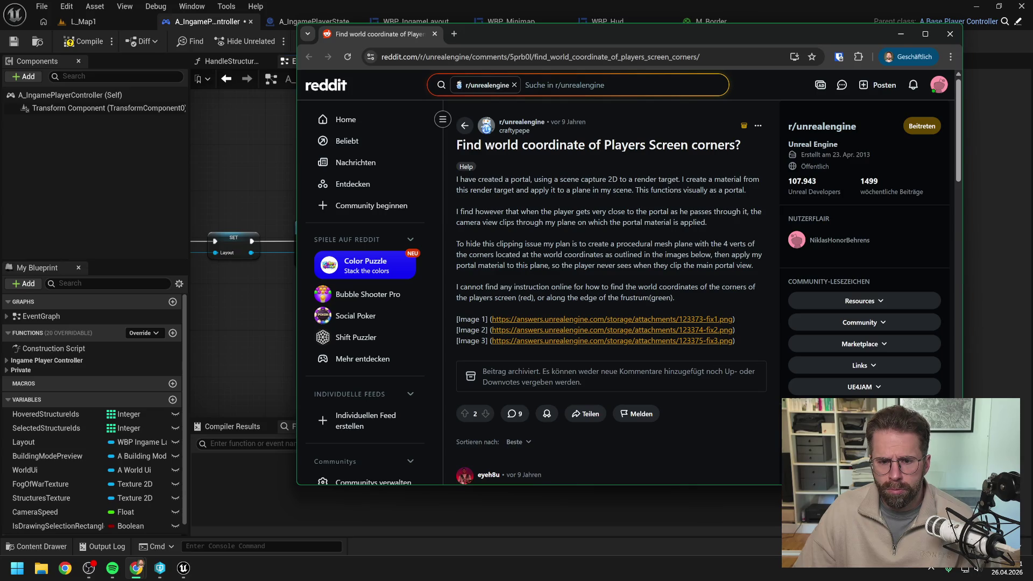
Read the Reddit comments on screen-corner world coordinates, then close the browser window.
scroll(708, 283, "down", 1)
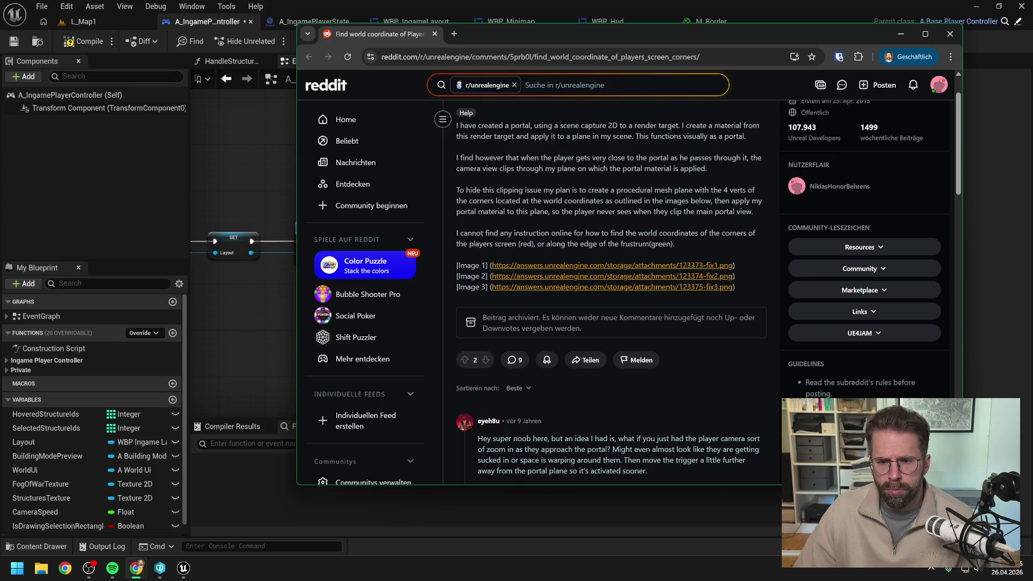
scroll(583, 220, "down", 3)
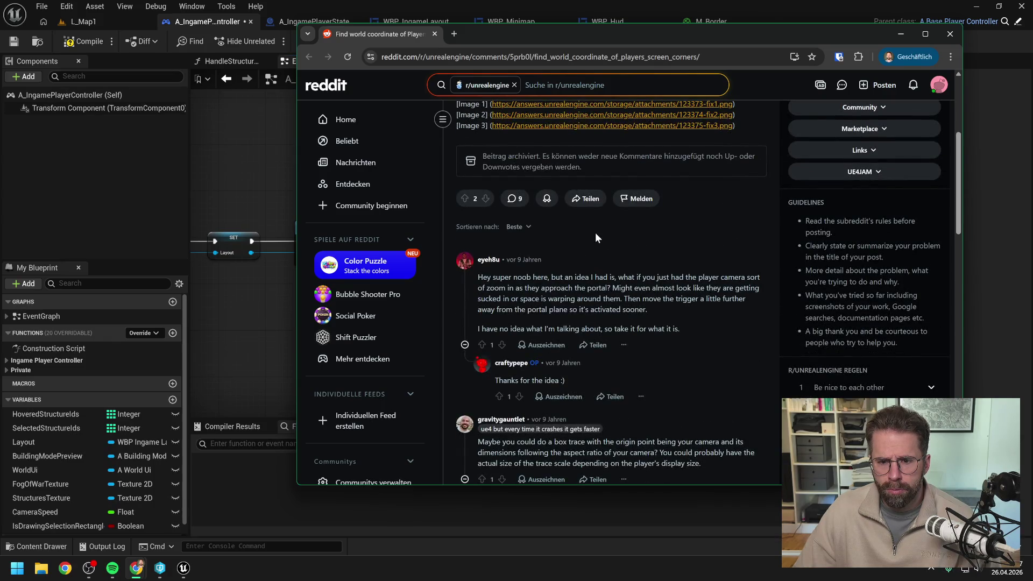
scroll(595, 238, "down", 3)
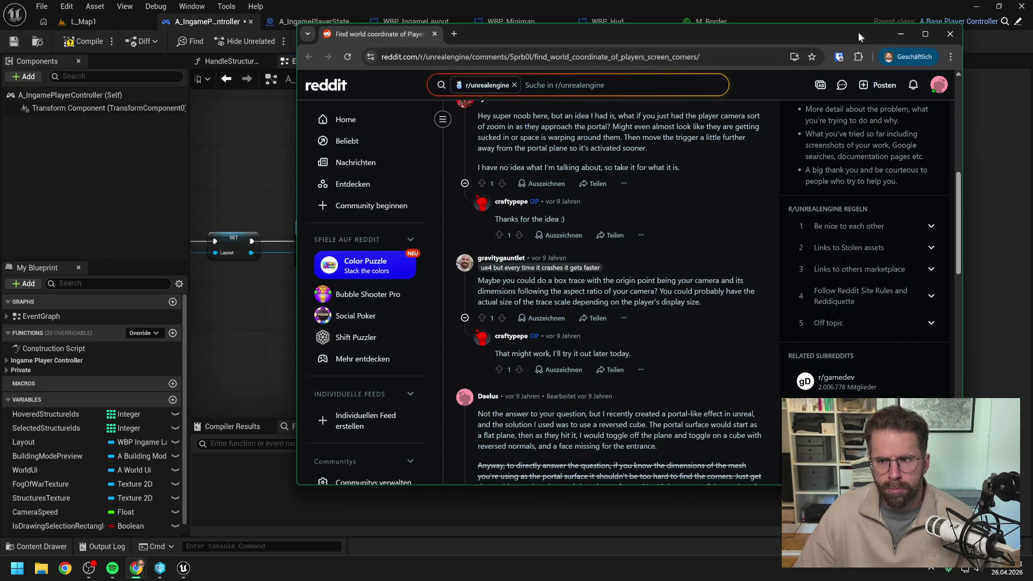
left_click(951, 36)
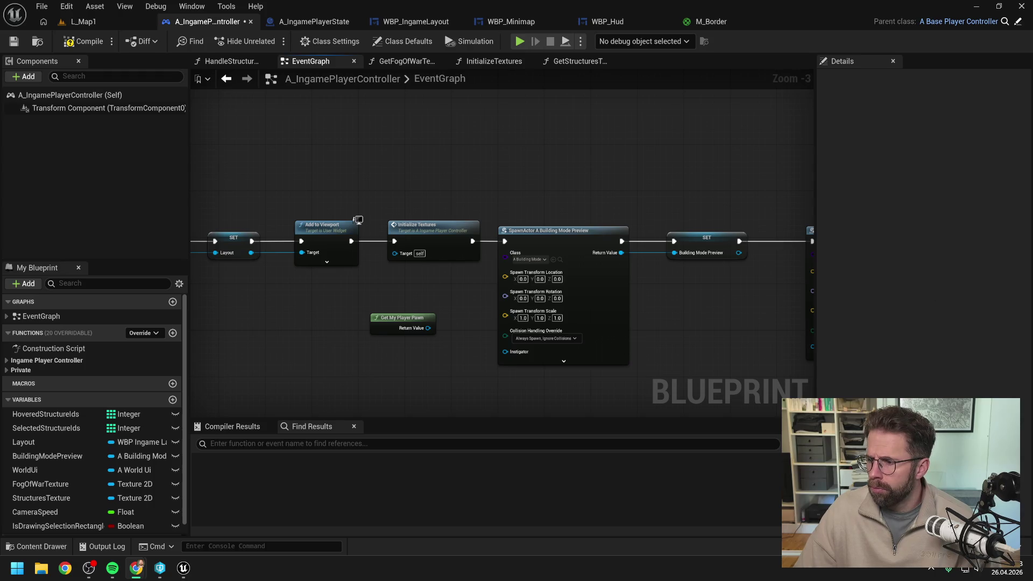
Send Claude the reply adding that GetCameraGroundCorners can't be found, then return to Unreal.
key("alt+Tab")
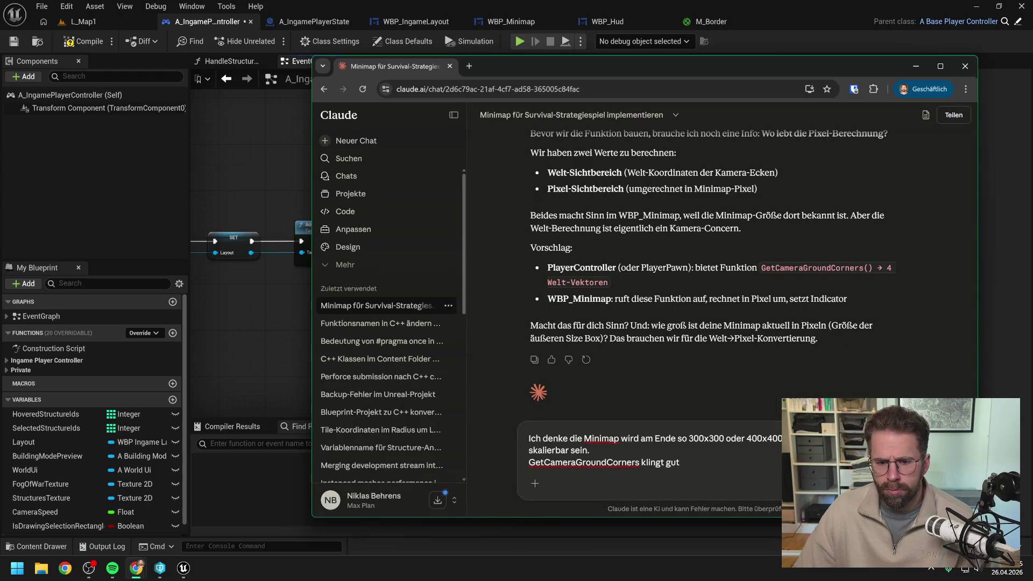
type(",")
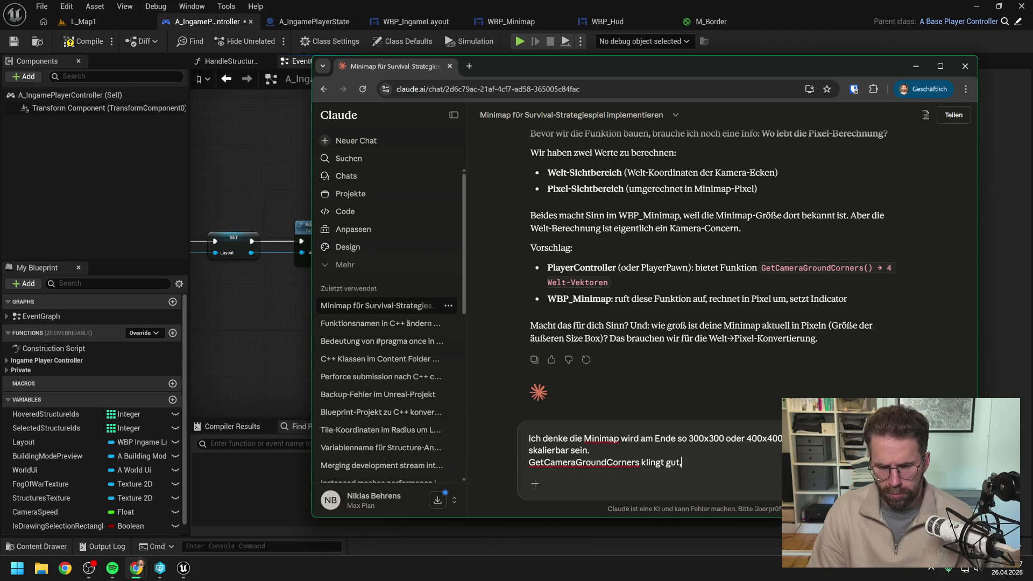
type(" finde ich abe")
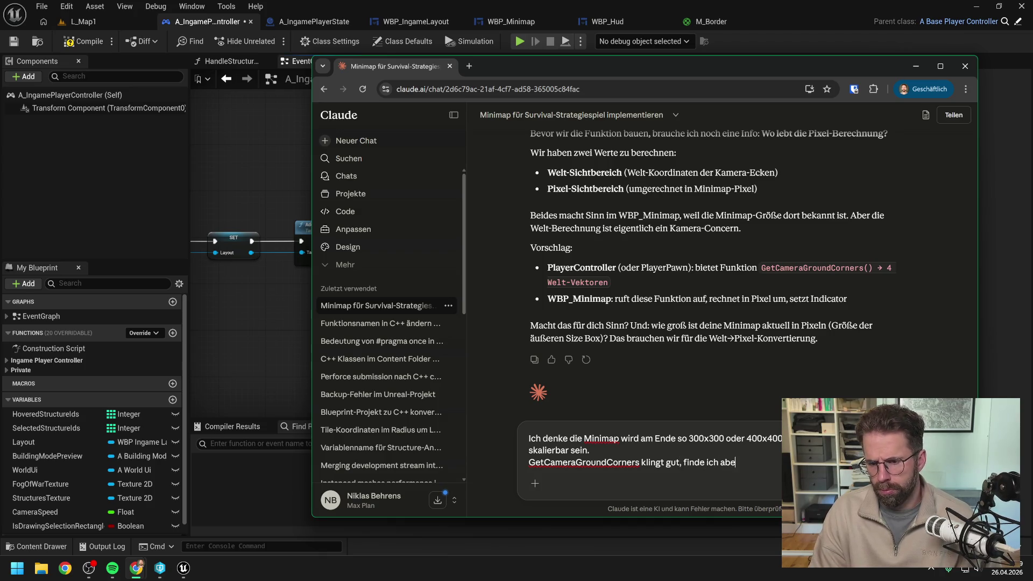
type("r weder im F")
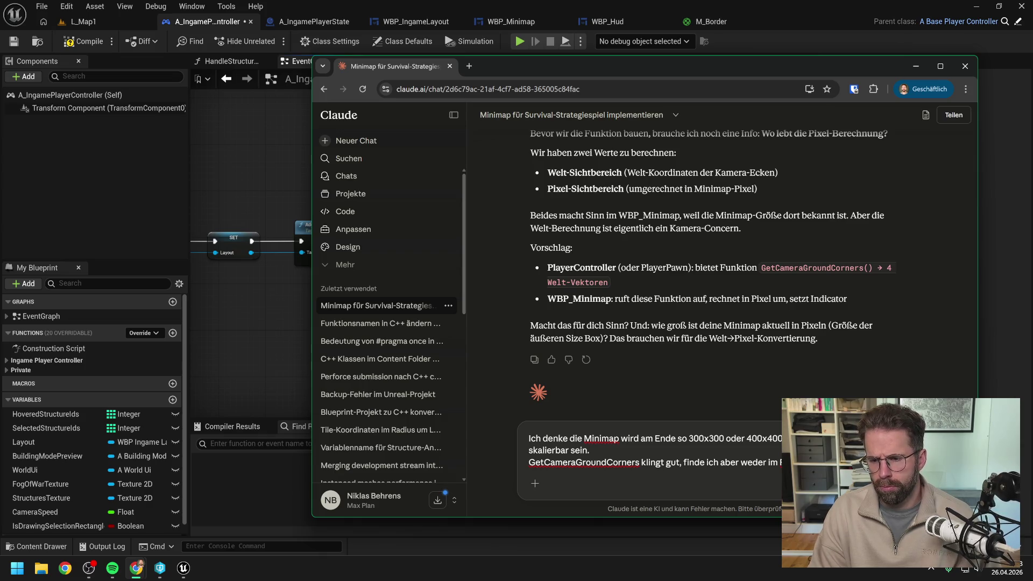
key("Return")
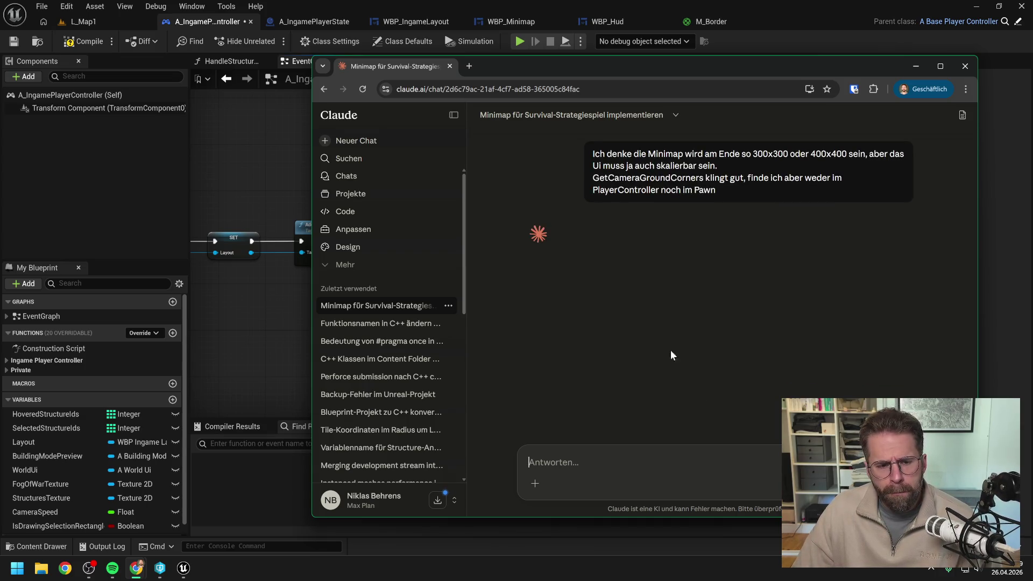
left_click(271, 289)
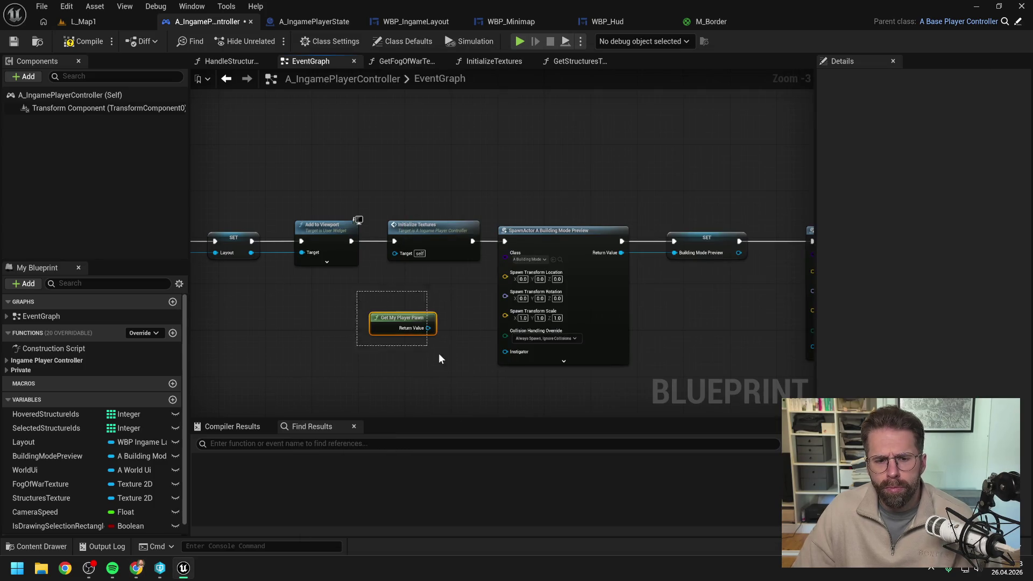
Recheck WBP_Minimap's 800 × 800 Size Box, then bring the Claude chat forward.
left_click(602, 20)
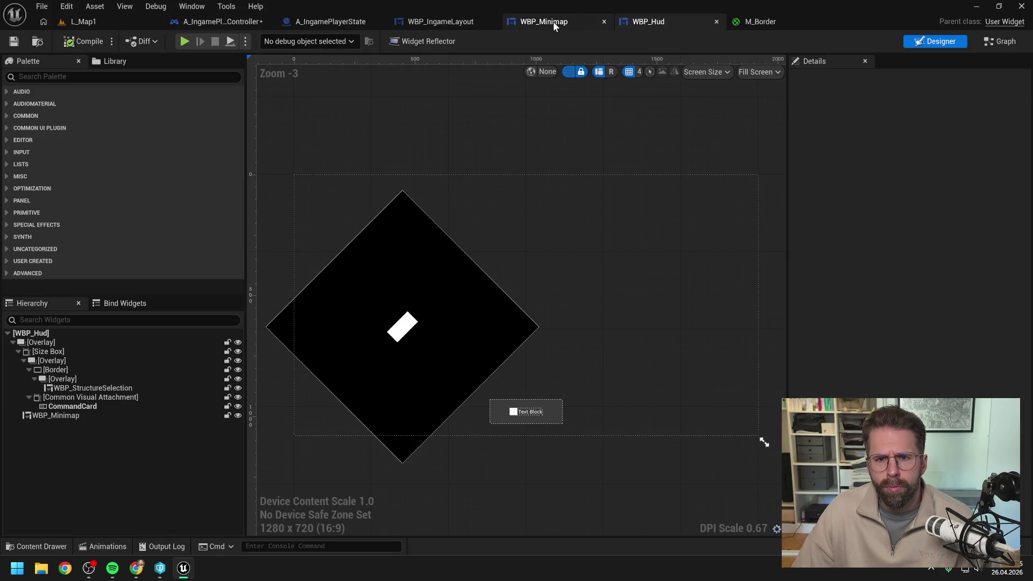
left_click(553, 22)
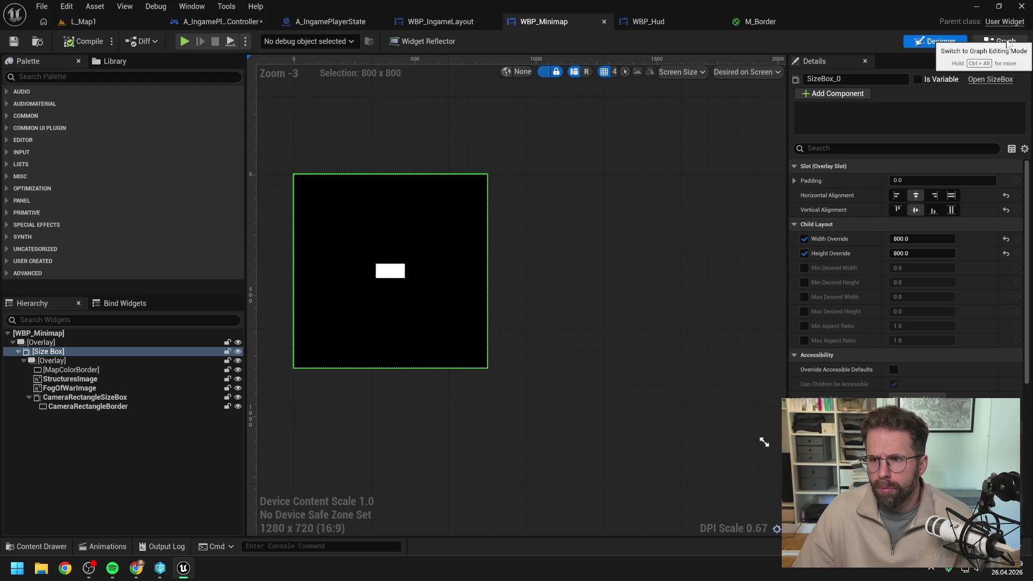
left_click(119, 447)
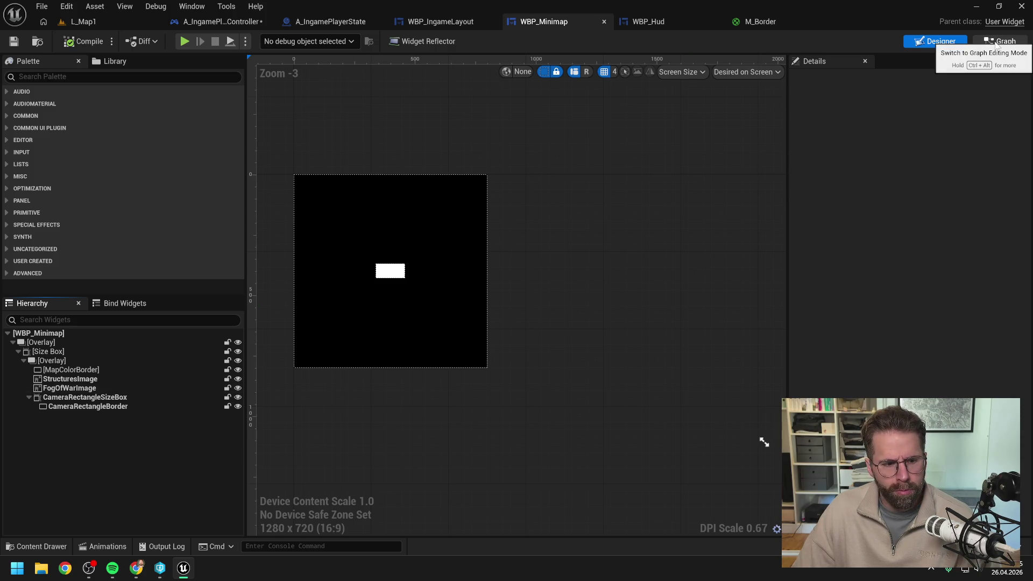
mouse_move(136, 568)
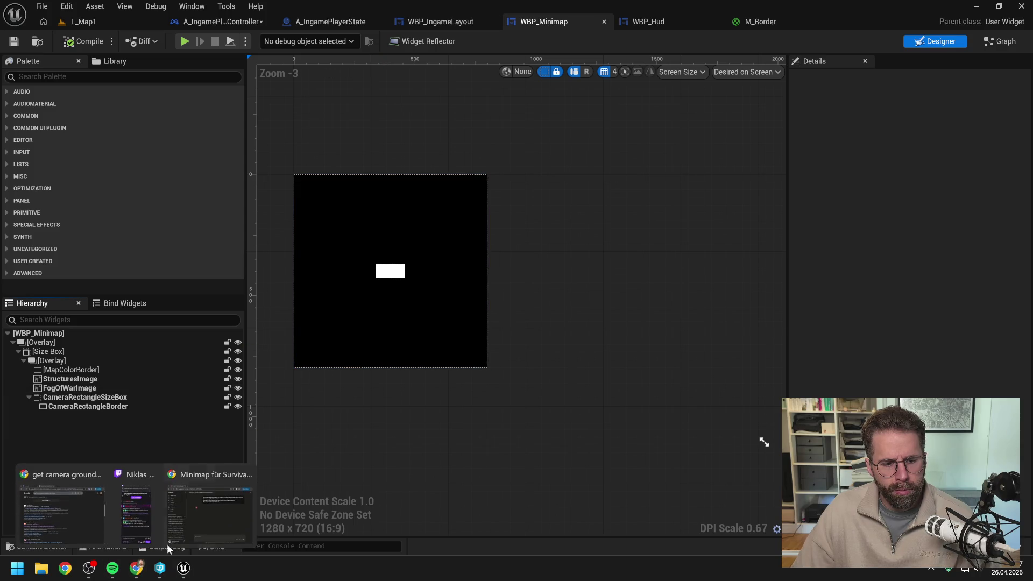
left_click(210, 506)
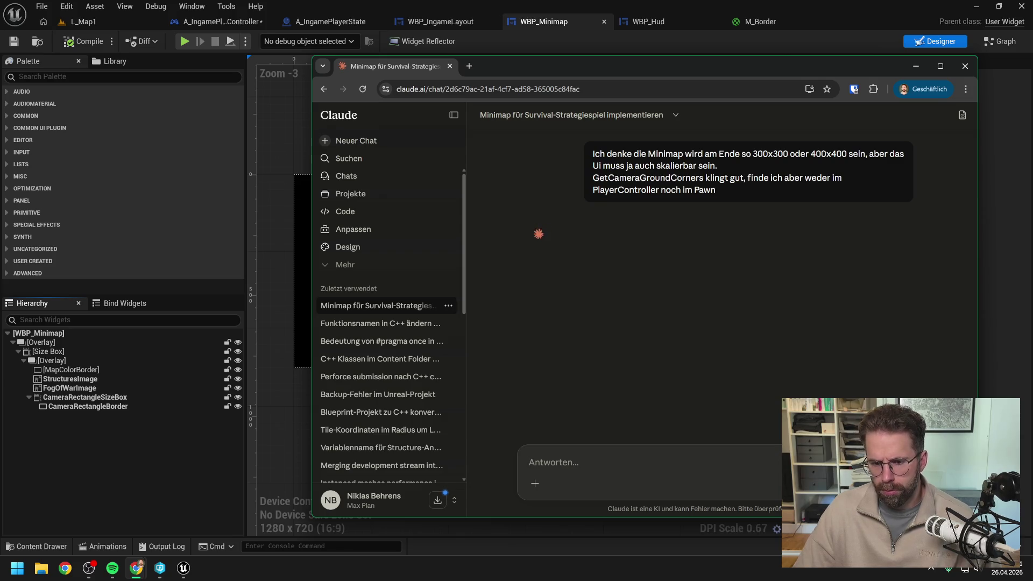
Draft a German reply about the sizes, 'Ich denke wir sollten bei den Größen der', fixing the umlaut typo.
type("Ich denke wir sollten bei den g")
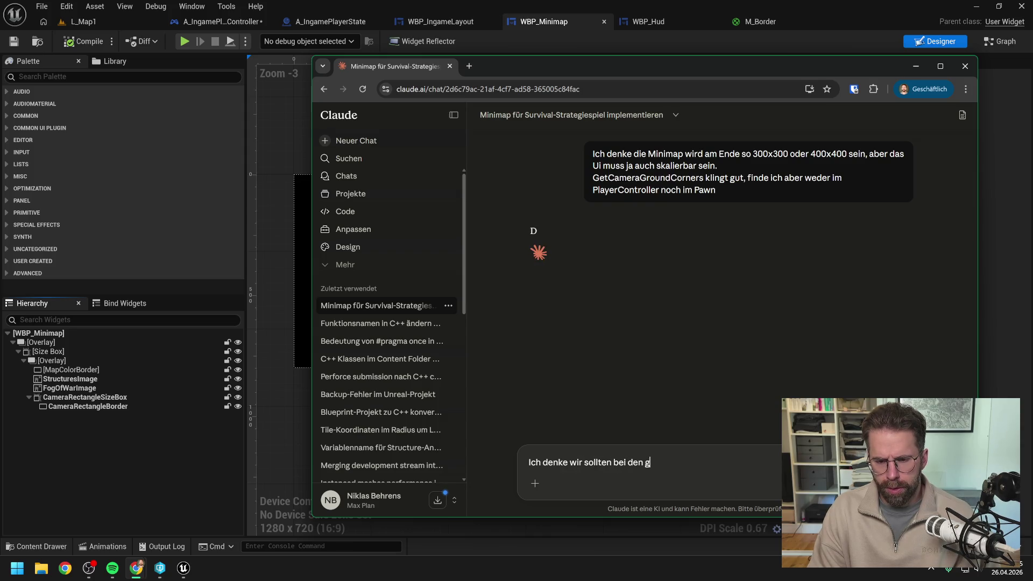
type("rö")
key("BackSpace")
key("BackSpace")
key("BackSpace")
type("Größen")
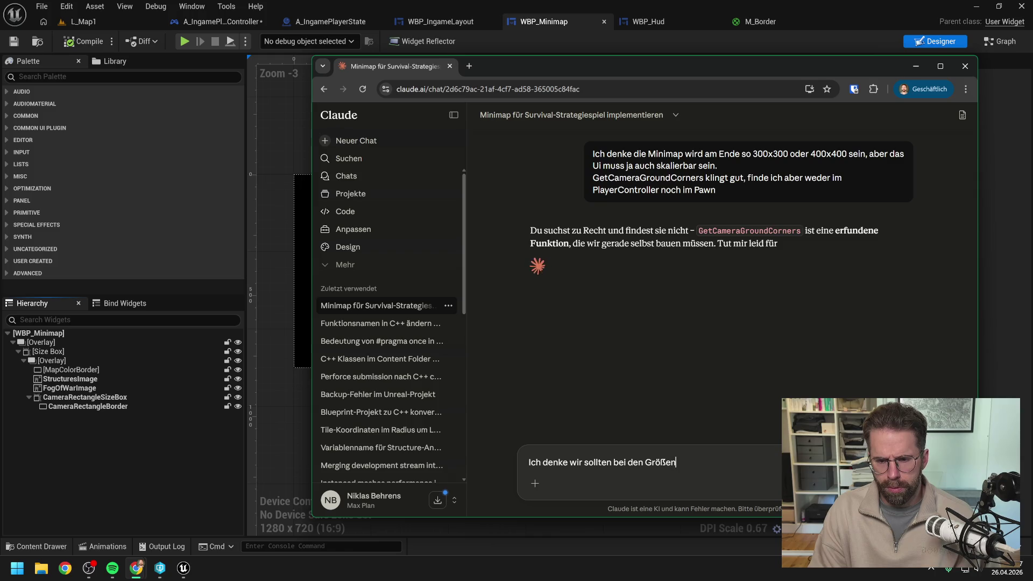
type(" de")
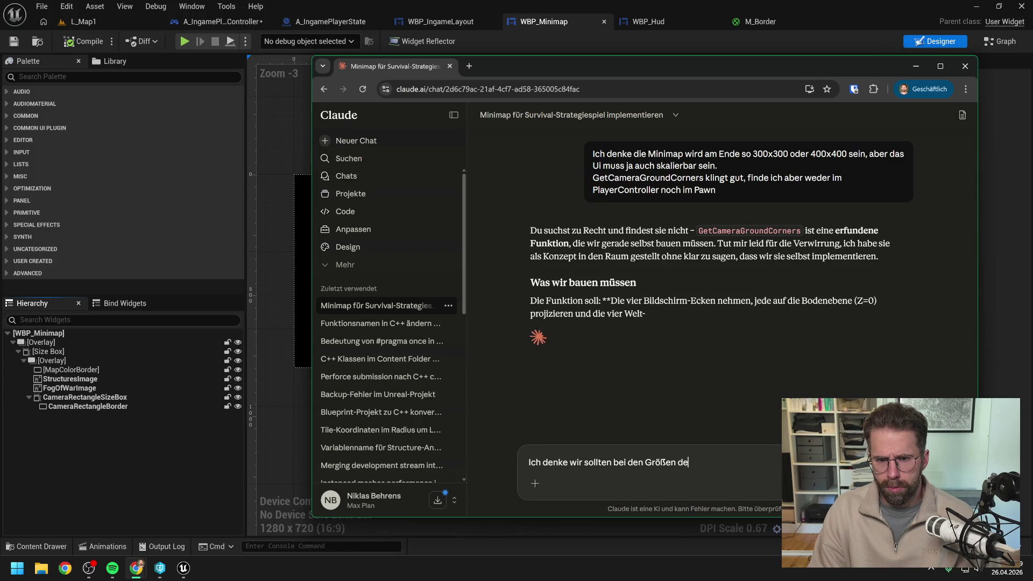
type("r")
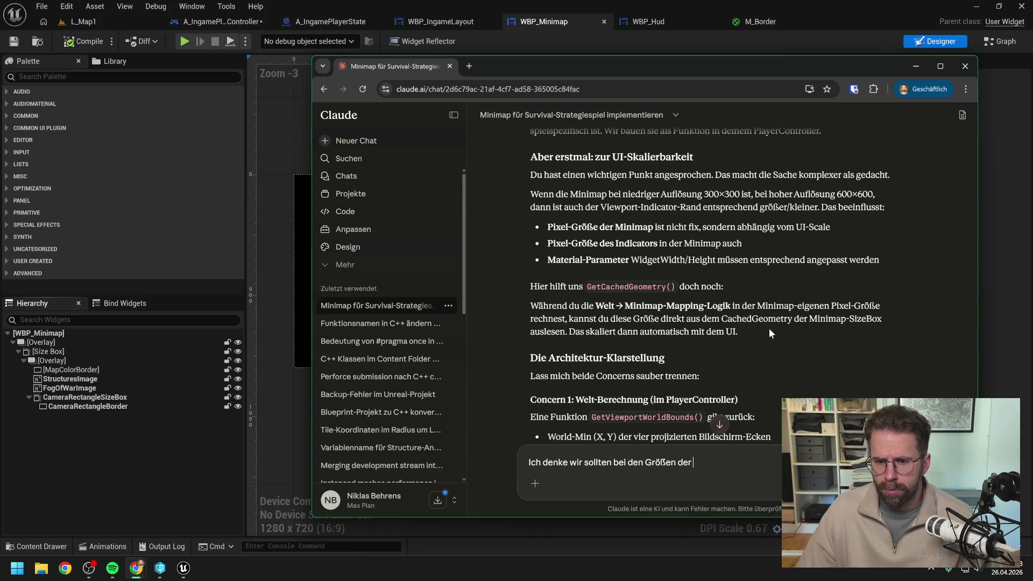
scroll(770, 333, "down", 1)
scroll(769, 333, "down", 1)
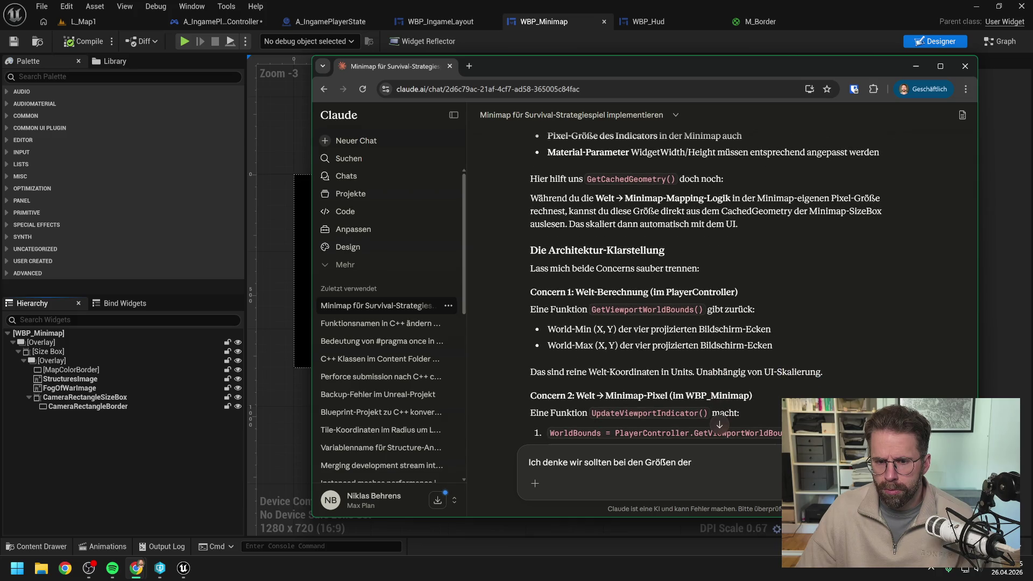
scroll(803, 324, "down", 1)
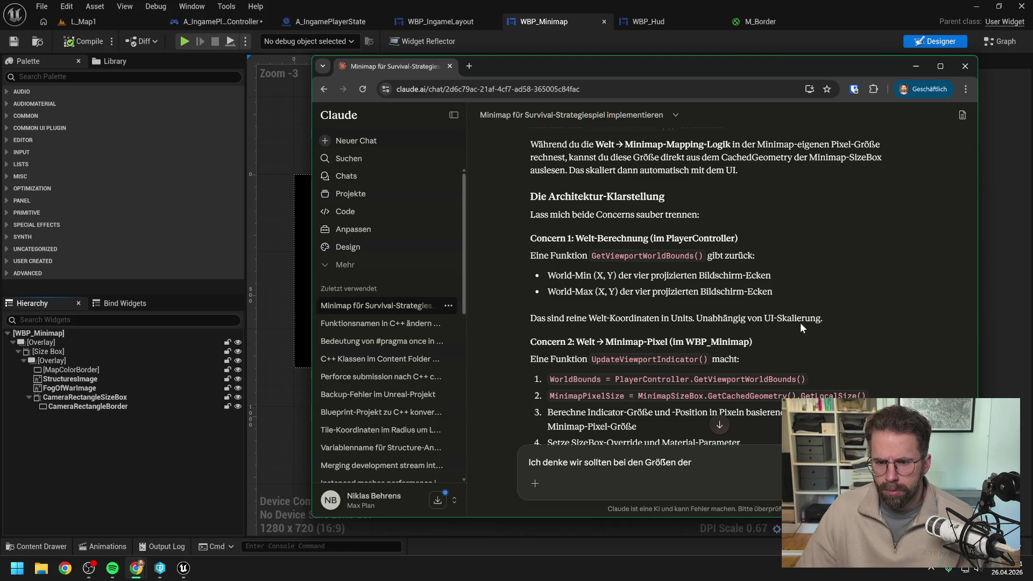
scroll(827, 347, "down", 1)
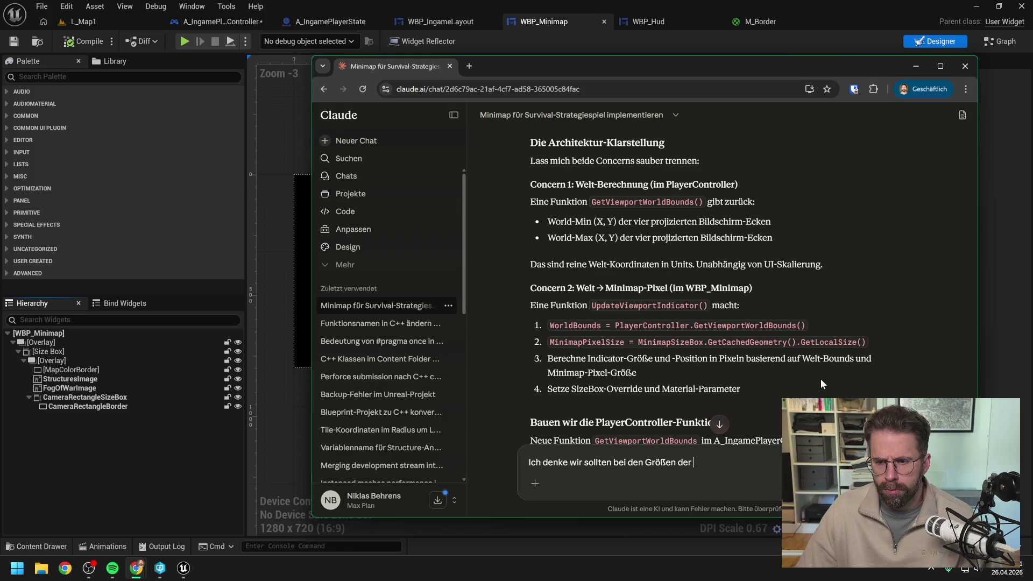
scroll(821, 378, "down", 1)
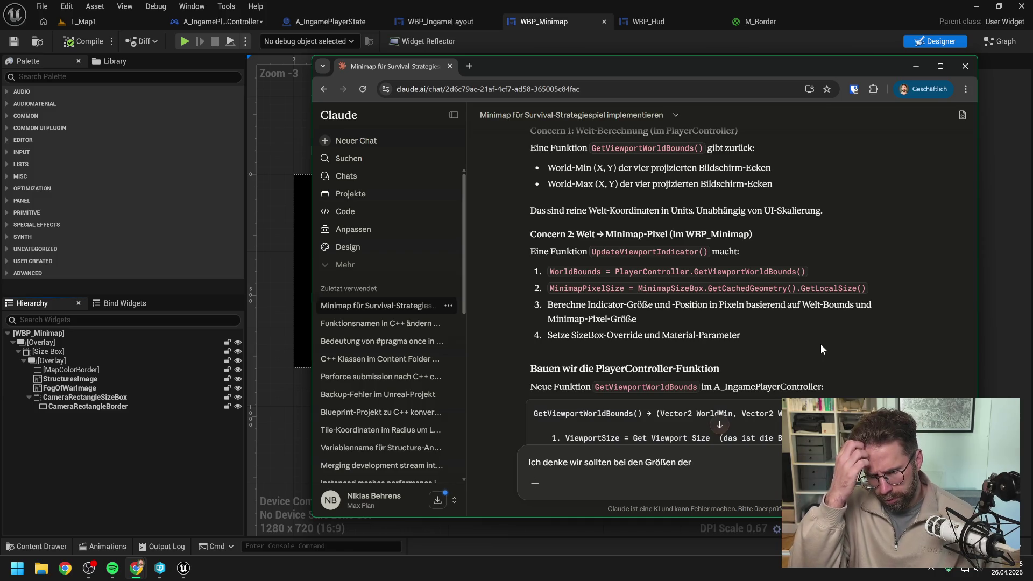
scroll(821, 344, "down", 2)
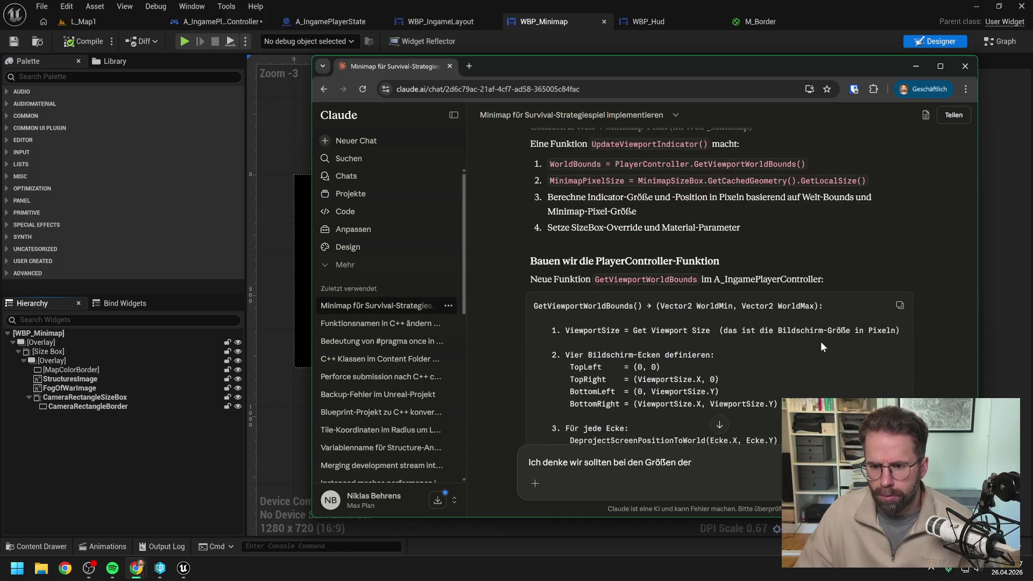
scroll(807, 352, "down", 6)
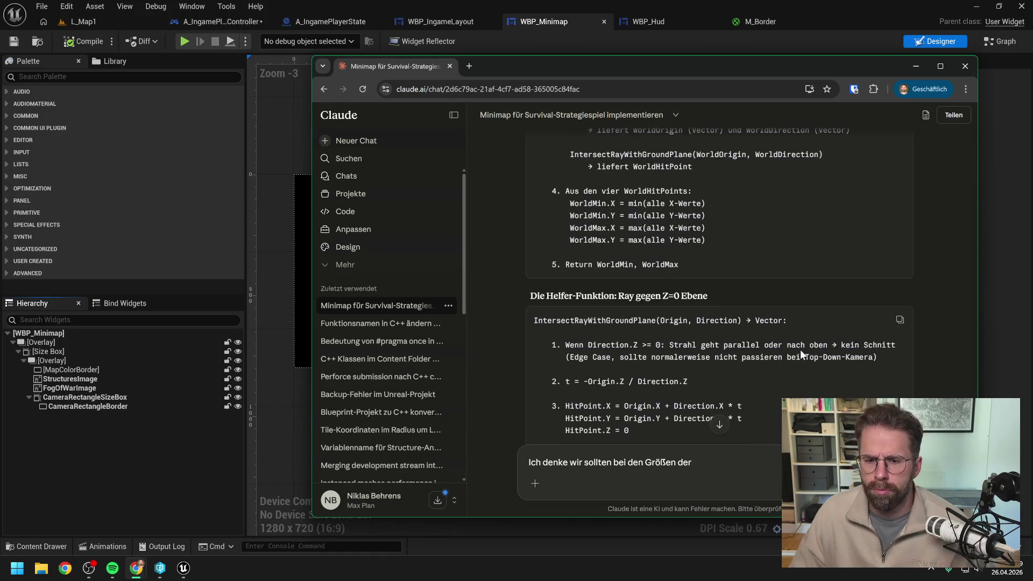
scroll(800, 350, "down", 10)
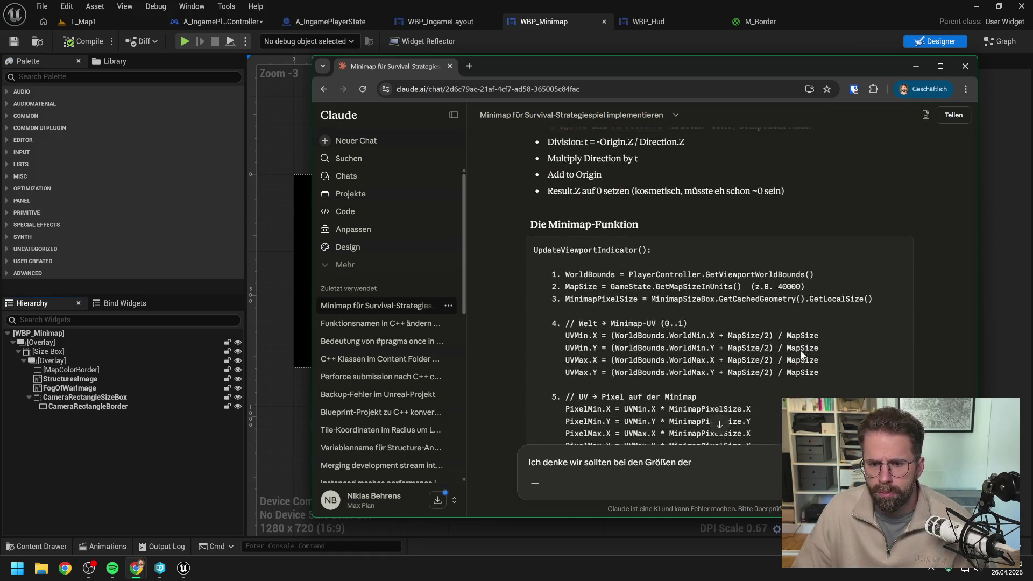
scroll(800, 350, "down", 6)
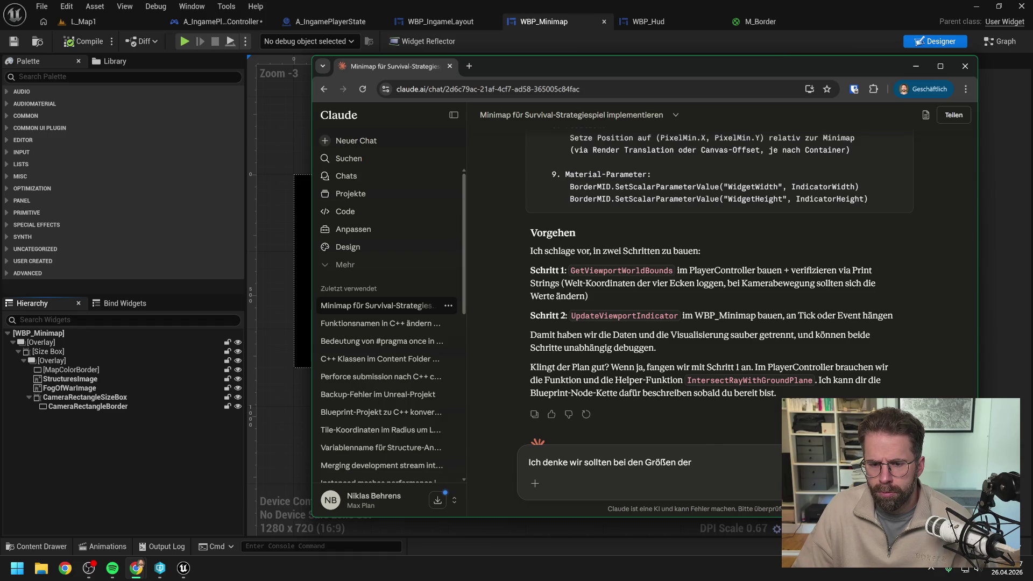
scroll(740, 405, "down", 1)
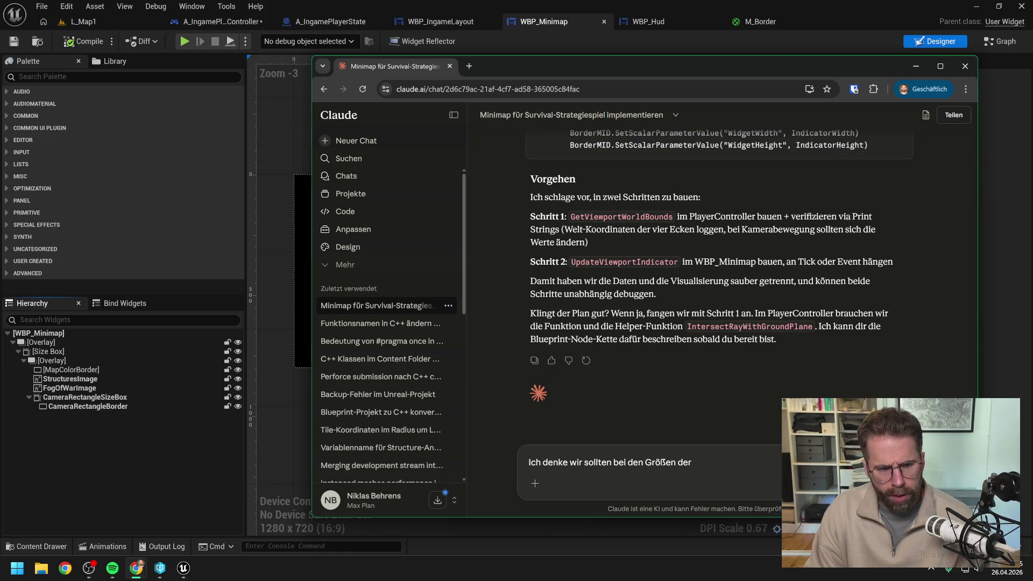
Reword the minimap-size draft, then delete it unsent and hide the chat to reveal WBP_Minimap.
type(" Minimap")
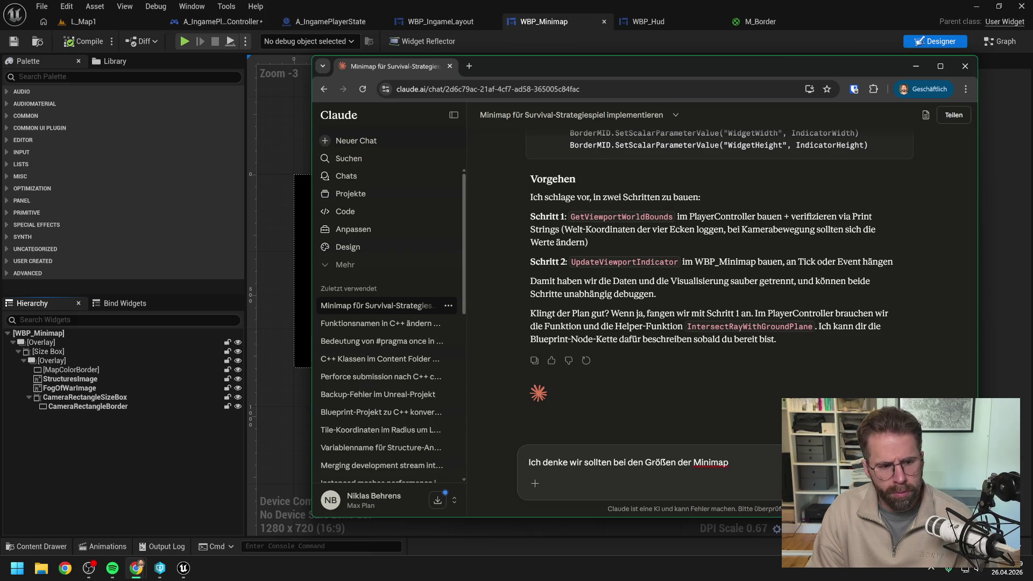
type(" und des")
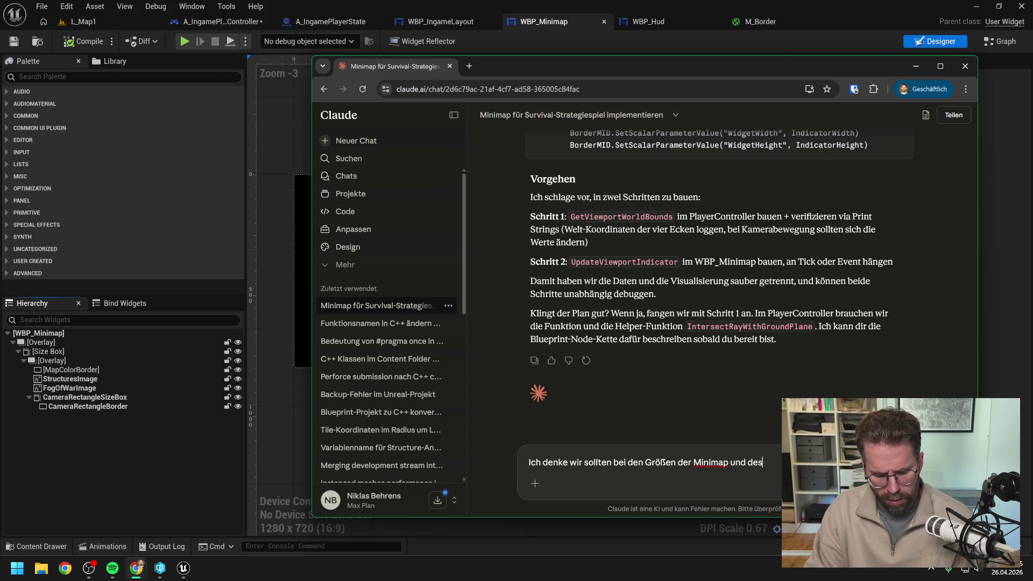
type(" Rect")
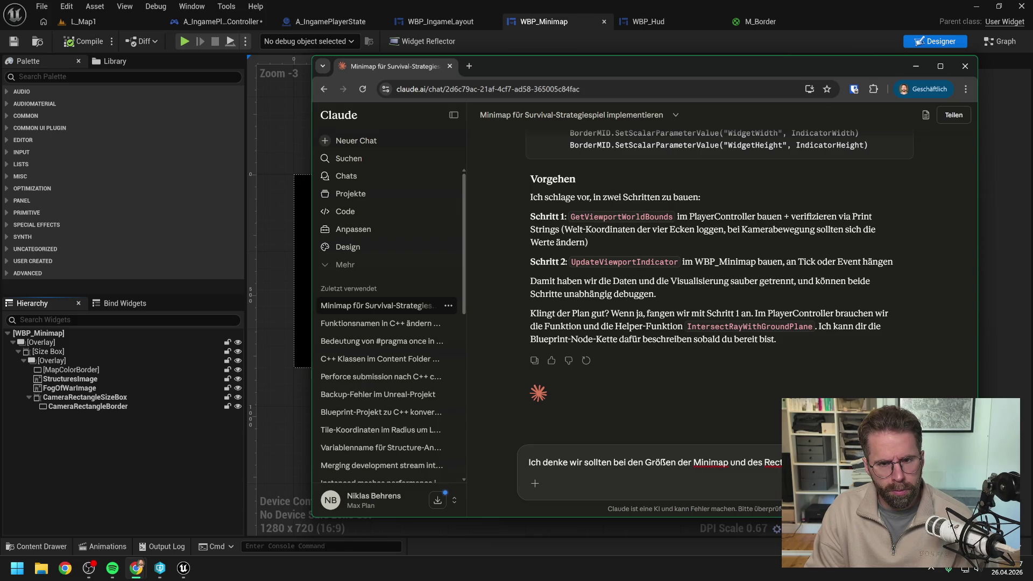
key("BackSpace")
key("BackSpace")
key("BackSpace")
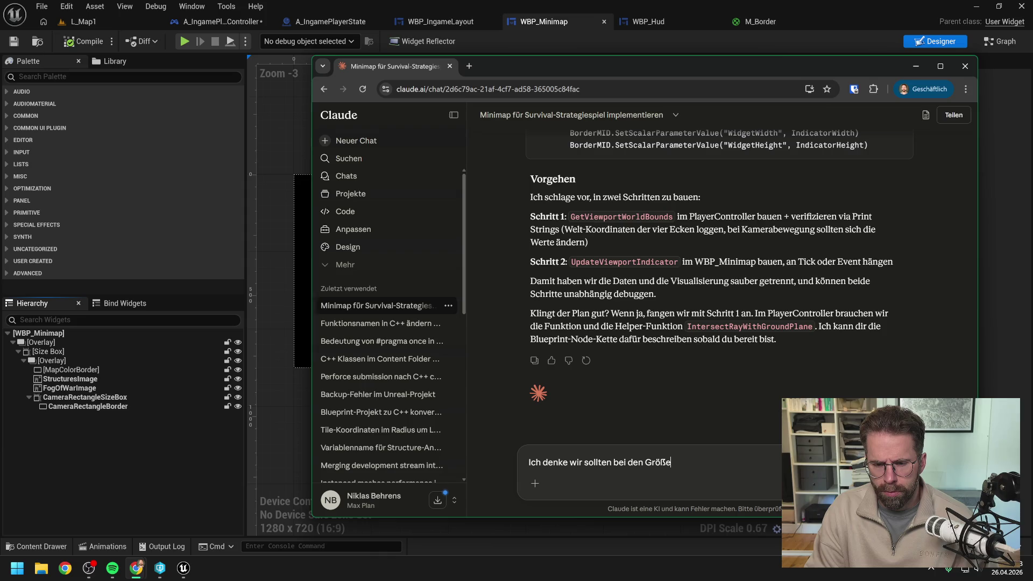
key("BackSpace")
key("BackSpace")
key("BackSpace")
type("r Größe de")
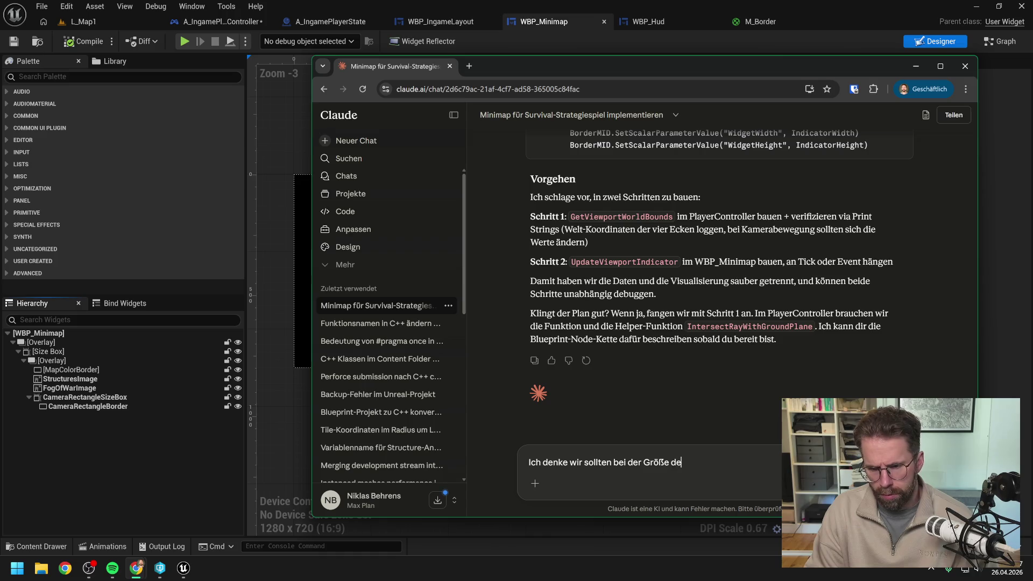
type("r Minimap")
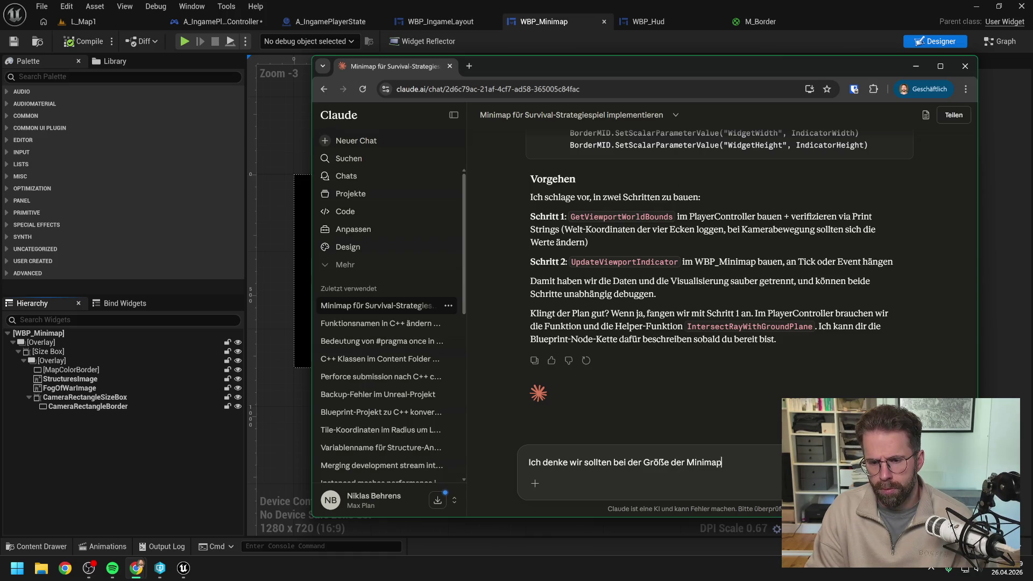
key("ctrl+a")
key("BackSpace")
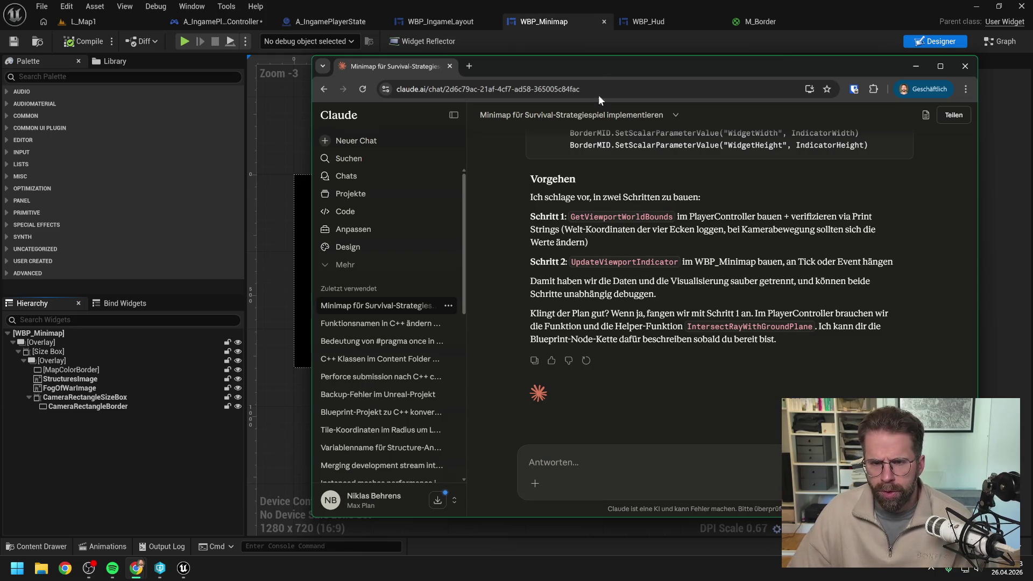
left_click_drag(598, 66, 652, 63)
left_click(968, 63)
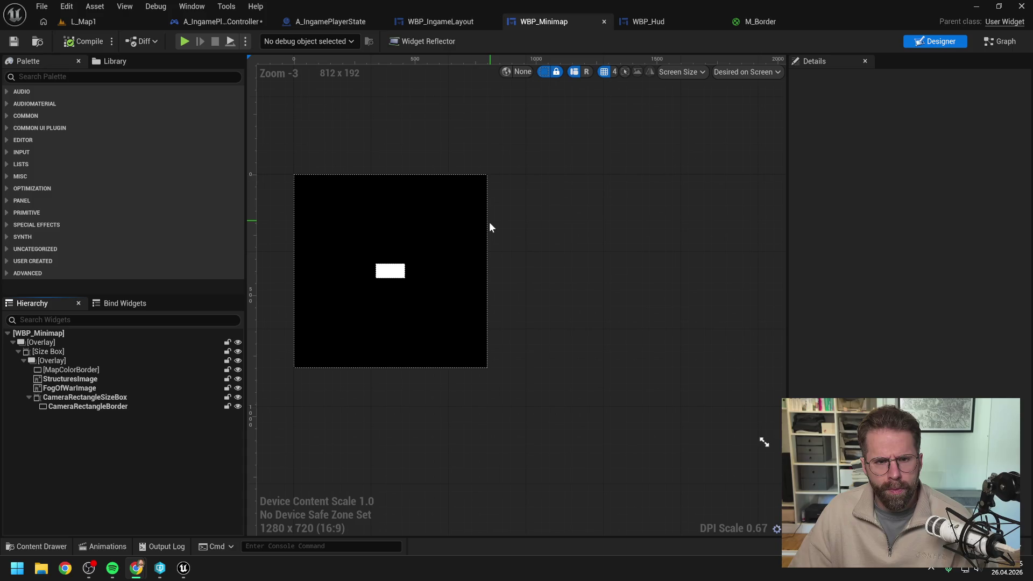
key("alt+Tab")
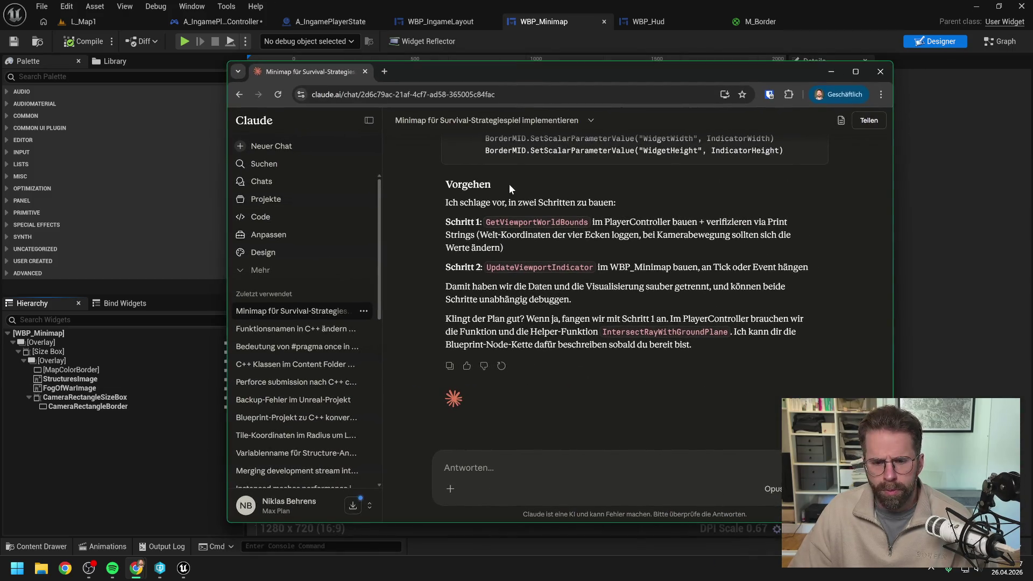
type("Bevor wir anfangen, folgende ")
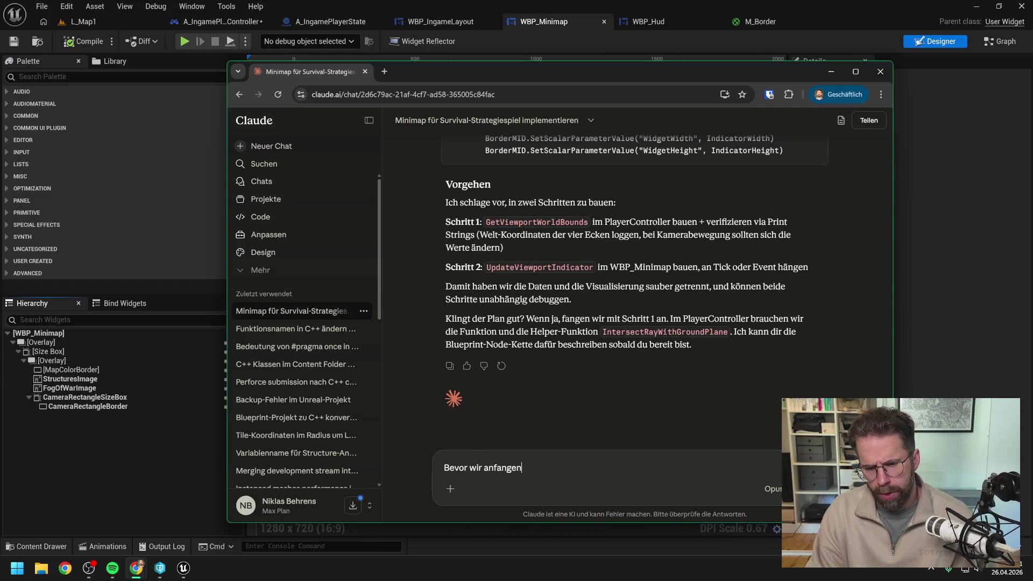
type("Gedanken:")
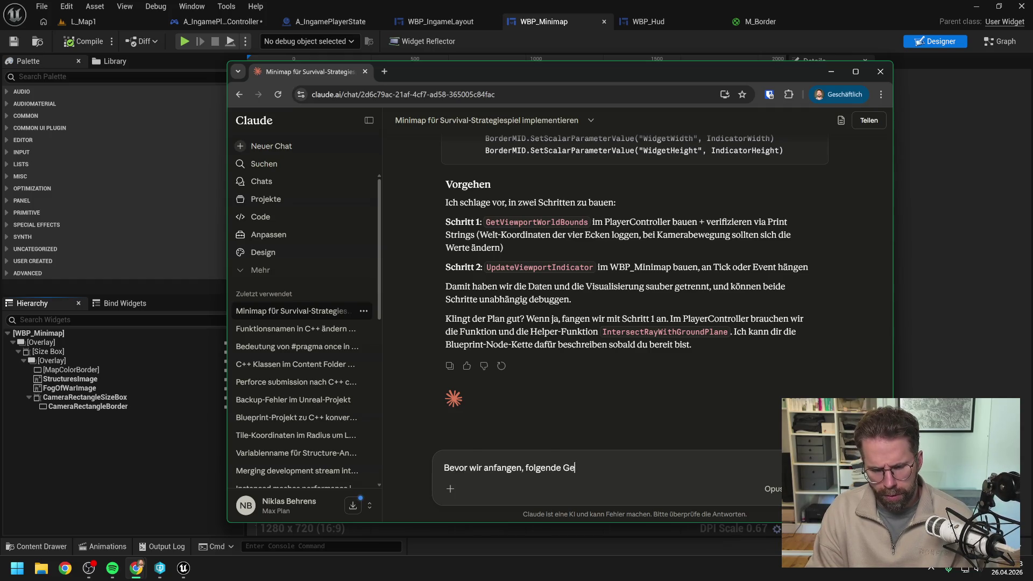
key("shift+Return")
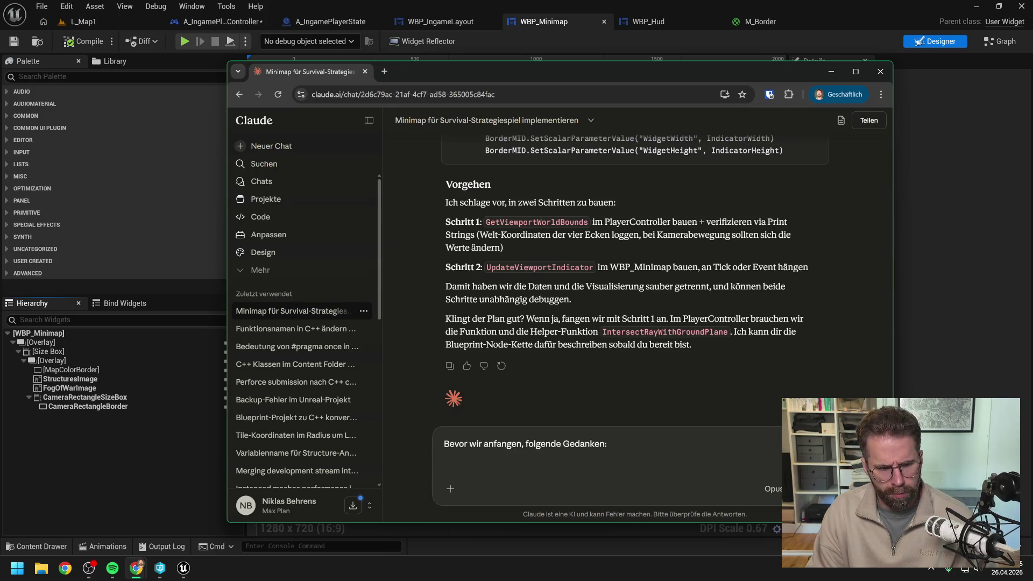
type("Unsere Minimap ist ja um")
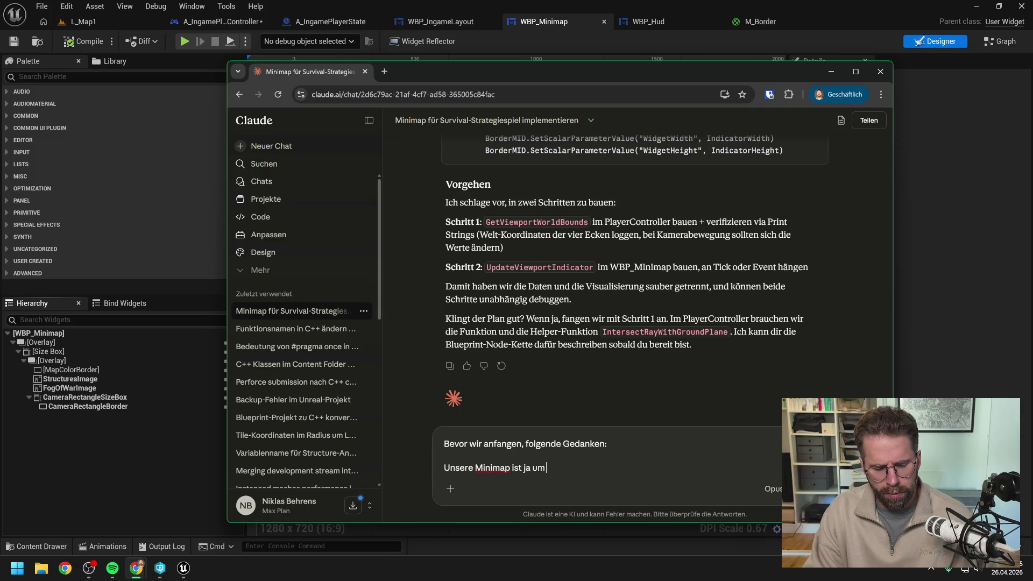
type("45° gedreht")
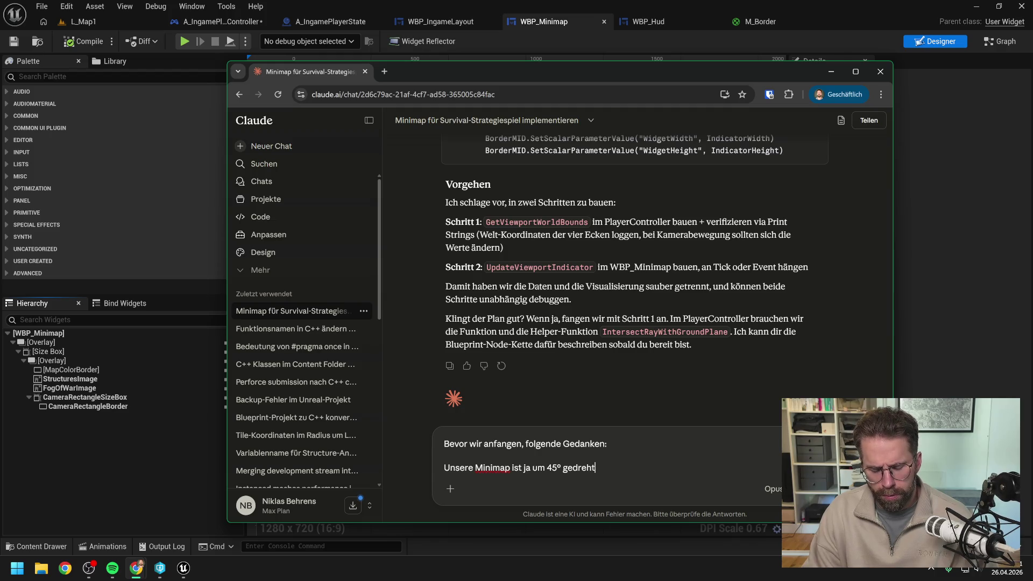
key("BackSpace")
key("BackSpace")
key("BackSpace")
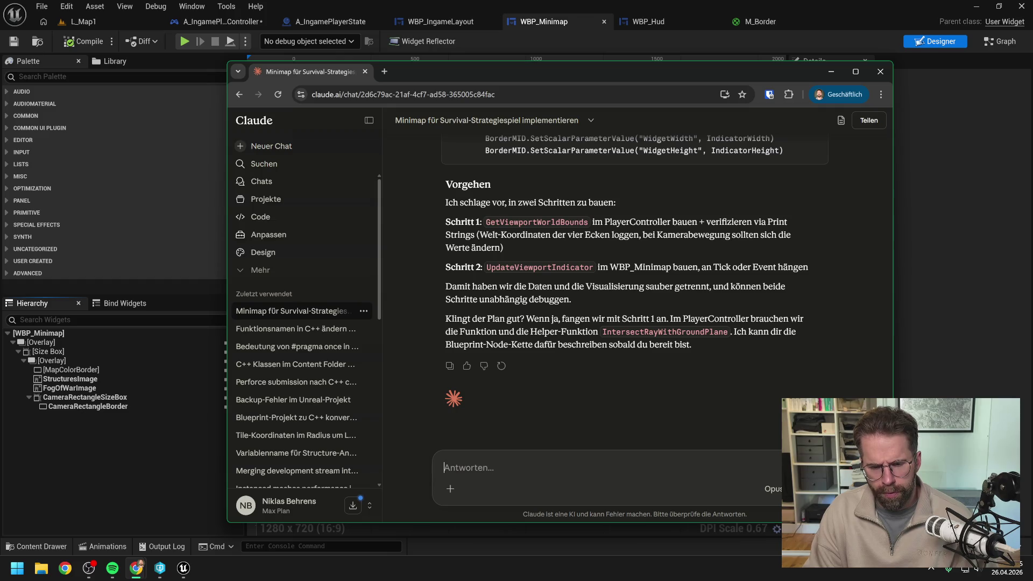
left_click_drag(540, 77, 1032, 33)
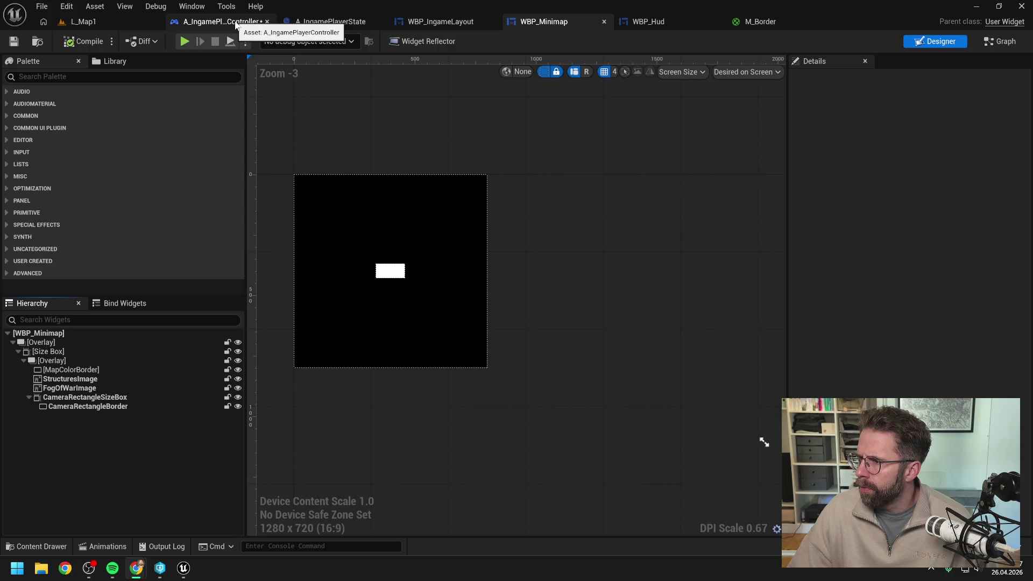
Switch from WBP_Hud back to WBP_Minimap and show its Graph view.
left_click(654, 22)
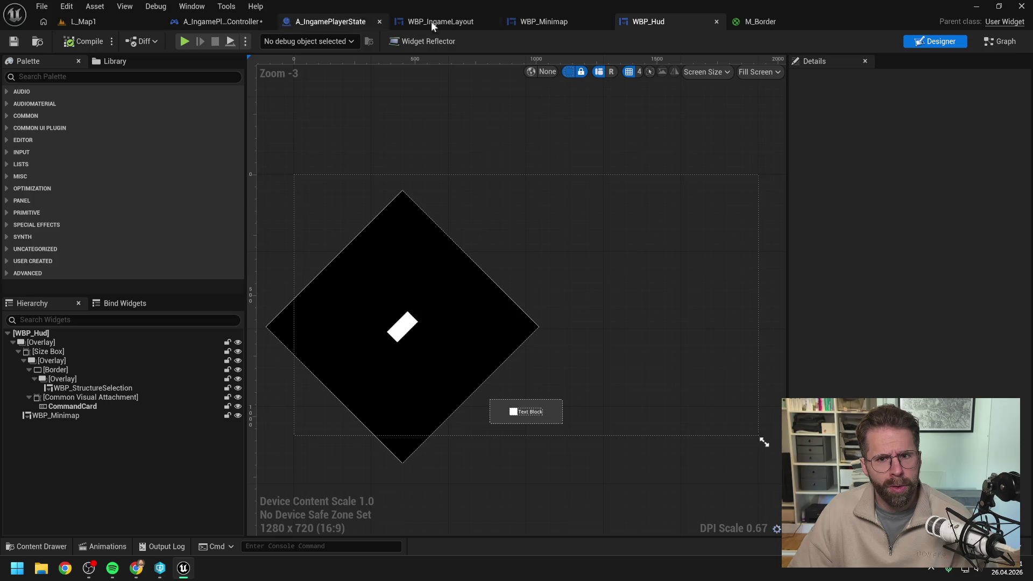
left_click(535, 18)
left_click(993, 42)
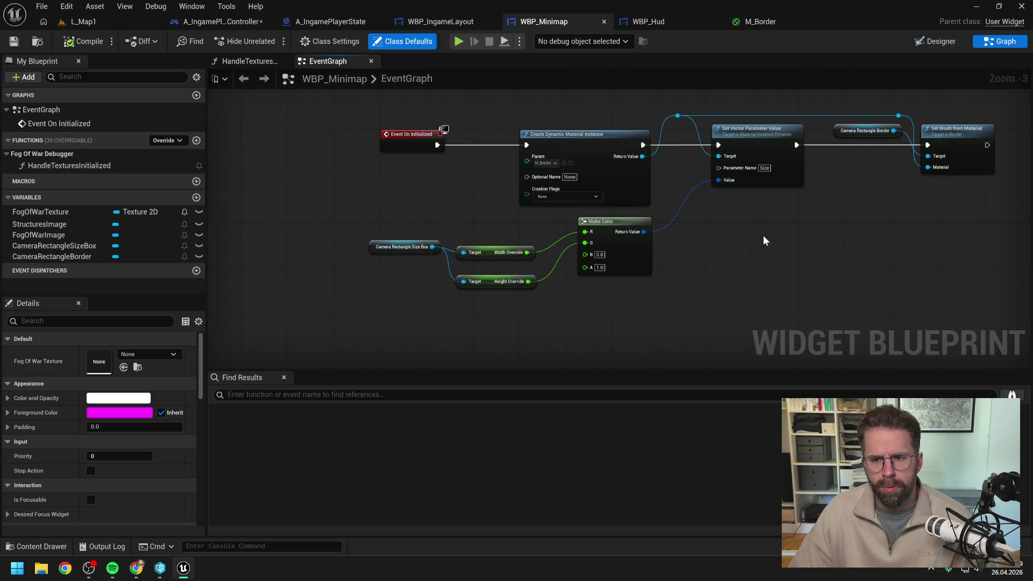
Add a new function to WBP_Minimap and begin naming it 'GetCamera'.
left_click_drag(736, 238, 695, 252)
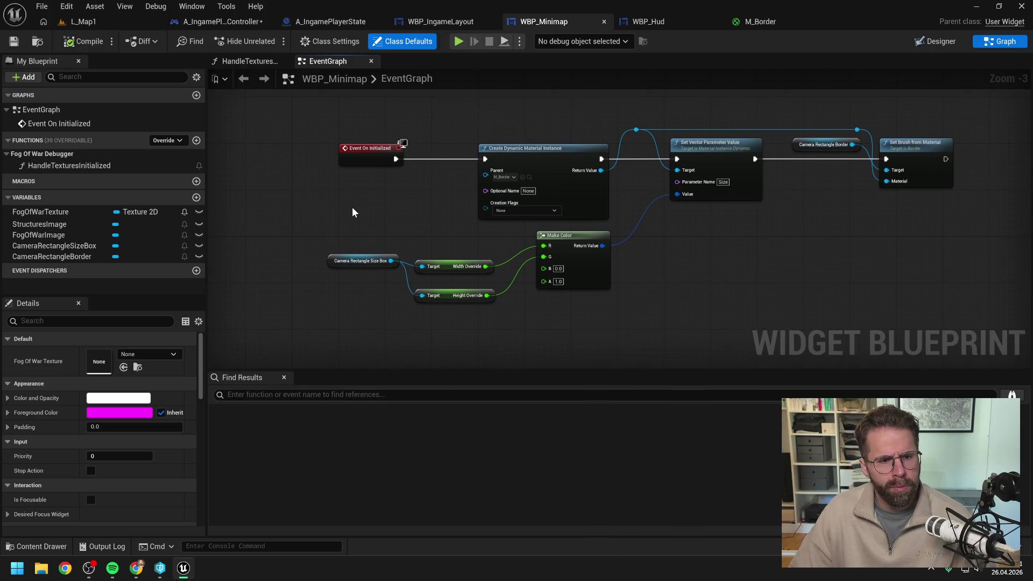
left_click(196, 141)
type("GetCamera")
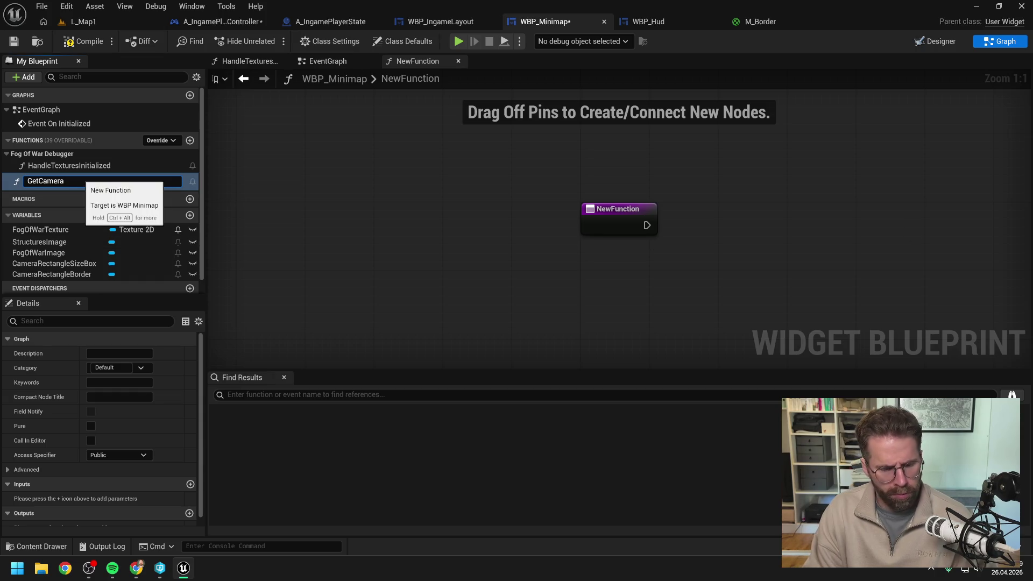
Finish naming the new function GetCameraViewWorldBounds, then bring the Claude chat back up.
type("W")
key("BackSpace")
key("BackSpace")
key("BackSpace")
type("Camera")
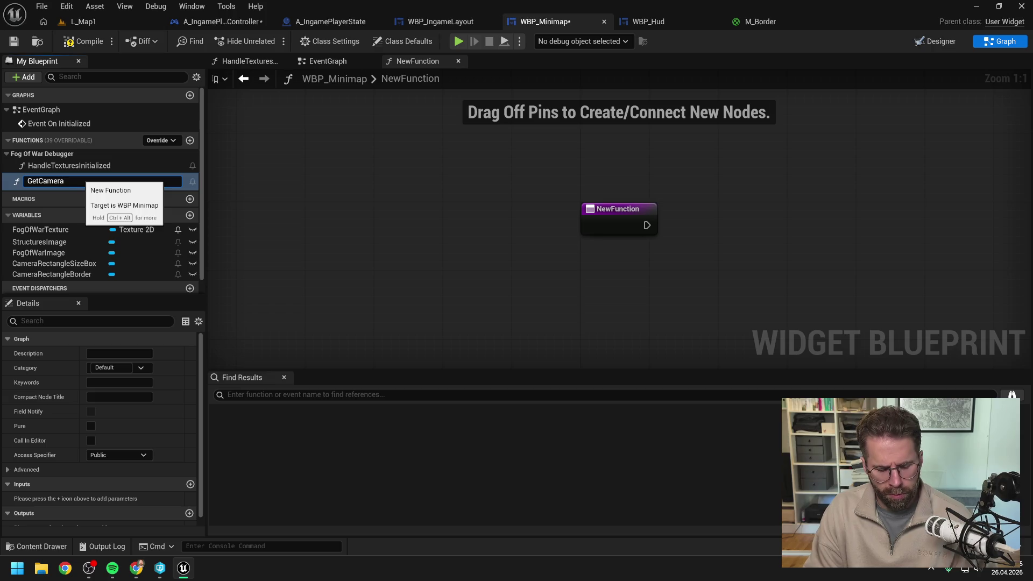
type("View")
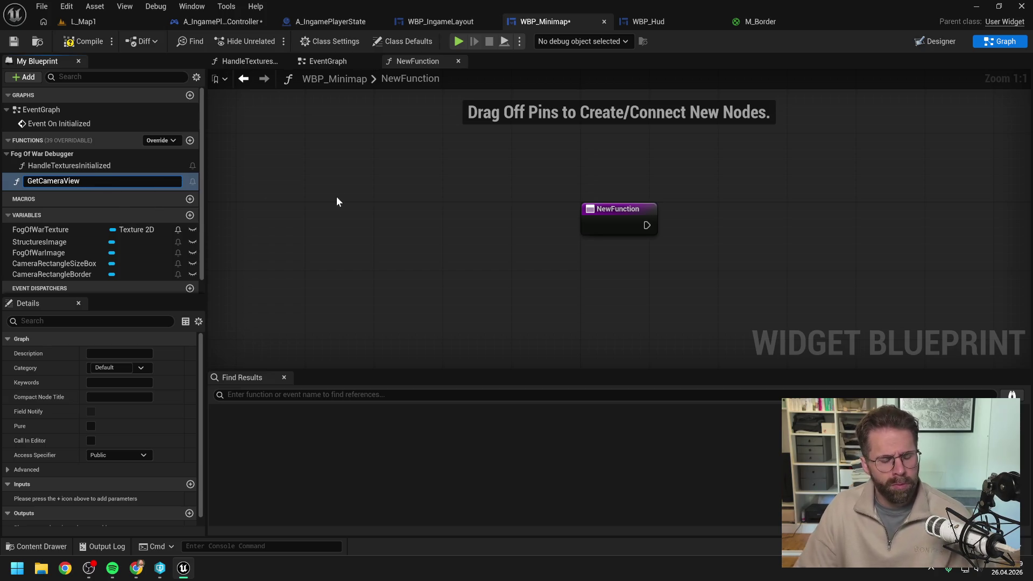
type("WorldBounds")
key("Left")
key("Left")
key("Left")
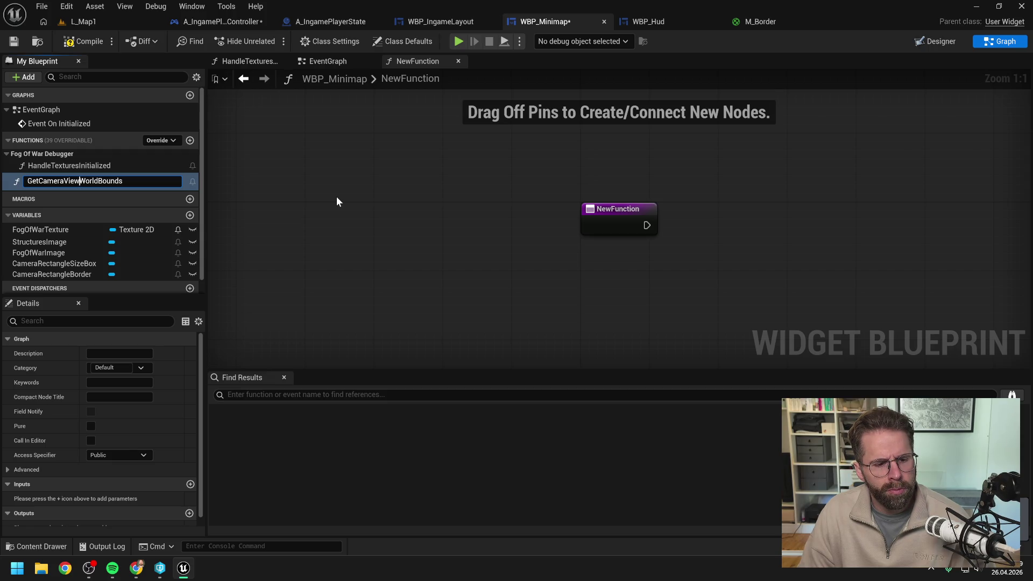
key("Return")
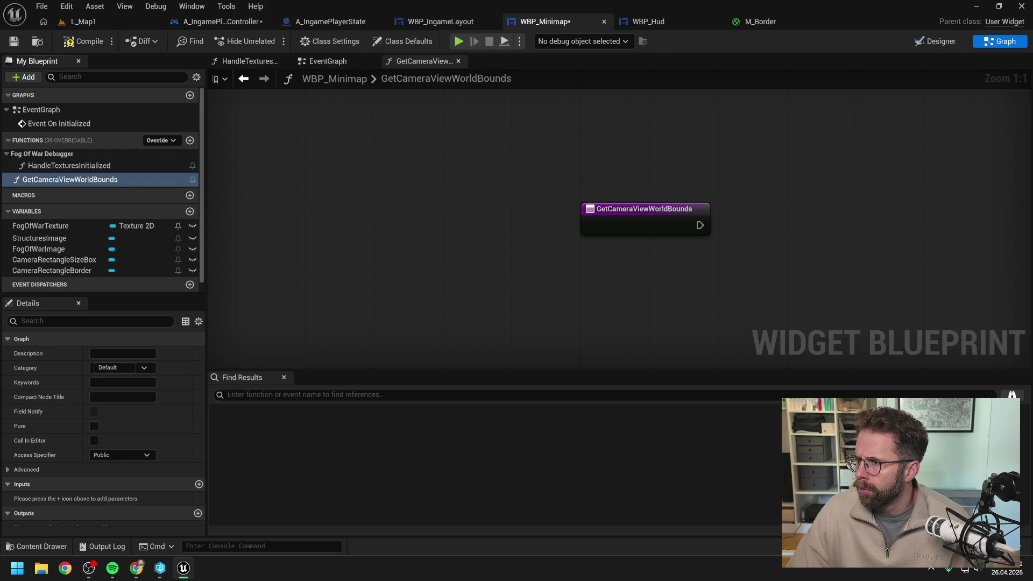
key("alt+Tab")
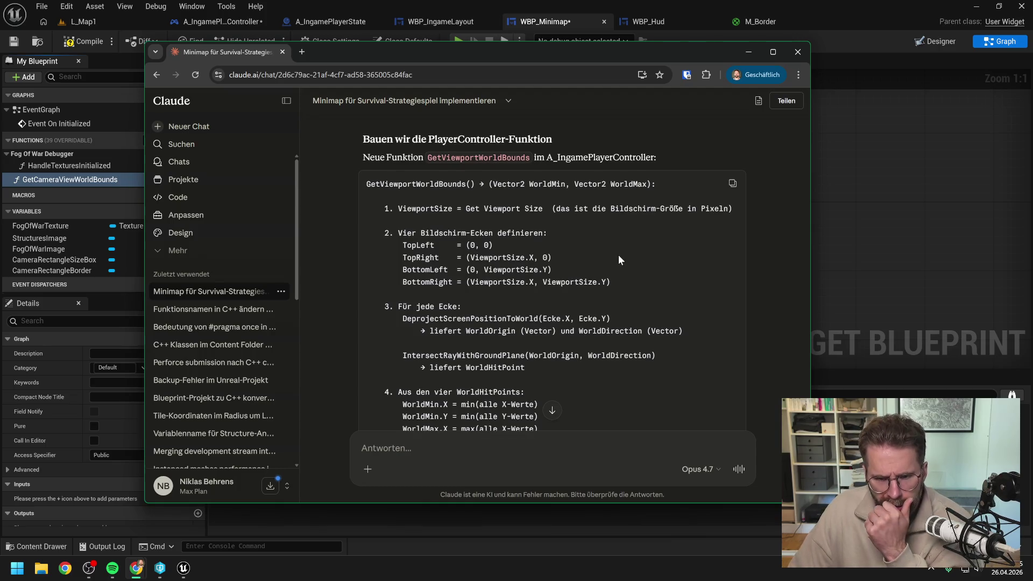
Read through Claude's GetViewportWorldBounds plan and ground-plane helper, then return to Unreal.
scroll(609, 261, "down", 1)
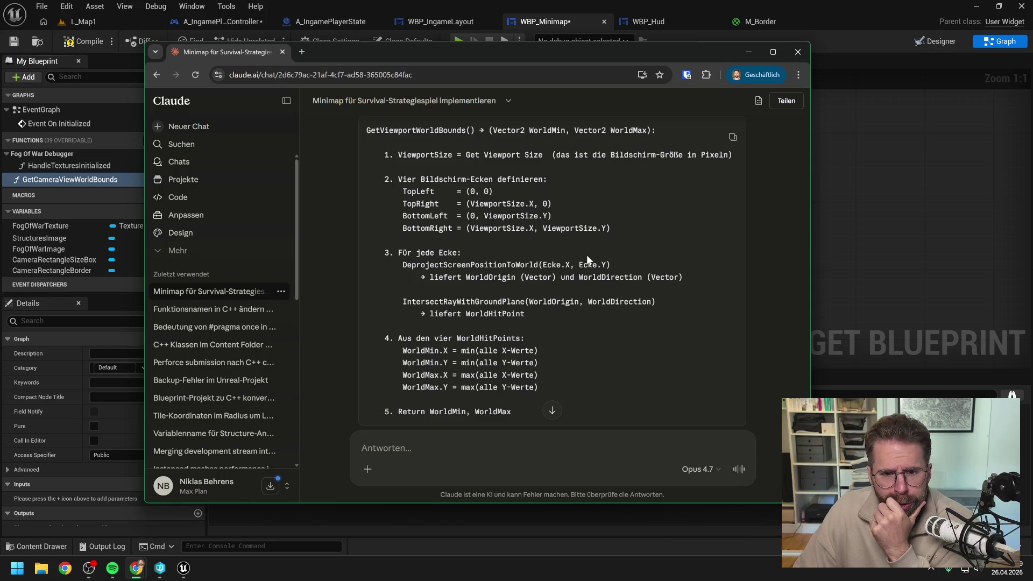
scroll(624, 223, "down", 1)
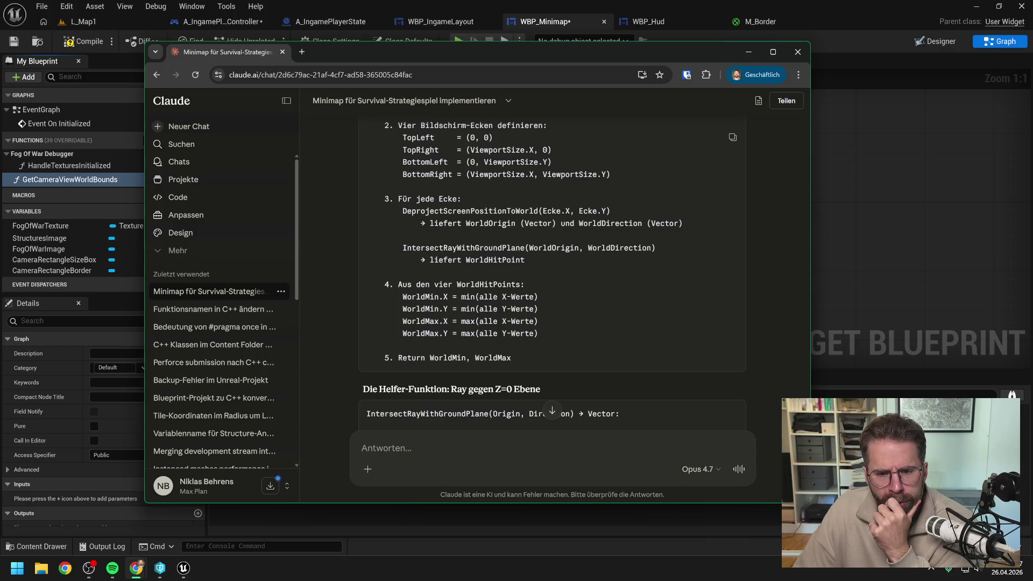
scroll(580, 279, "down", 2)
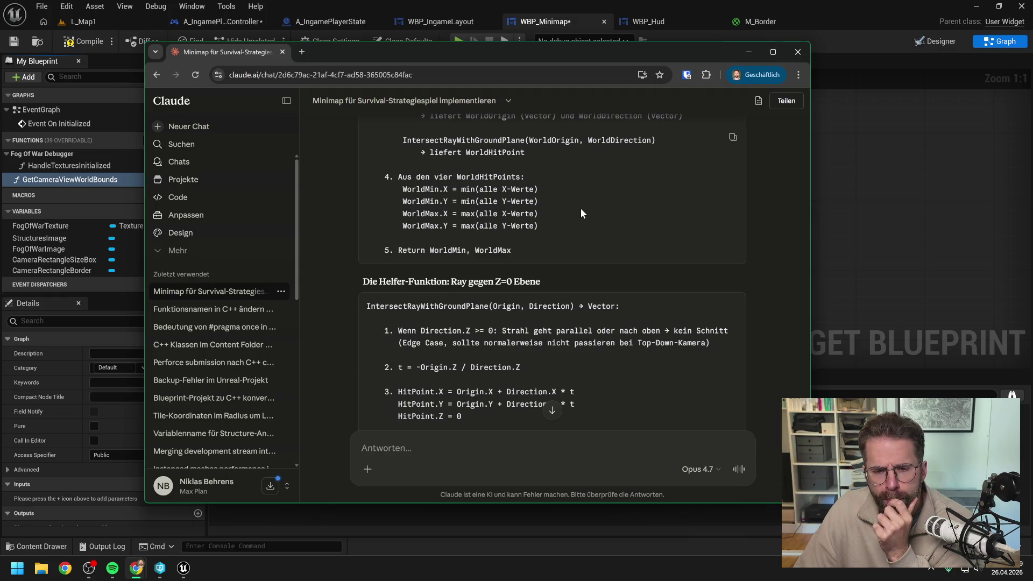
scroll(569, 207, "down", 4)
scroll(569, 207, "up", 1)
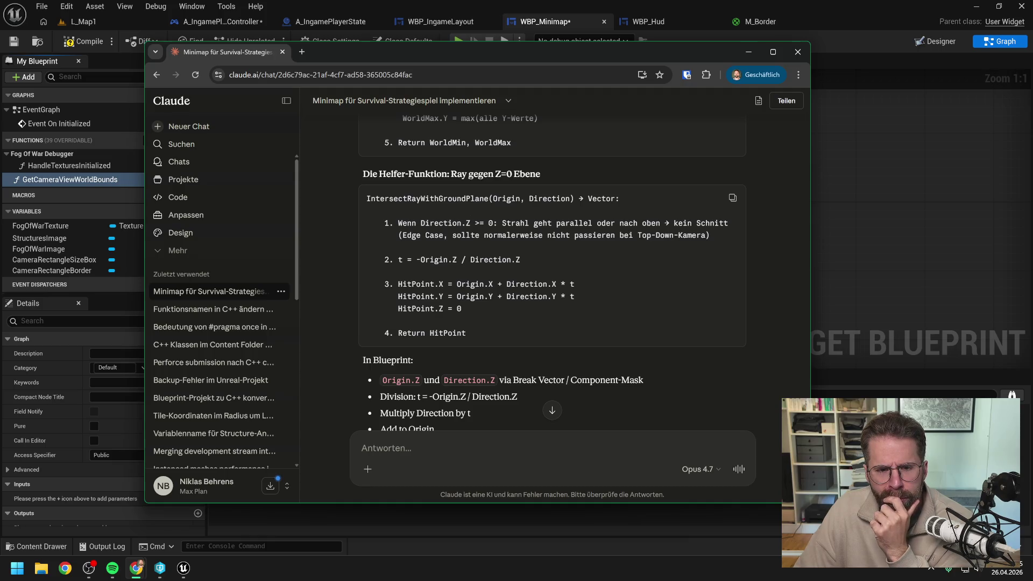
scroll(555, 234, "up", 5)
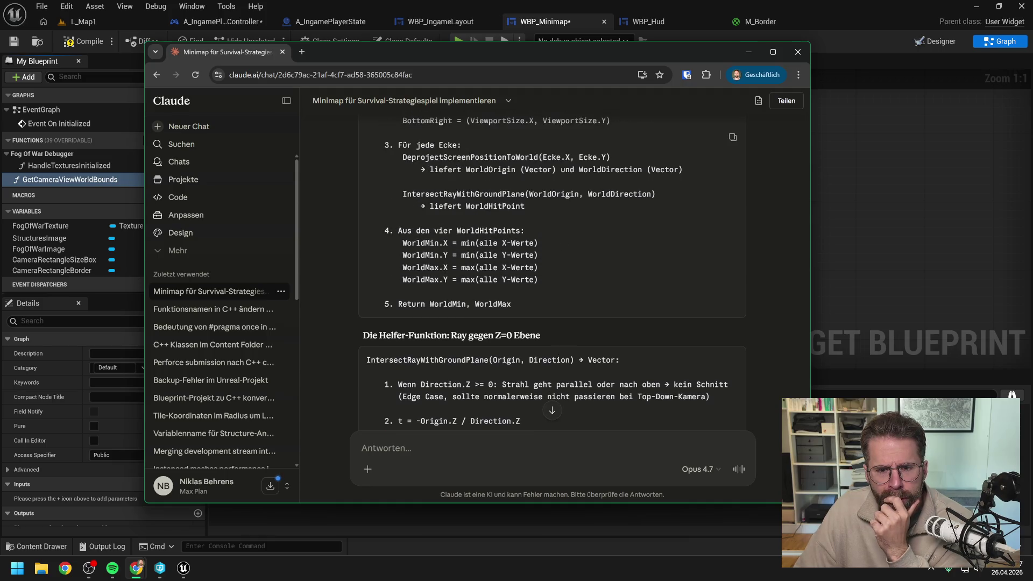
scroll(590, 295, "down", 3)
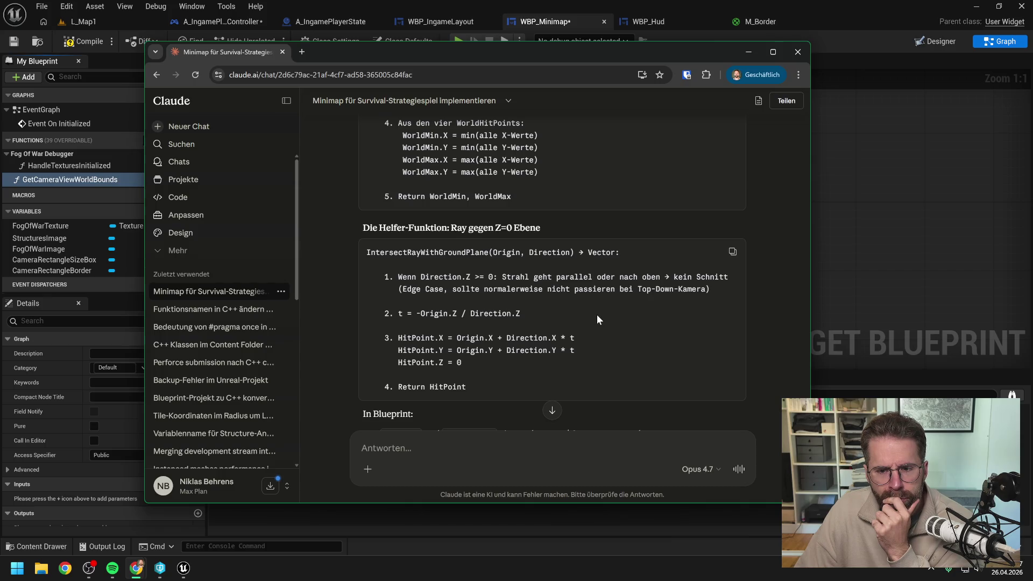
scroll(597, 319, "down", 1)
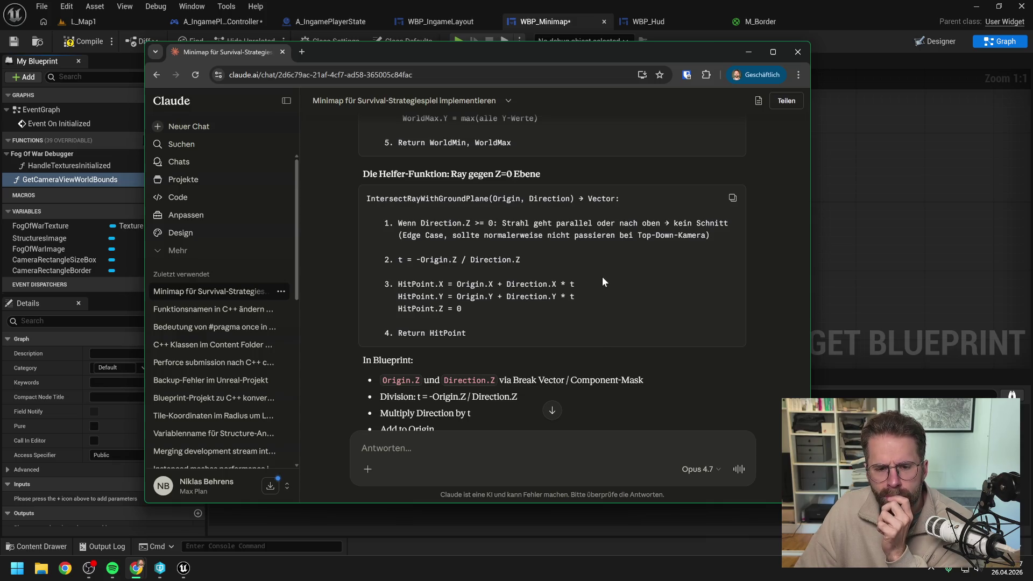
scroll(603, 280, "up", 3)
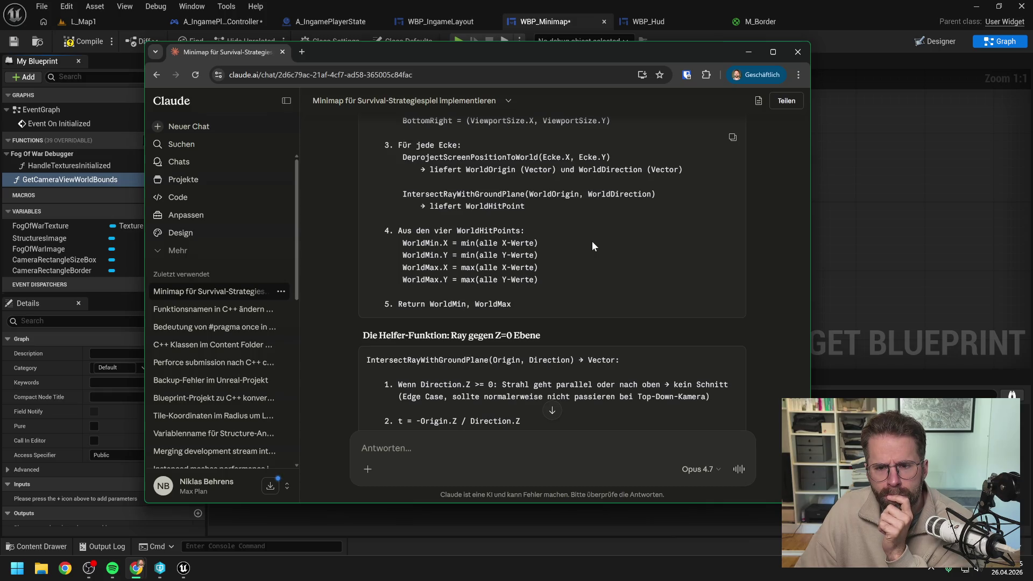
scroll(592, 243, "down", 5)
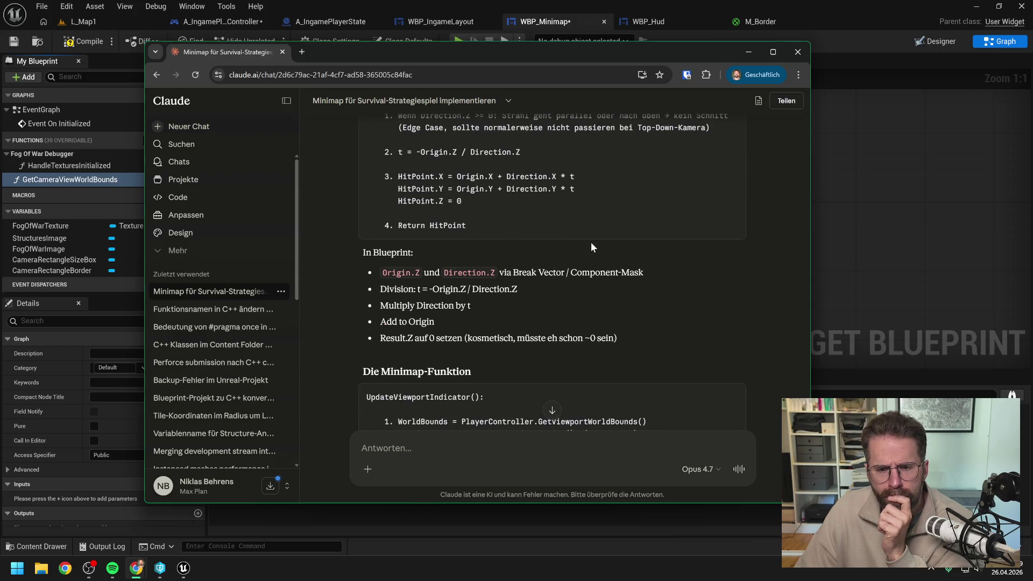
scroll(592, 242, "down", 4)
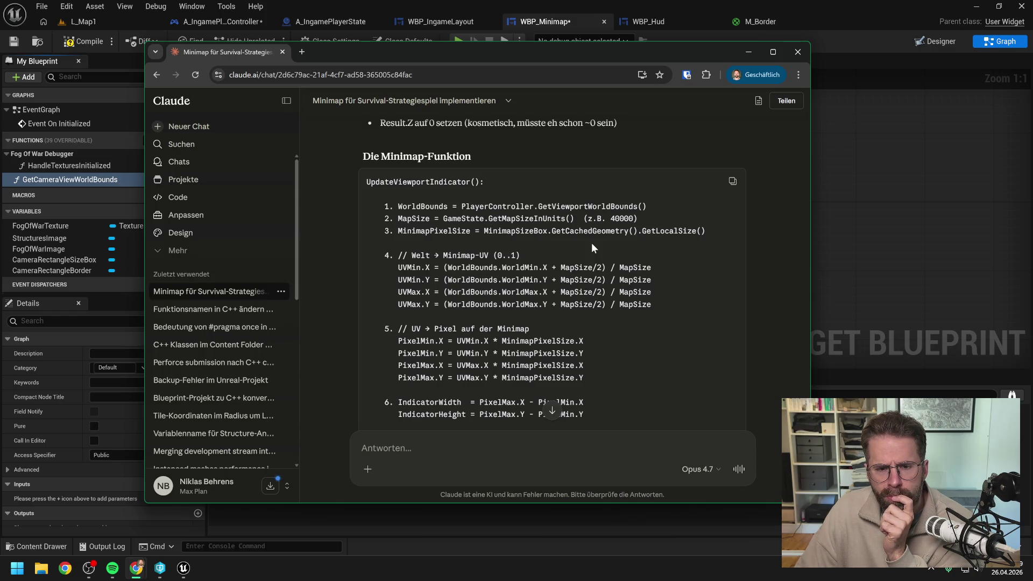
scroll(592, 243, "down", 2)
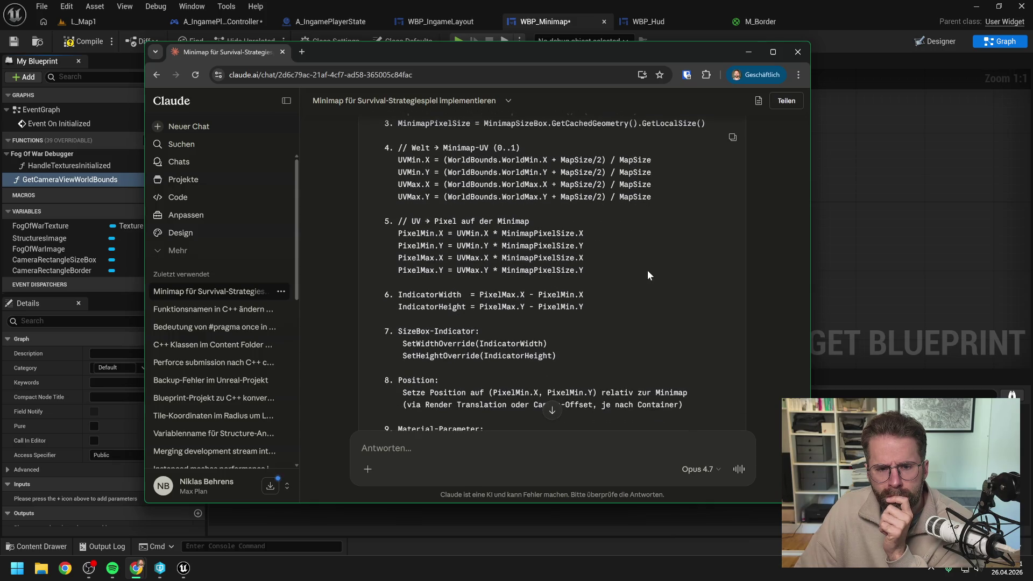
scroll(645, 275, "down", 1)
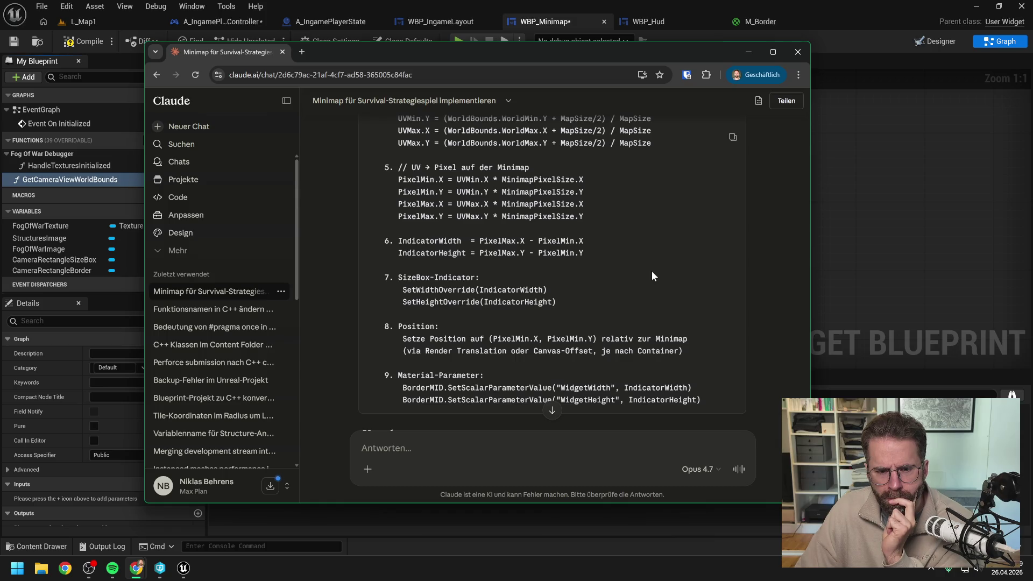
scroll(651, 276, "down", 2)
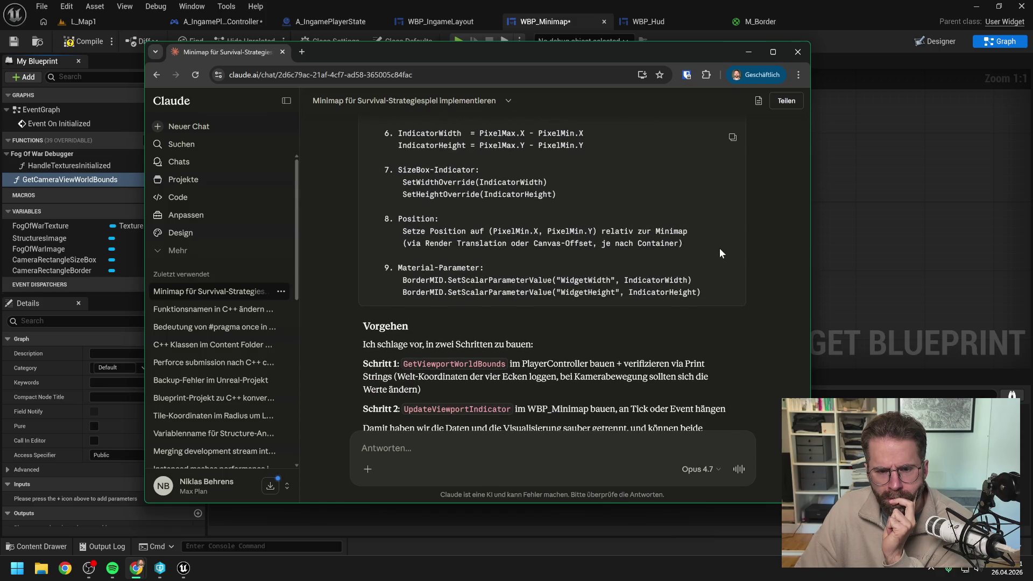
scroll(721, 253, "down", 1)
scroll(720, 251, "up", 15)
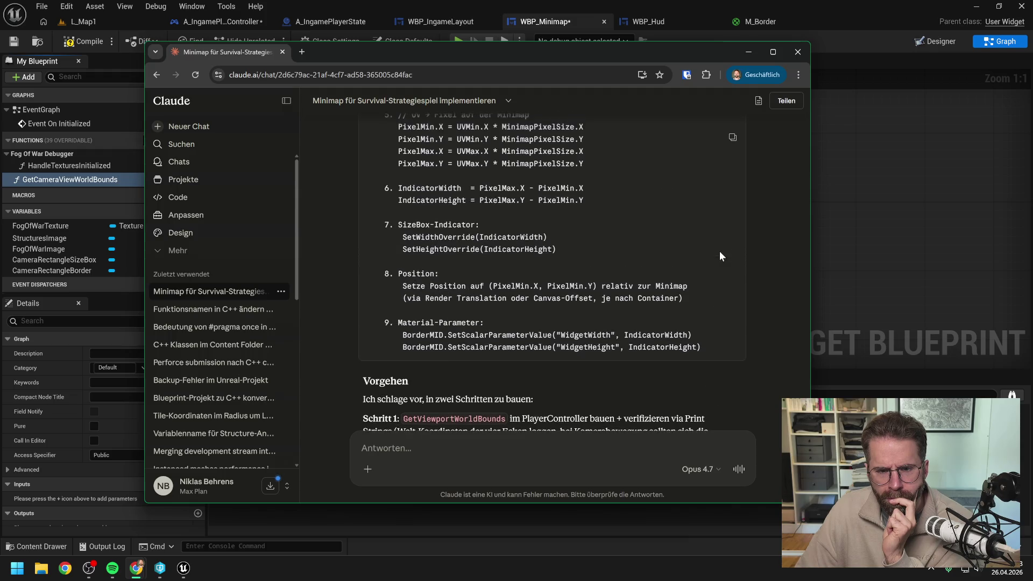
scroll(717, 259, "up", 3)
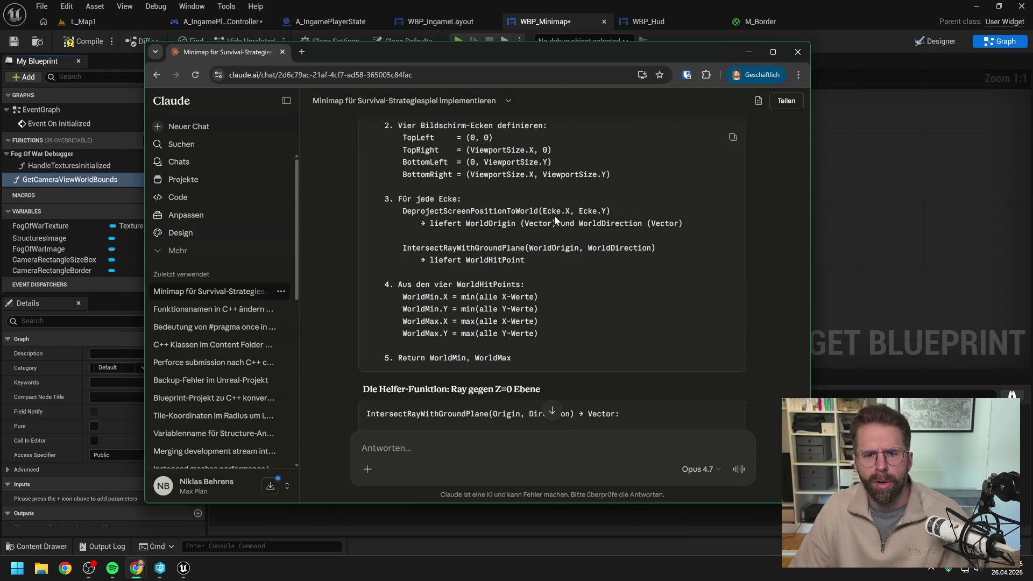
scroll(554, 218, "up", 1)
left_click(749, 52)
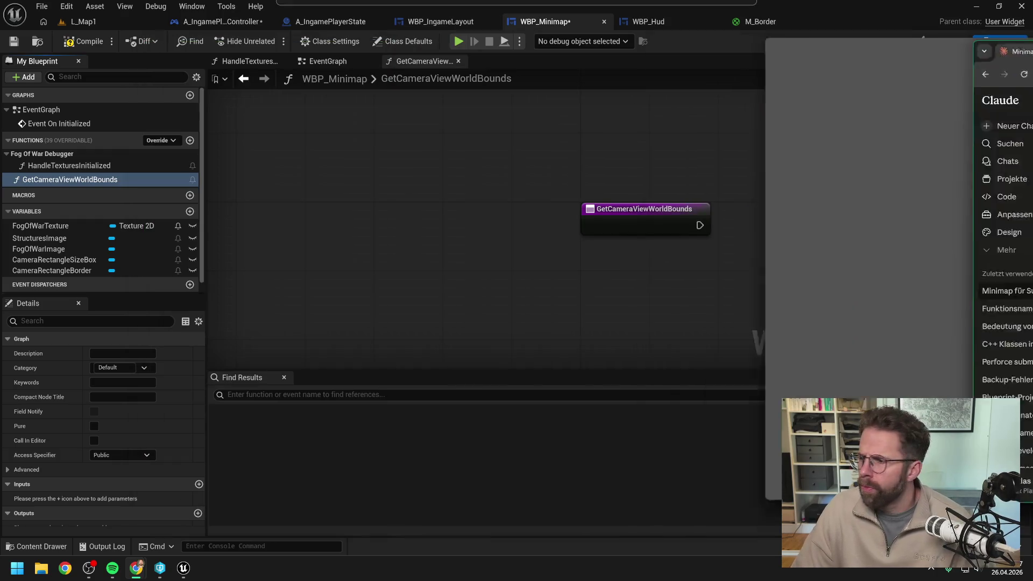
Rename the function to GetPlayerViewBounds, then compile and save WBP_Minimap, checking out the assets.
mouse_move(733, 233)
left_mouse_down()
mouse_move(715, 219)
mouse_move(628, 220)
left_mouse_up()
left_click(124, 166)
left_click(112, 179)
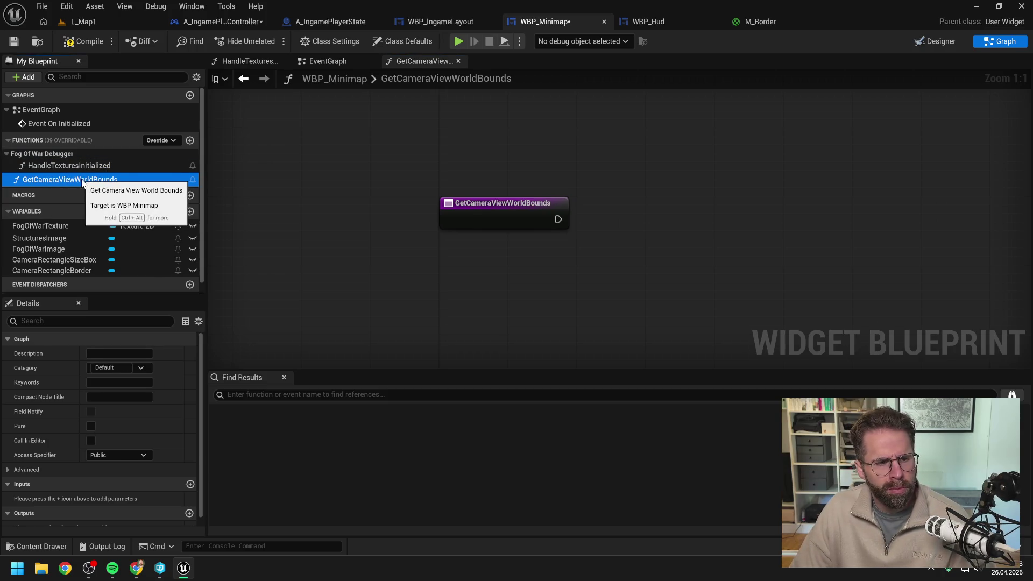
key("F2")
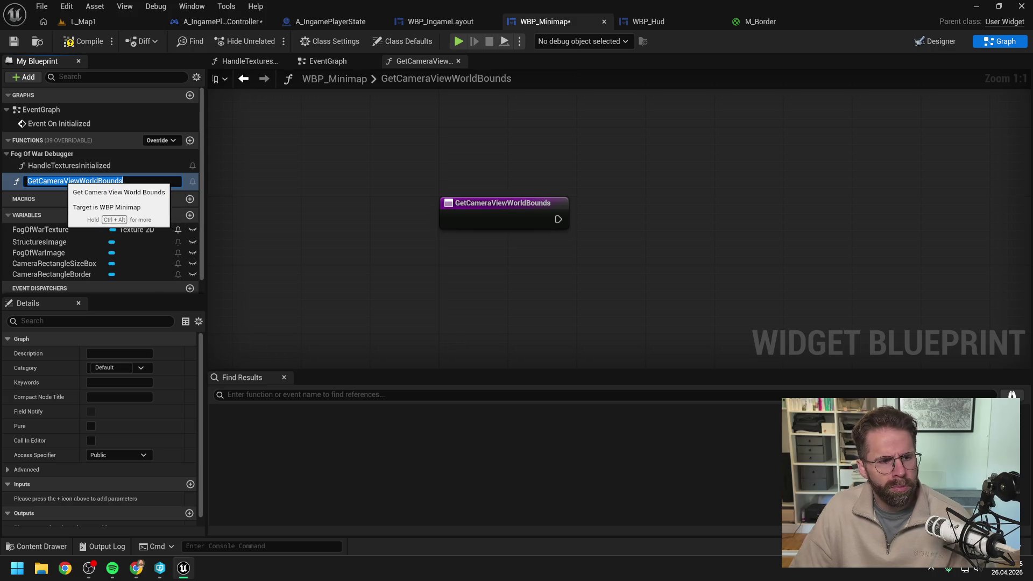
left_click_drag(64, 181, 43, 181)
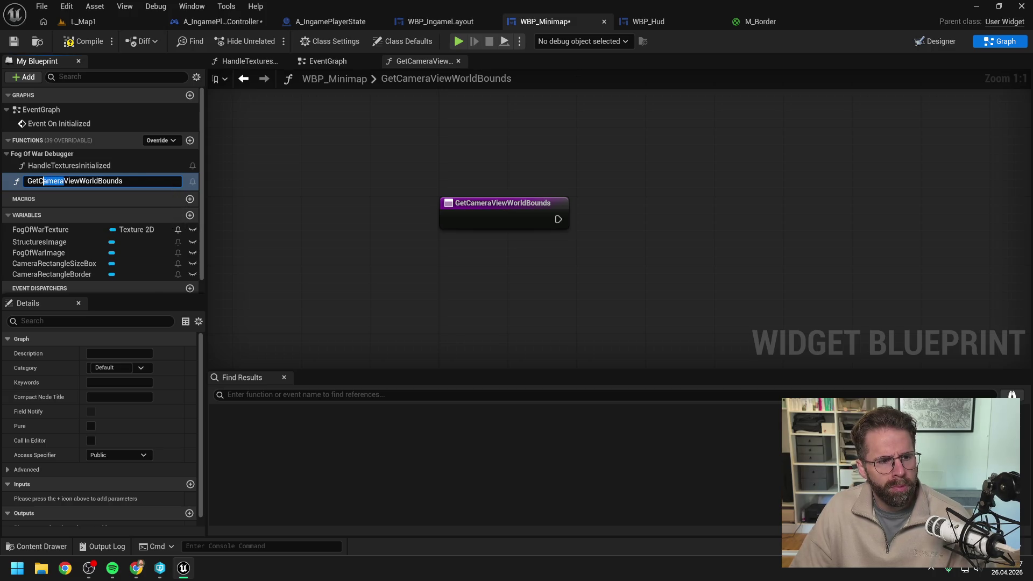
key("shift+Left")
type("Player")
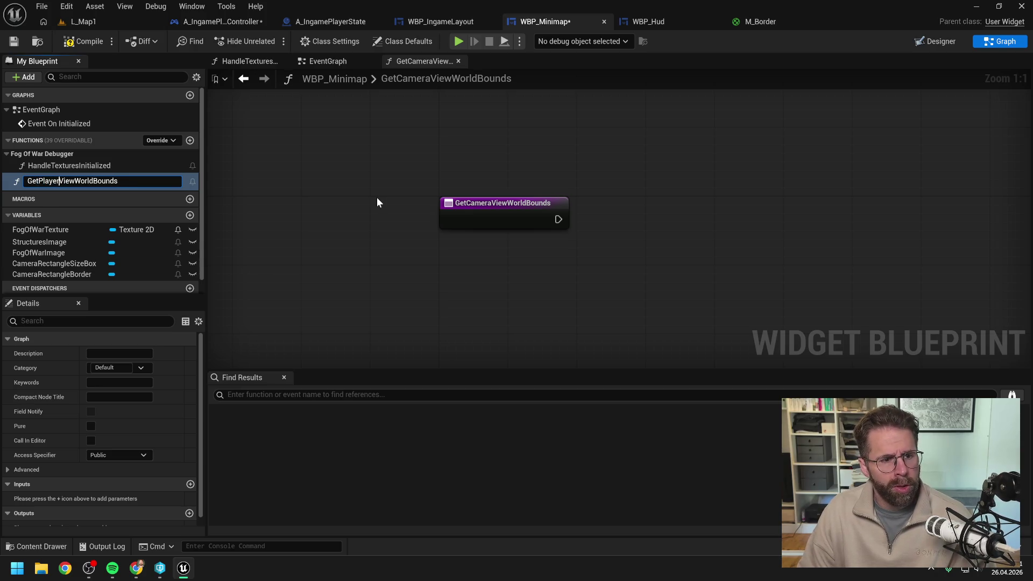
key("Delete")
key("Delete")
key("Delete")
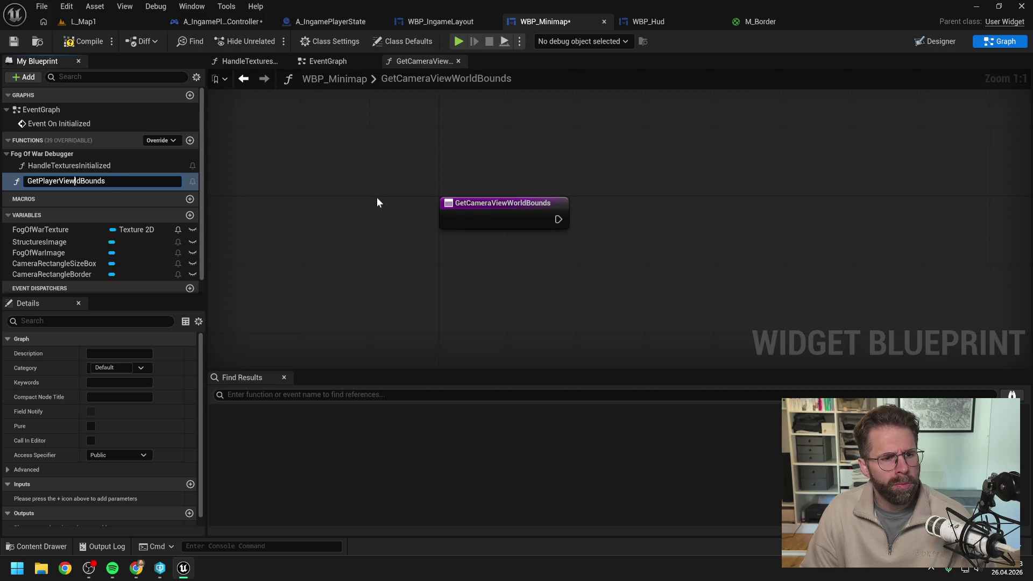
key("Return")
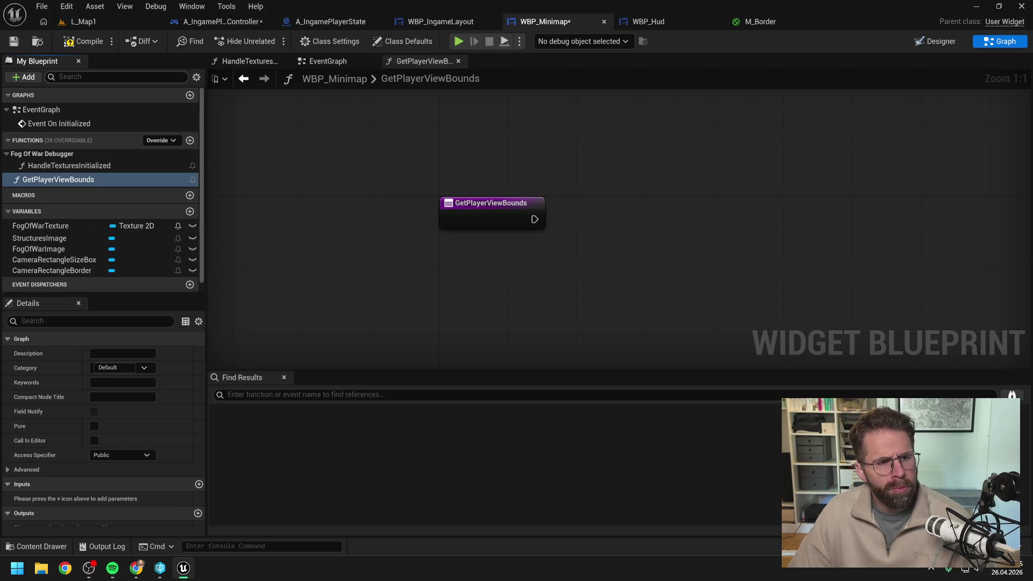
left_click(83, 41)
key("ctrl+shift+s")
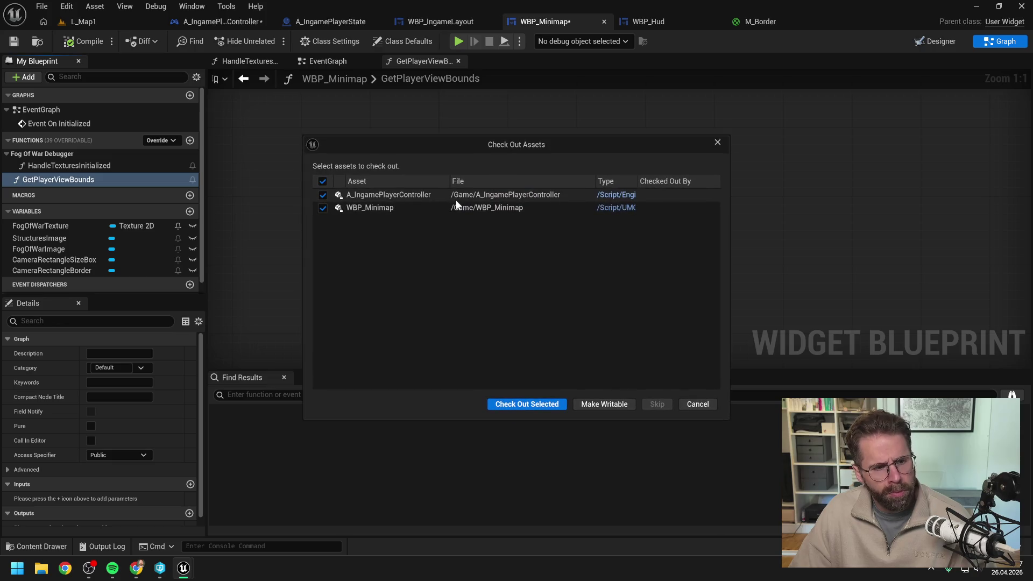
left_click(528, 405)
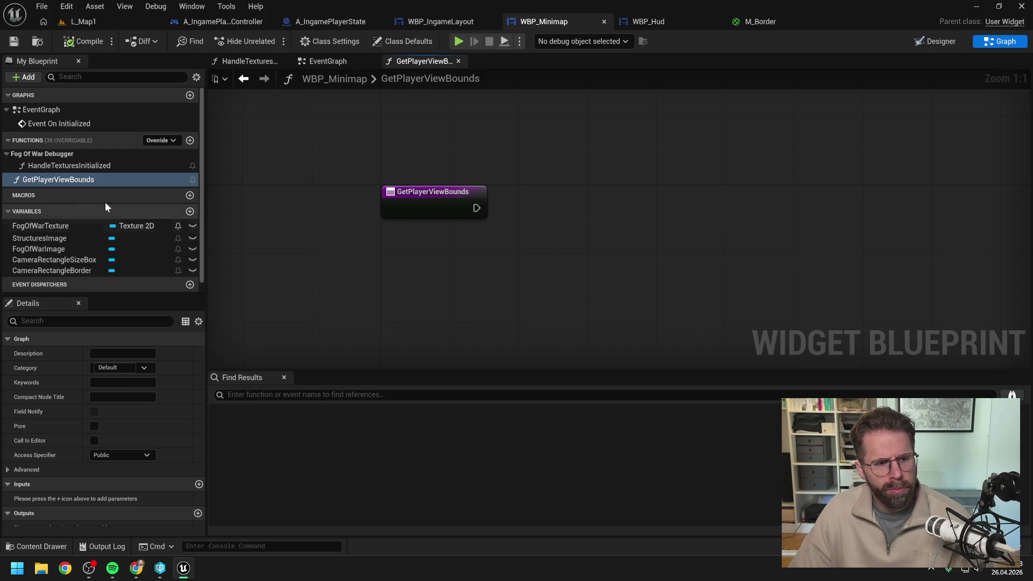
Rename GetPlayerViewBounds to GetCameraWorldBounds.
left_click(67, 180)
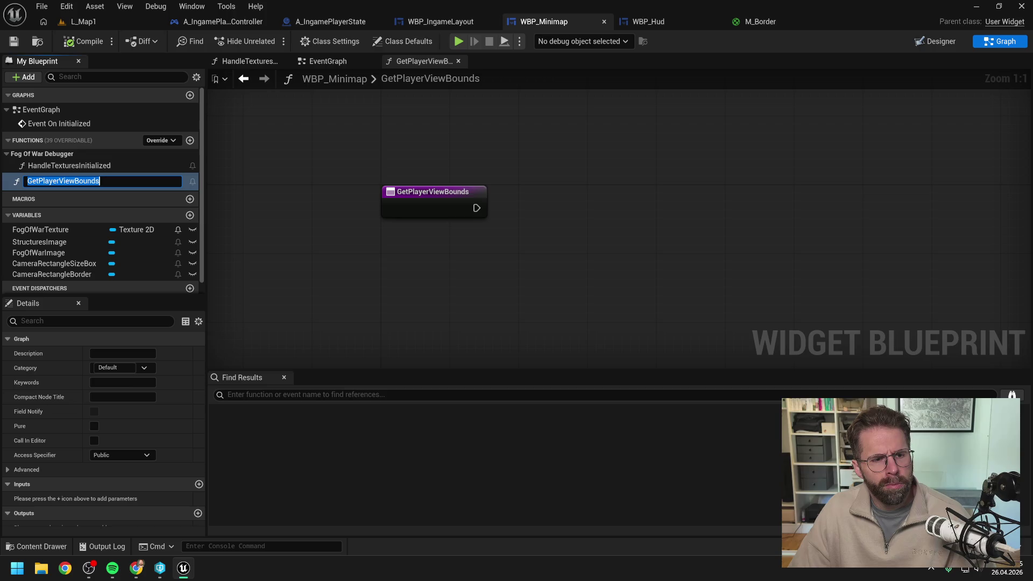
left_click_drag(75, 181, 59, 181)
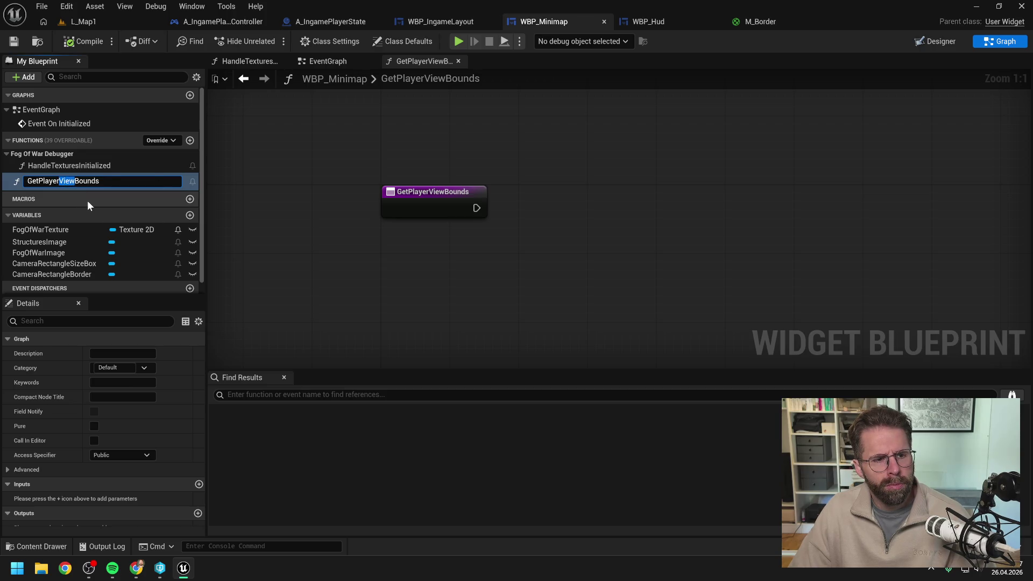
type("C")
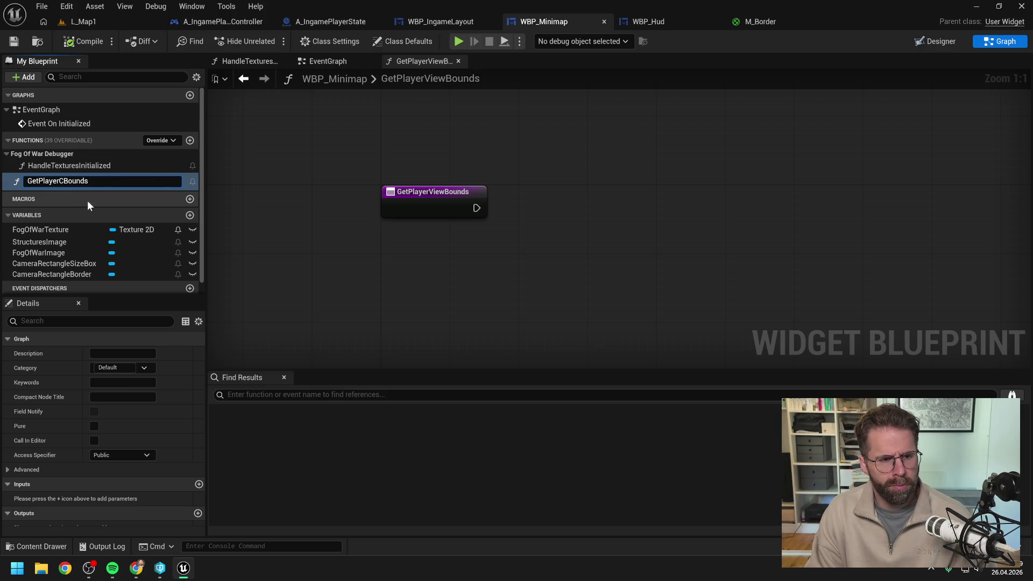
key("BackSpace")
key("BackSpace")
key("BackSpace")
type("CameraW")
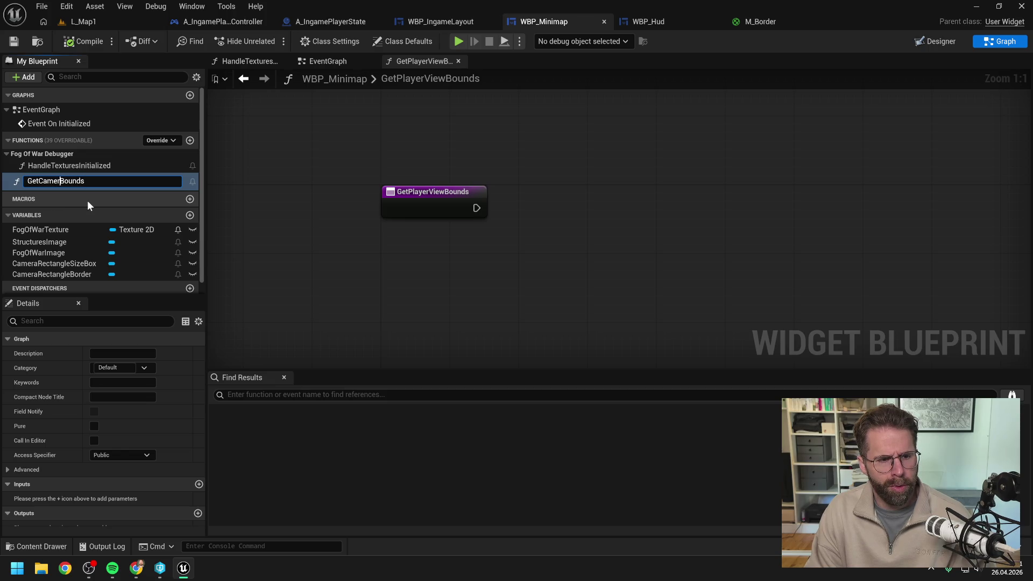
type("orld")
key("Return")
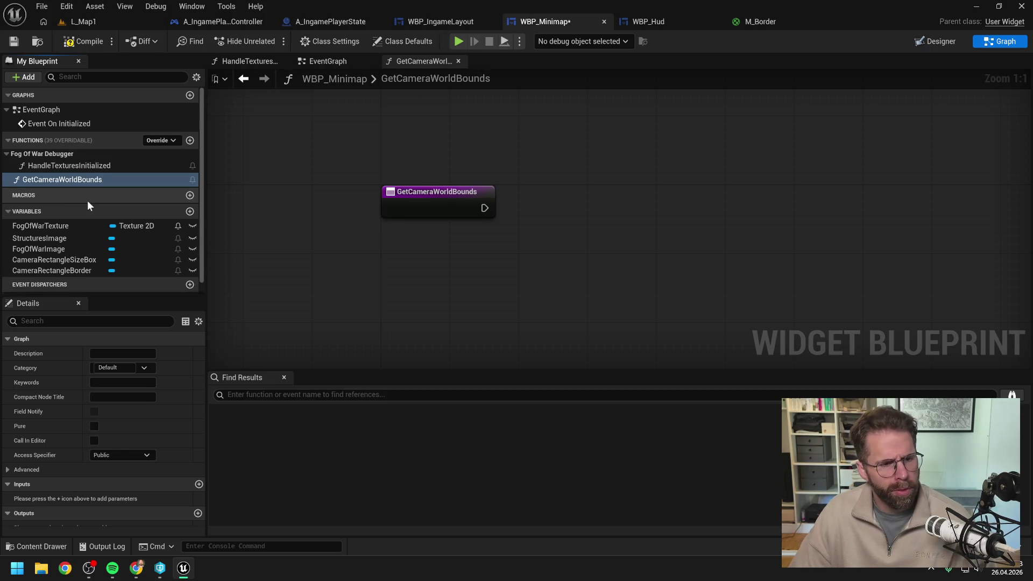
Set GetCameraWorldBounds' Category to 'Private', save, and set its Access Specifier to Private.
left_click(113, 367)
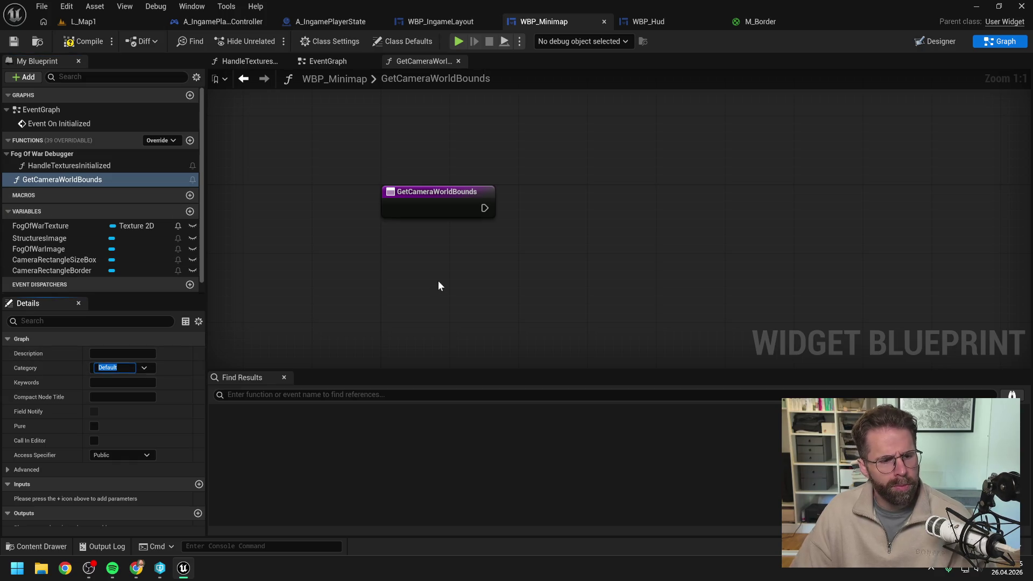
type("Private")
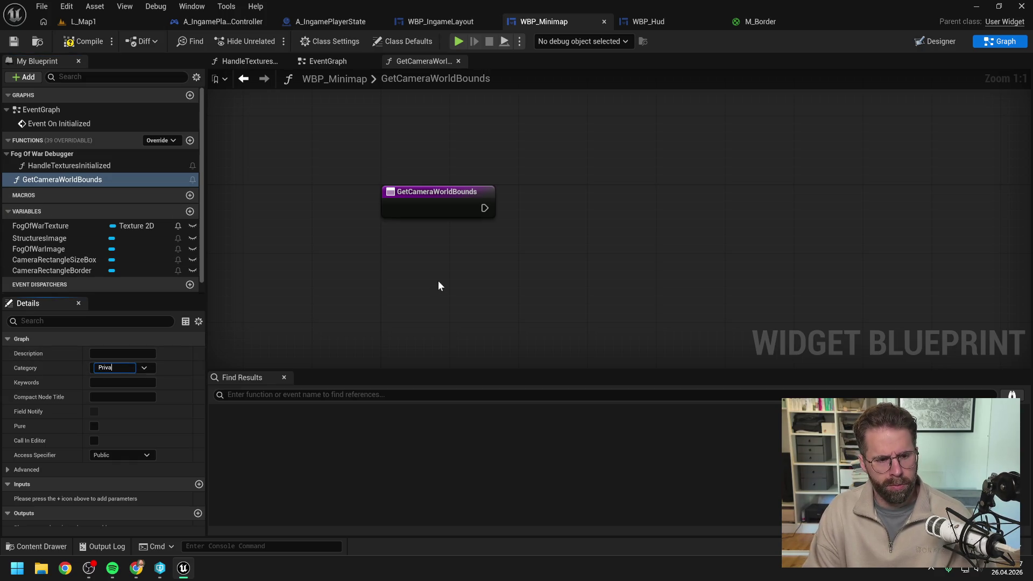
key("Return")
key("ctrl+s")
left_click(121, 455)
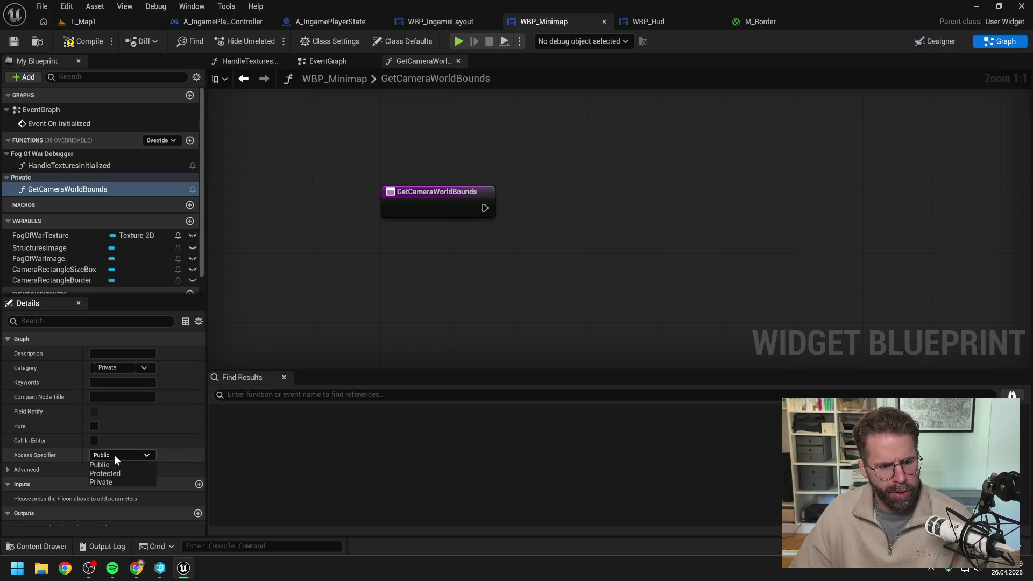
left_click(108, 483)
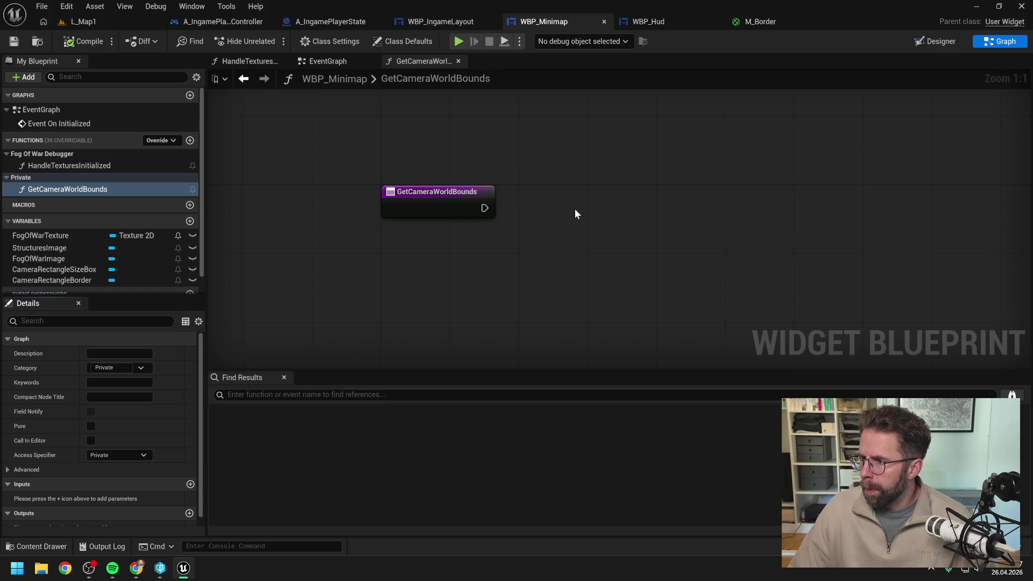
Add a Get Viewport Size node with its Return Value split into X and Y, and save.
right_click(575, 209)
type("get viewpor")
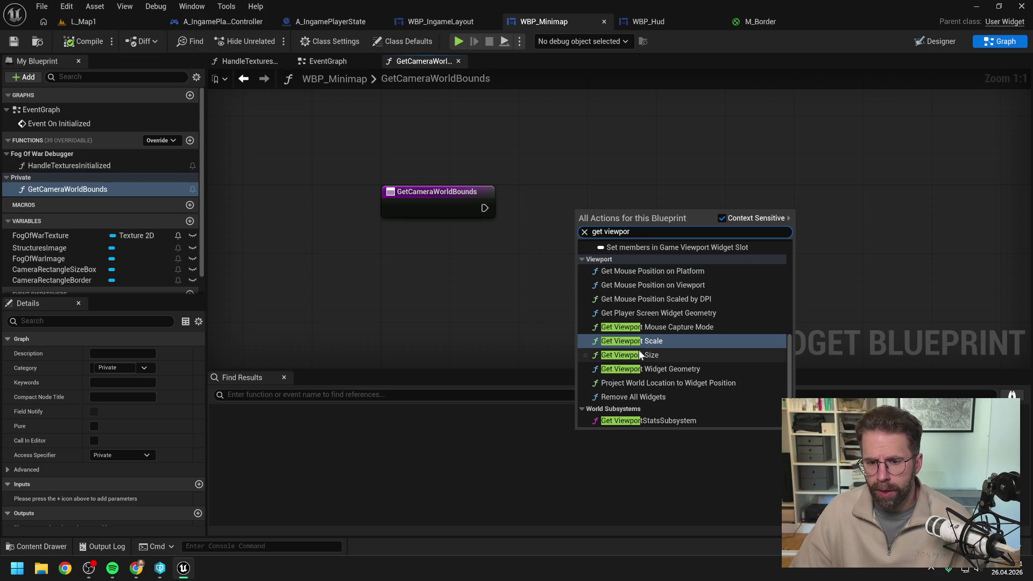
left_click(639, 352)
left_click_drag(591, 210, 589, 177)
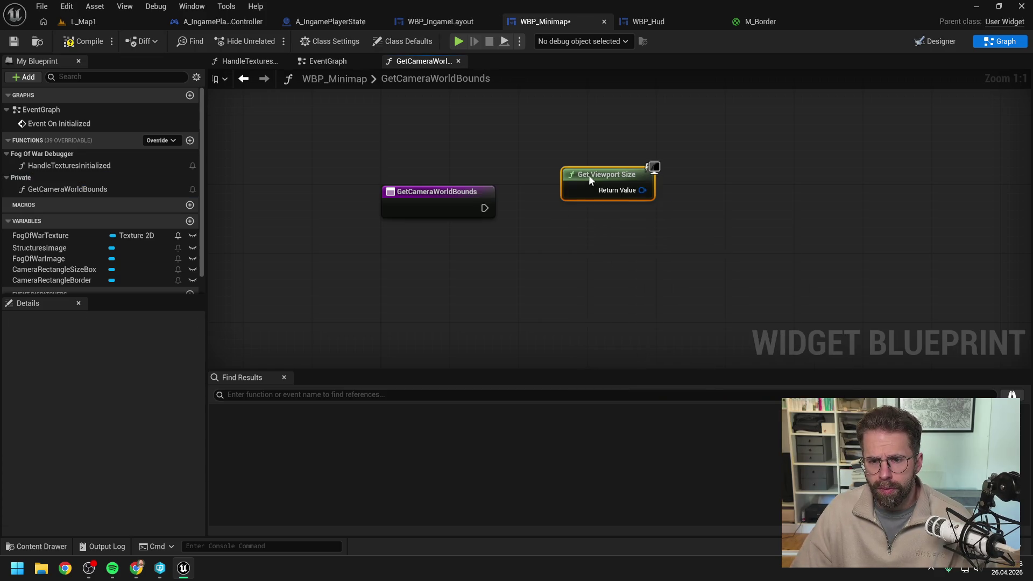
left_click(644, 226)
left_click_drag(644, 225, 601, 232)
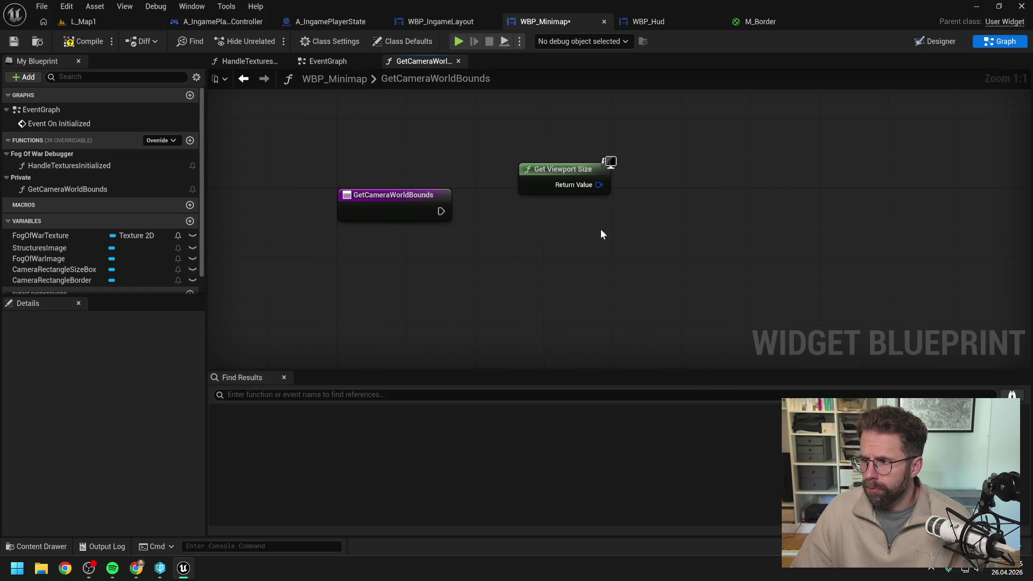
right_click(599, 185)
key("Escape")
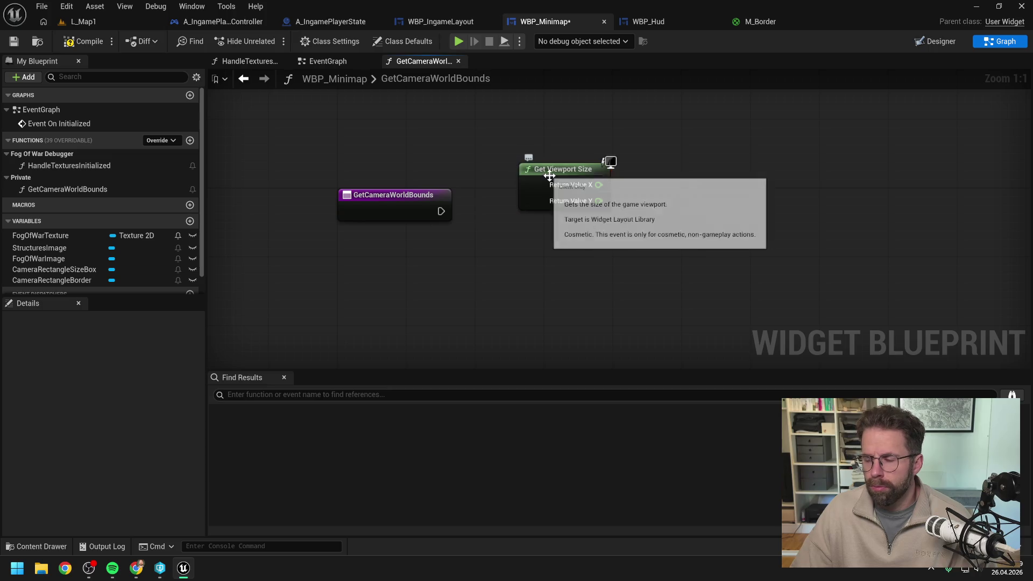
left_click_drag(560, 178, 559, 162)
left_click(574, 241)
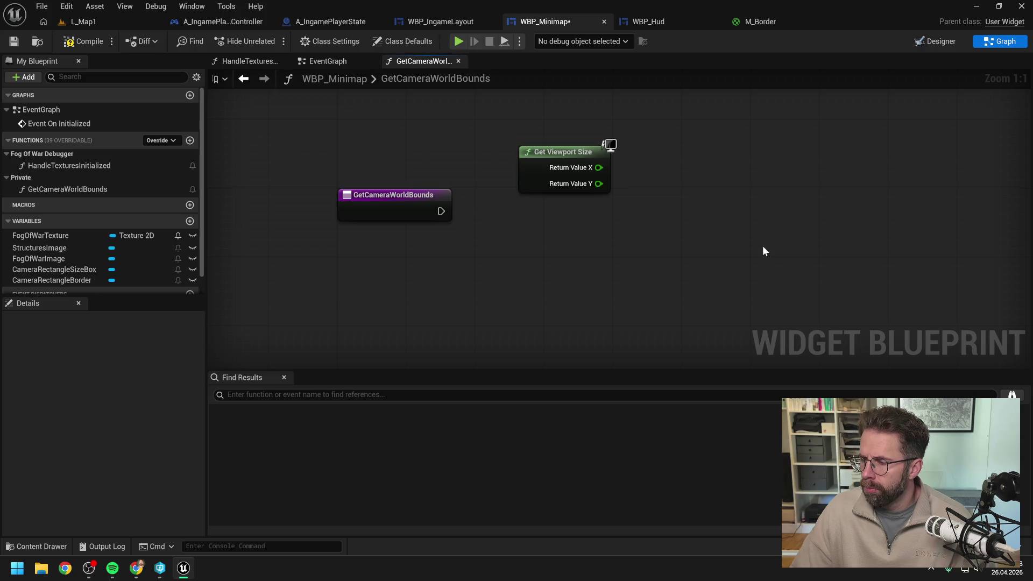
scroll(764, 243, "down", 1)
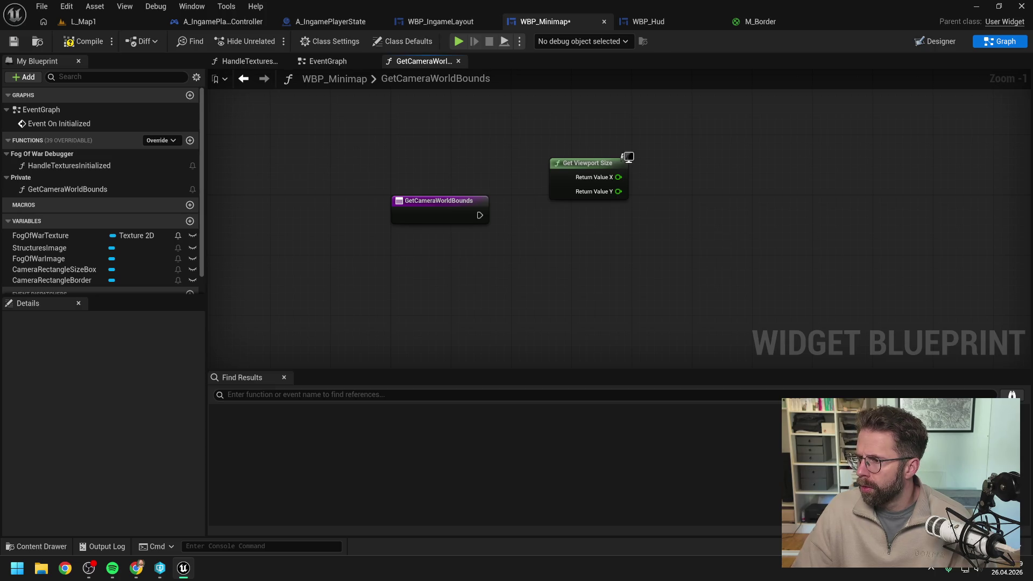
left_click_drag(722, 237, 665, 239)
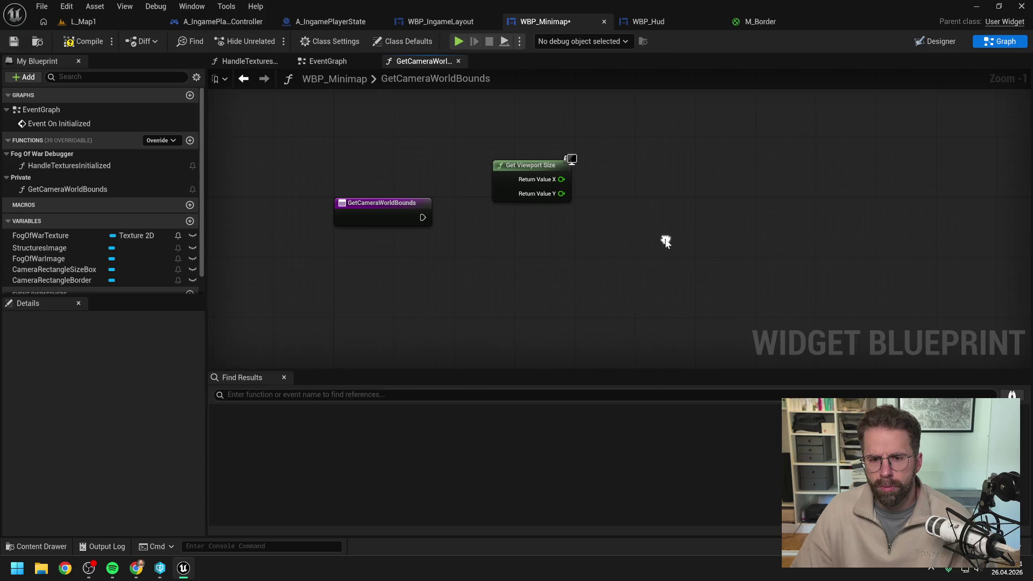
left_click(15, 42)
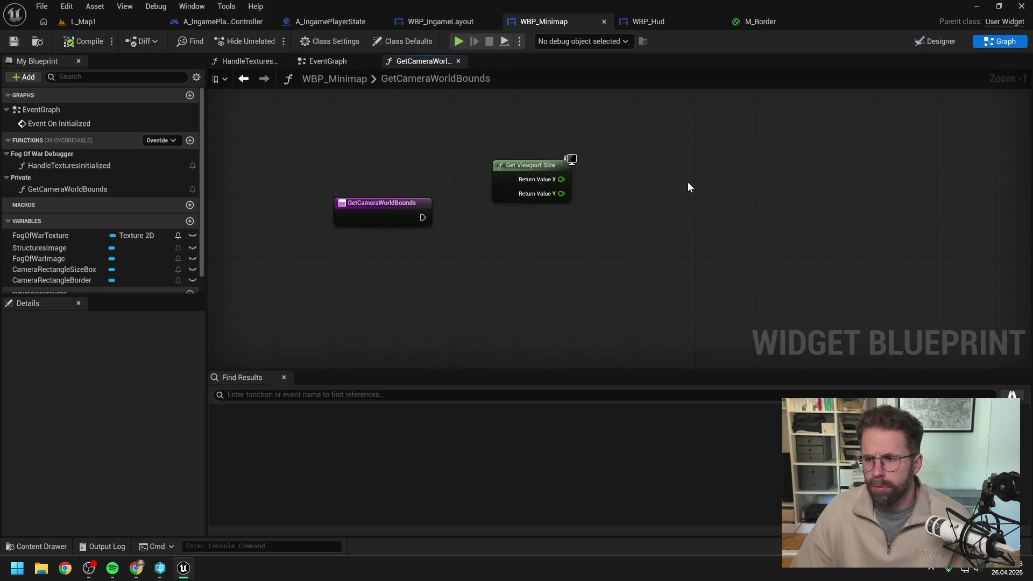
Add Deproject Screen to World with Get My Player Controller wired into its Player pin.
right_click(699, 226)
type("depr")
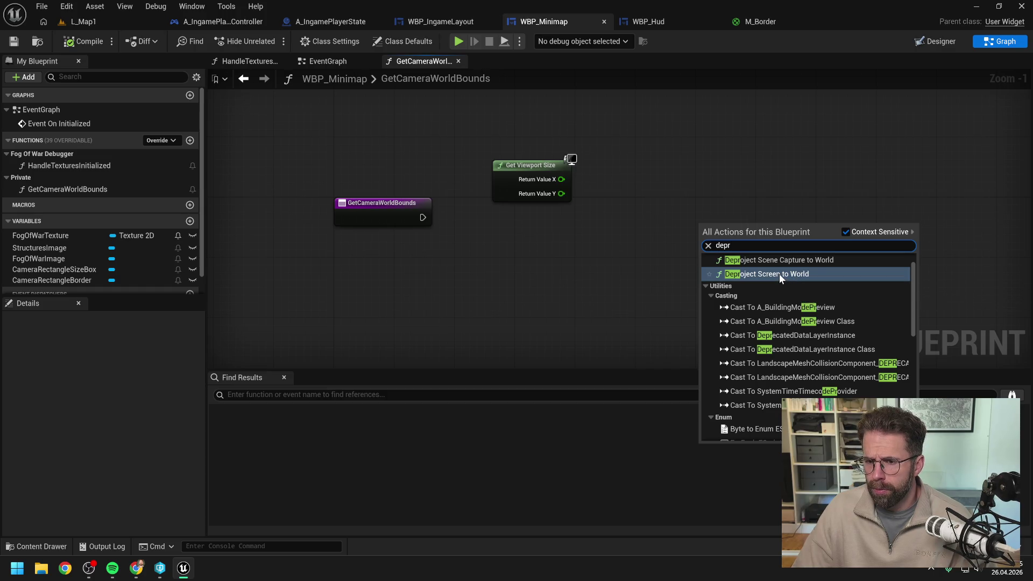
scroll(797, 291, "up", 2)
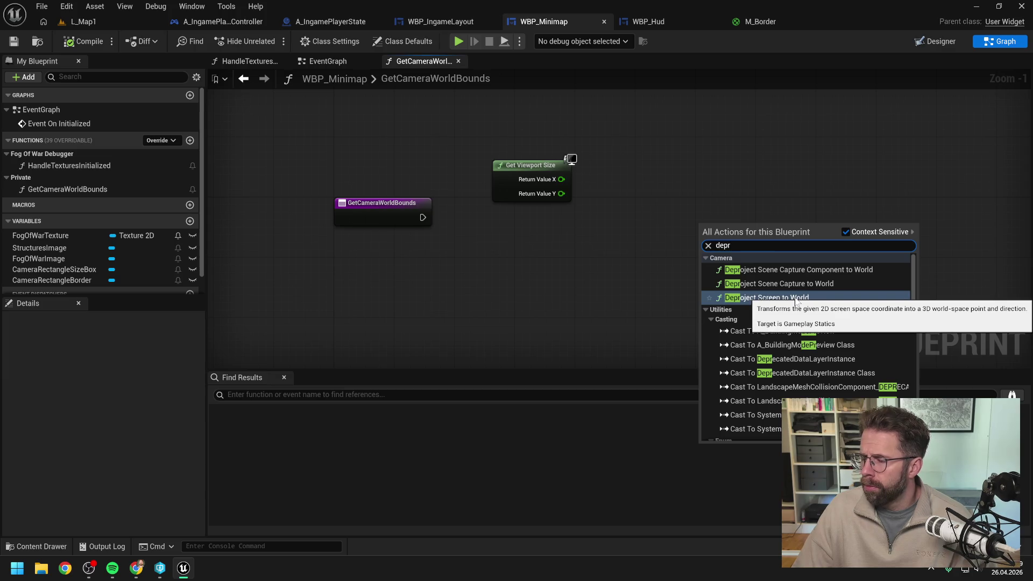
left_click(796, 298)
right_click(651, 239)
type("get my player c")
key("Return")
left_click_drag(753, 225, 789, 225)
left_click_drag(730, 255, 711, 225)
left_click(680, 263)
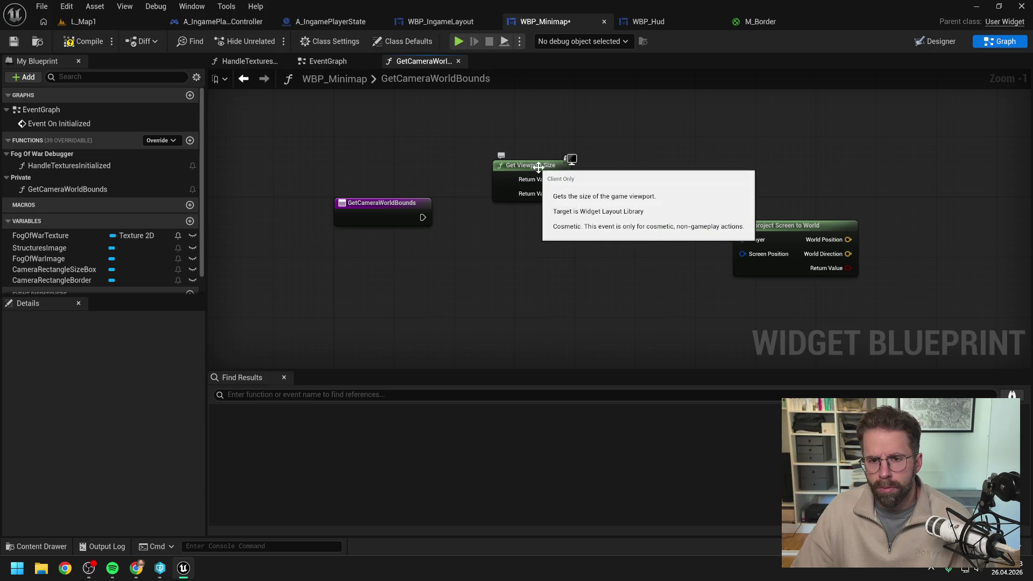
Add a Make Vector 2D node wired into Deproject Screen to World's Screen Position.
right_click(610, 258)
type("make")
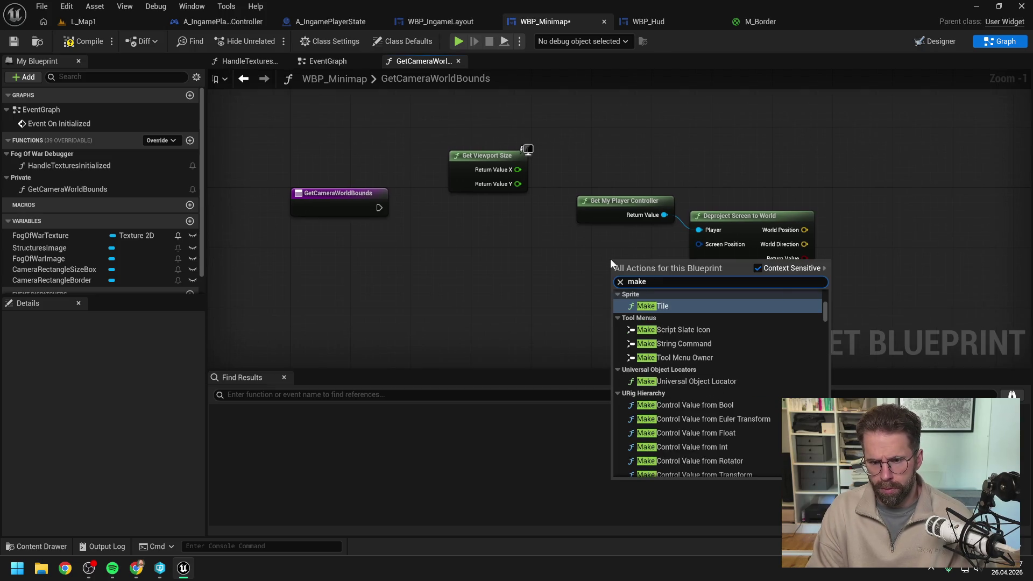
type(" vec")
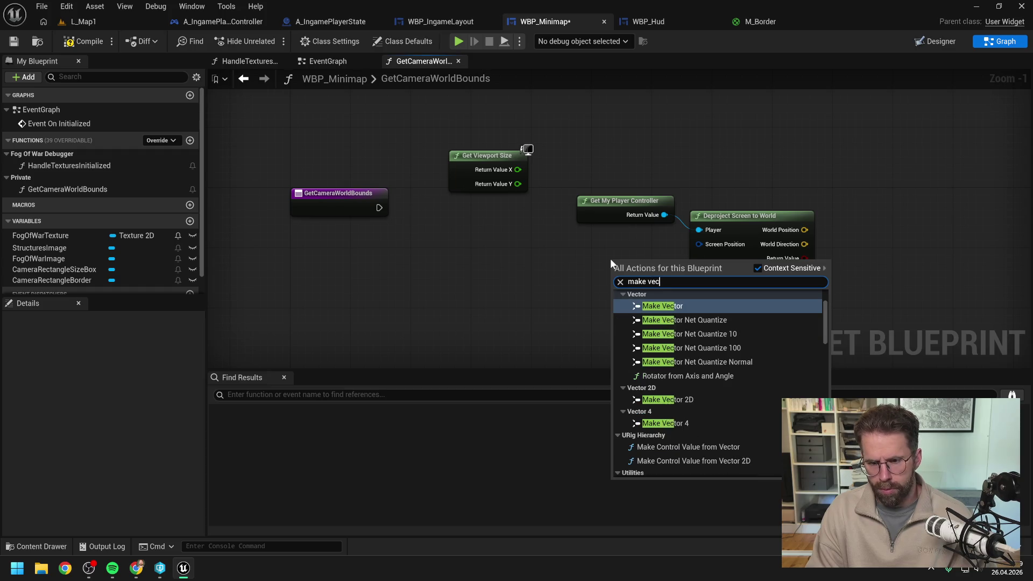
type("tor 2d")
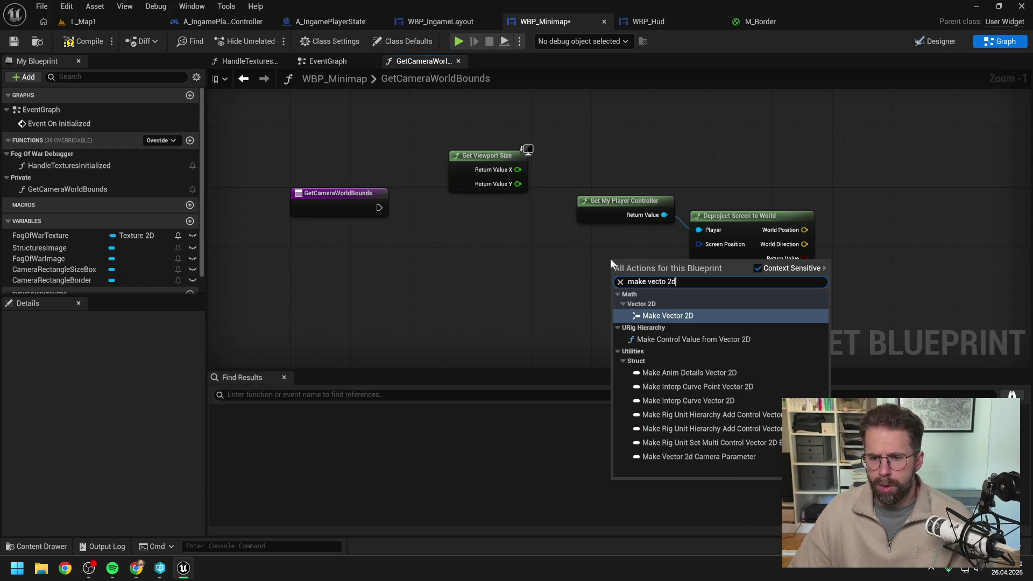
left_click(694, 320)
mouse_move(657, 269)
left_mouse_down()
mouse_move(587, 258)
mouse_move(587, 245)
mouse_move(698, 245)
left_mouse_up()
left_click(679, 277)
left_click(620, 267)
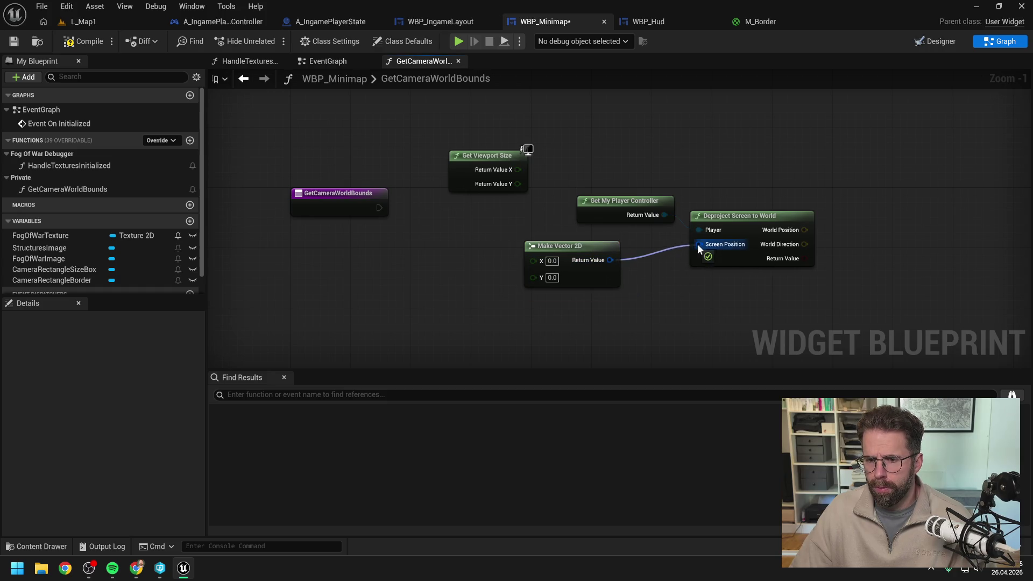
Move Get My Player Controller left and Get Viewport Size below the Make Vector 2D.
scroll(665, 284, "down", 1)
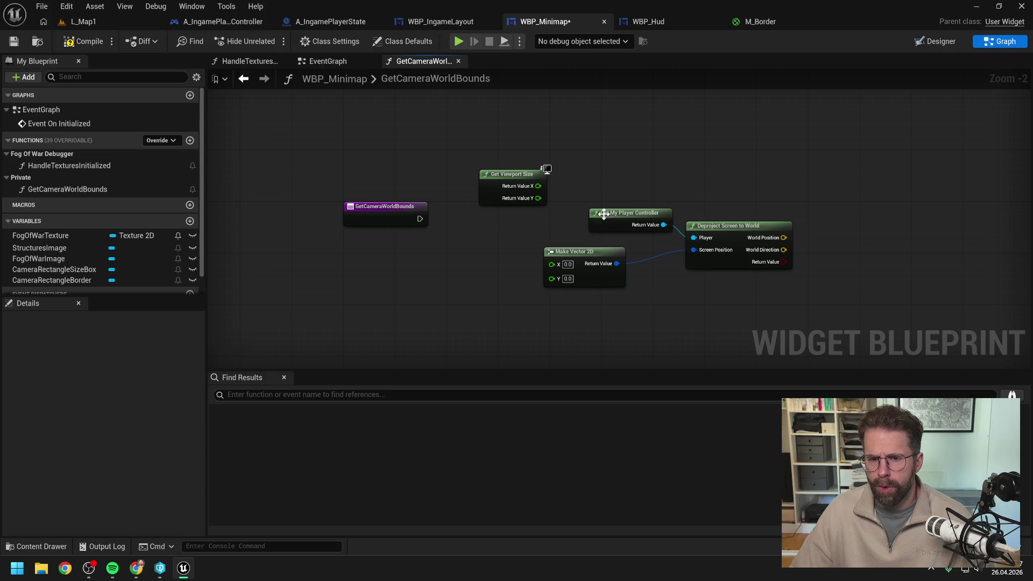
left_click_drag(616, 215, 571, 215)
left_click_drag(519, 176, 582, 318)
scroll(657, 302, "down", 1)
left_click(651, 269)
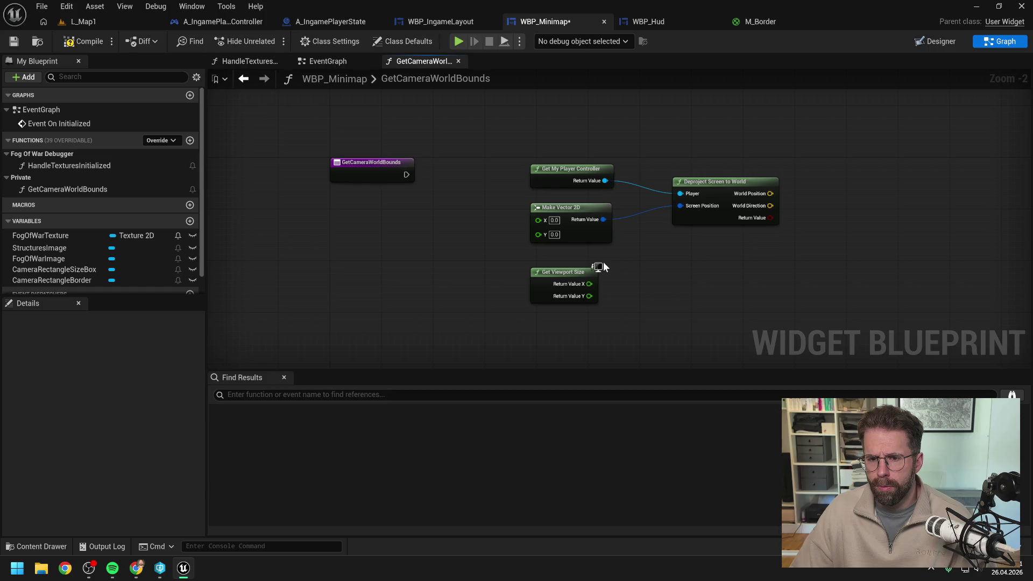
scroll(656, 266, "down", 1)
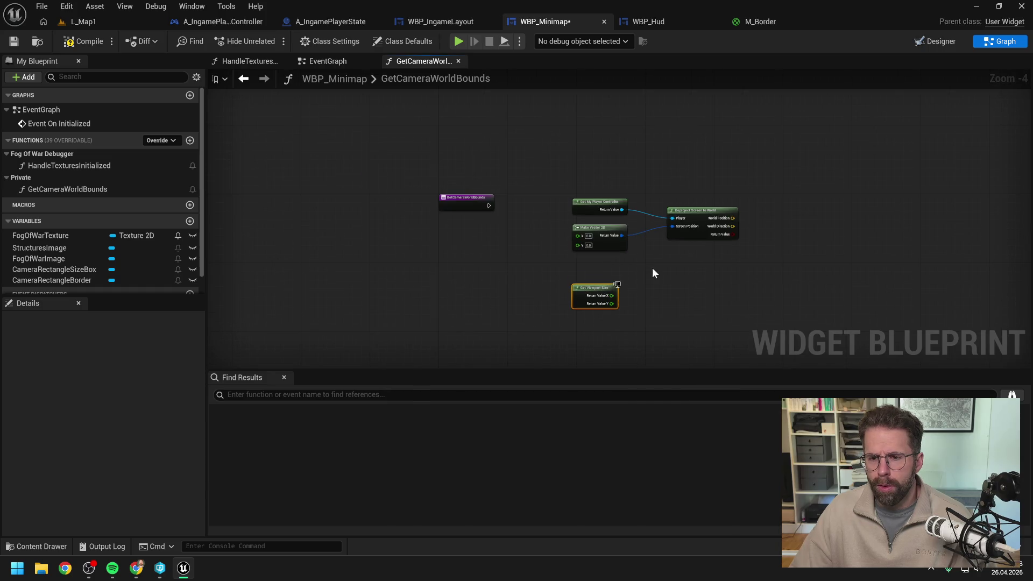
scroll(667, 262, "up", 1)
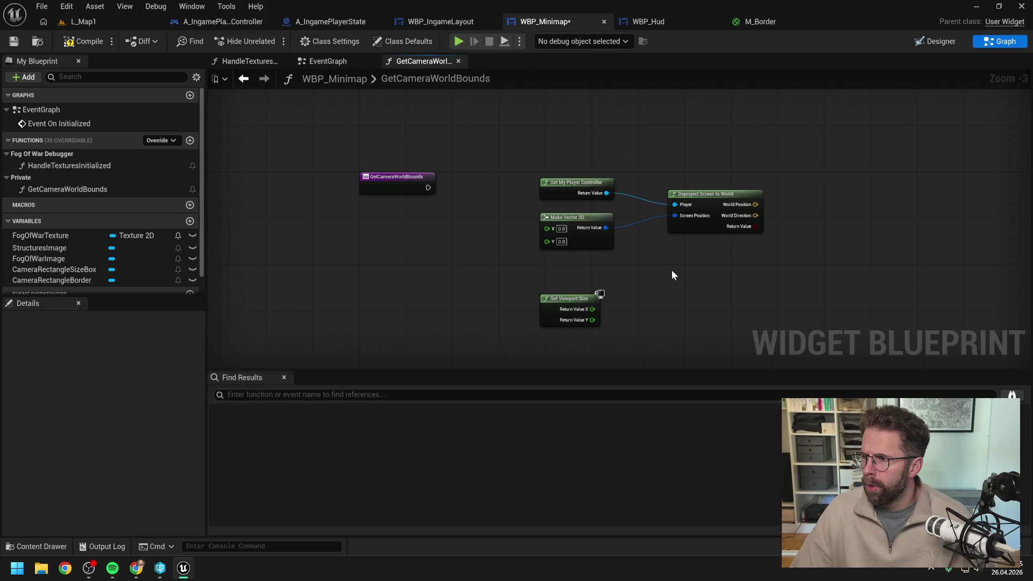
left_click_drag(670, 279, 651, 267)
mouse_move(544, 284)
left_mouse_down()
mouse_move(544, 301)
mouse_move(484, 295)
left_mouse_up()
Duplicate the Make Vector 2D node and place the copy beside Get Viewport Size.
left_click(549, 205)
key("ctrl+c")
key("ctrl+v")
left_click_drag(633, 272, 549, 267)
mouse_move(495, 297)
left_mouse_down()
mouse_move(477, 267)
mouse_move(528, 279)
left_mouse_up()
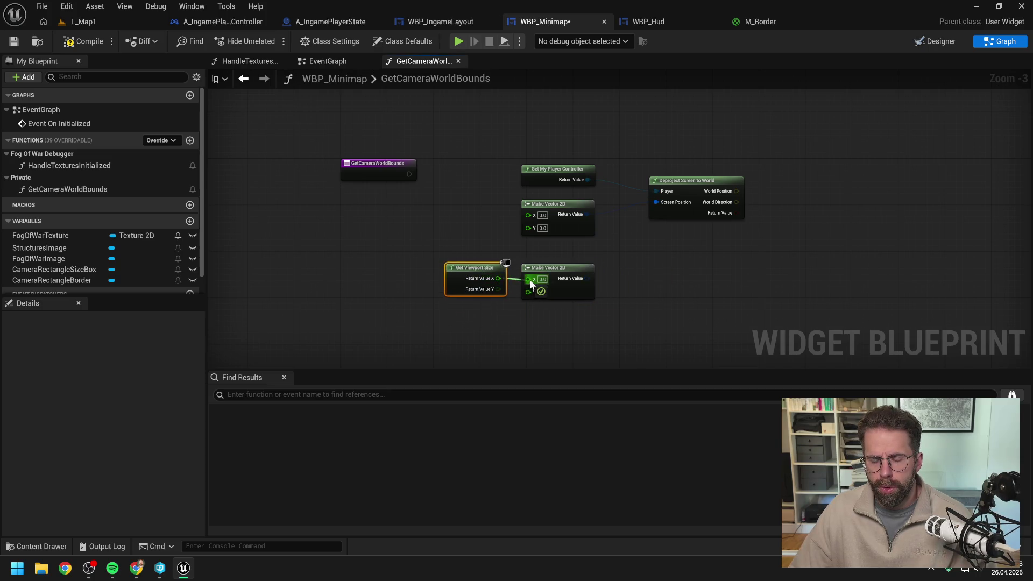
left_click(533, 322)
mouse_move(549, 319)
left_mouse_down()
mouse_move(575, 298)
mouse_move(578, 271)
mouse_move(471, 238)
left_mouse_up()
left_click(528, 273)
Duplicate Make Vector 2D and Get Viewport Size, then copy the pair for another screen corner.
left_click(550, 218)
key("ctrl+c")
key("ctrl+v")
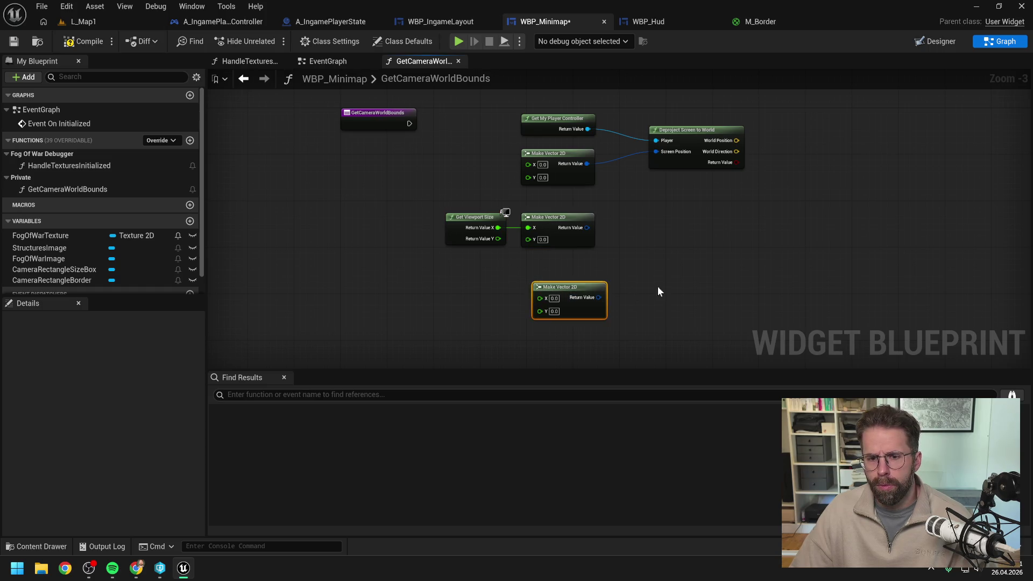
left_click(485, 285)
left_click(484, 242)
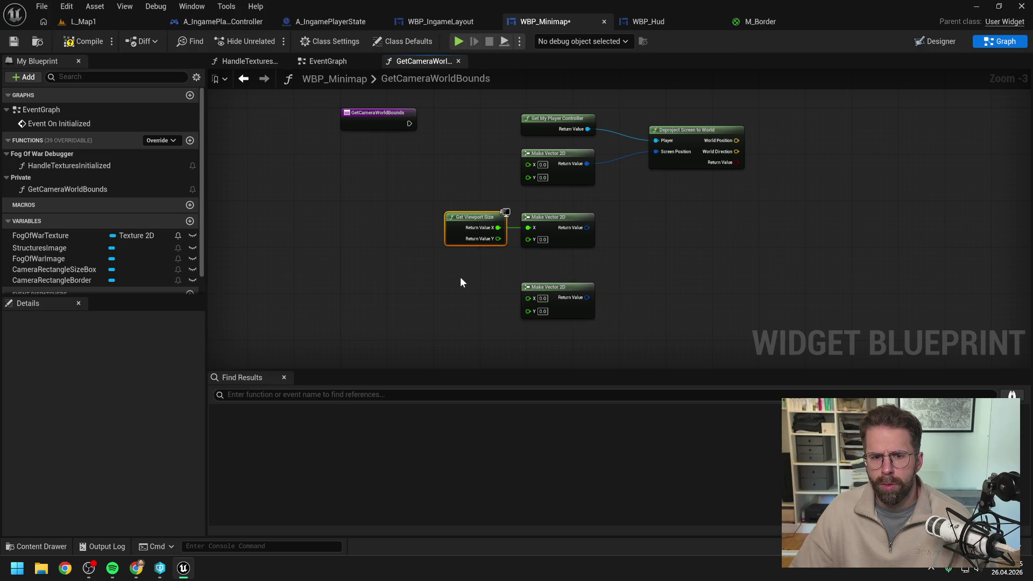
key("ctrl+c")
key("ctrl+v")
mouse_move(483, 298)
left_mouse_down()
mouse_move(460, 291)
mouse_move(528, 298)
mouse_move(528, 311)
left_mouse_up()
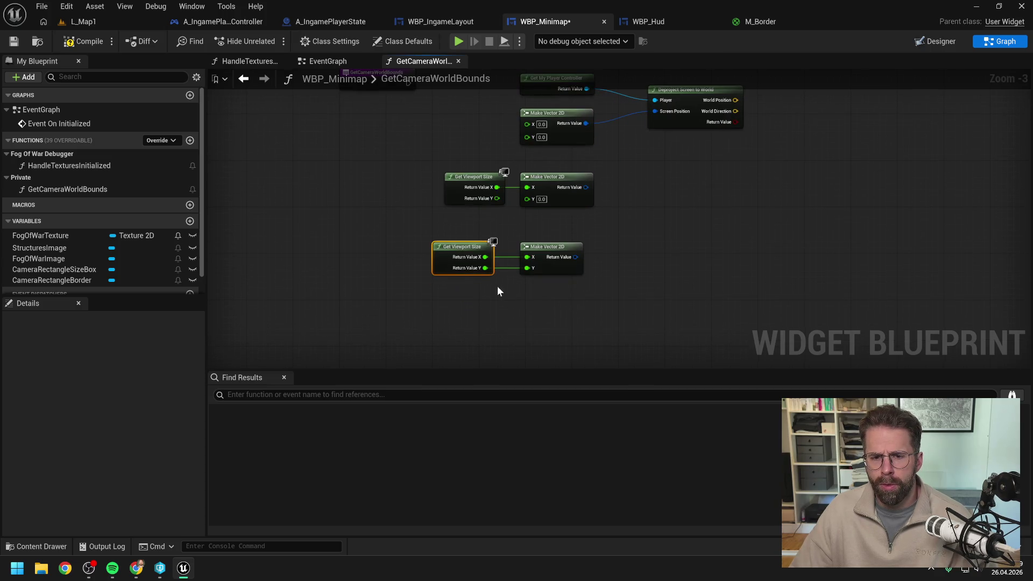
mouse_move(465, 246)
left_mouse_down()
mouse_move(525, 296)
mouse_move(554, 299)
mouse_move(542, 298)
left_mouse_up()
key("ctrl+c")
key("ctrl+v")
left_click(506, 314)
Disconnect X on the bottom Make Vector 2D, move the lower pairs up, and copy Deproject Screen to World.
left_click(496, 309, "alt")
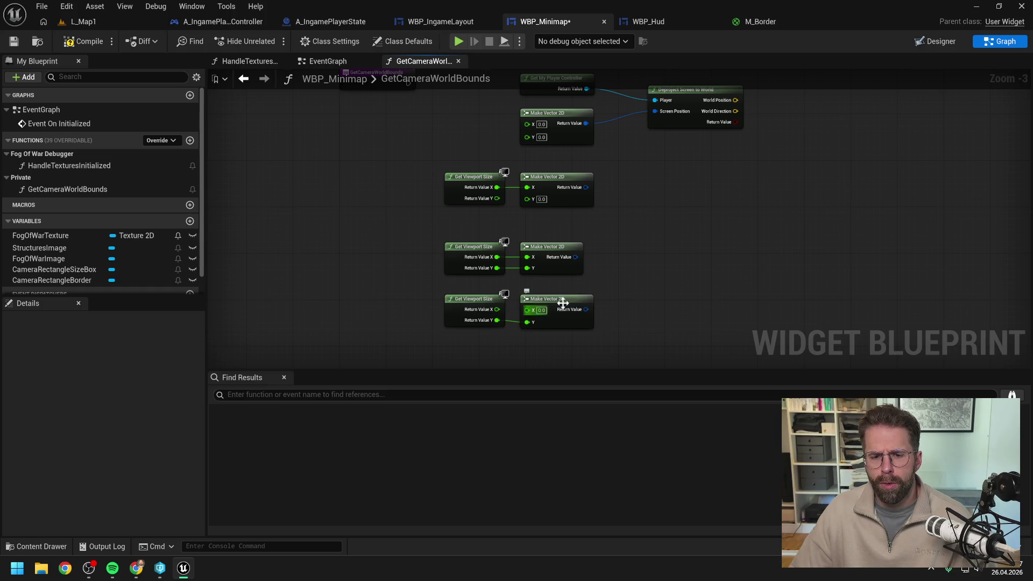
scroll(644, 272, "down", 1)
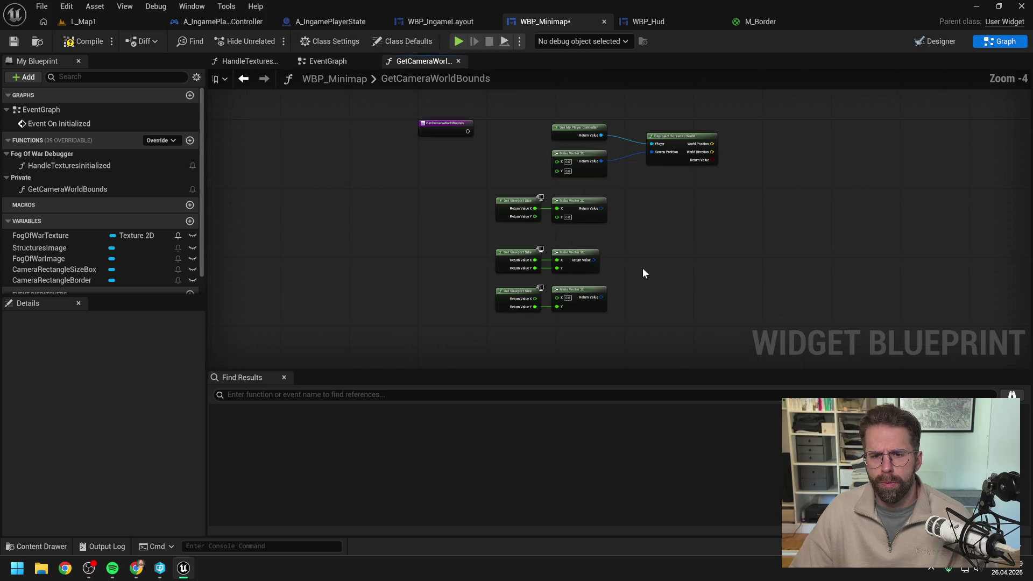
left_click_drag(623, 323, 495, 248)
mouse_move(576, 254)
left_mouse_down()
mouse_move(576, 240)
mouse_move(588, 242)
left_mouse_up()
left_click(645, 238)
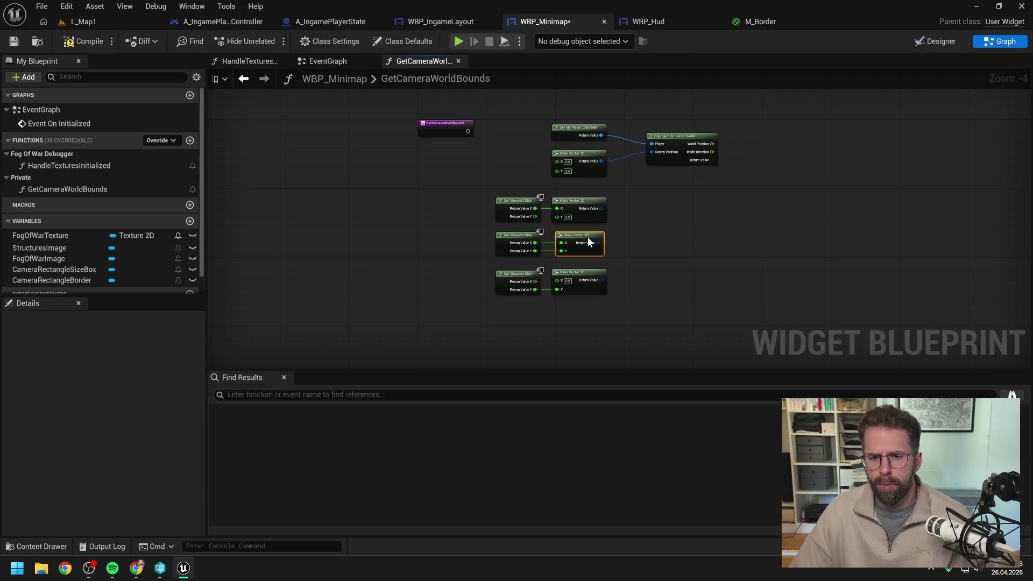
left_click(658, 254)
left_click_drag(646, 266, 484, 291)
left_click(640, 275)
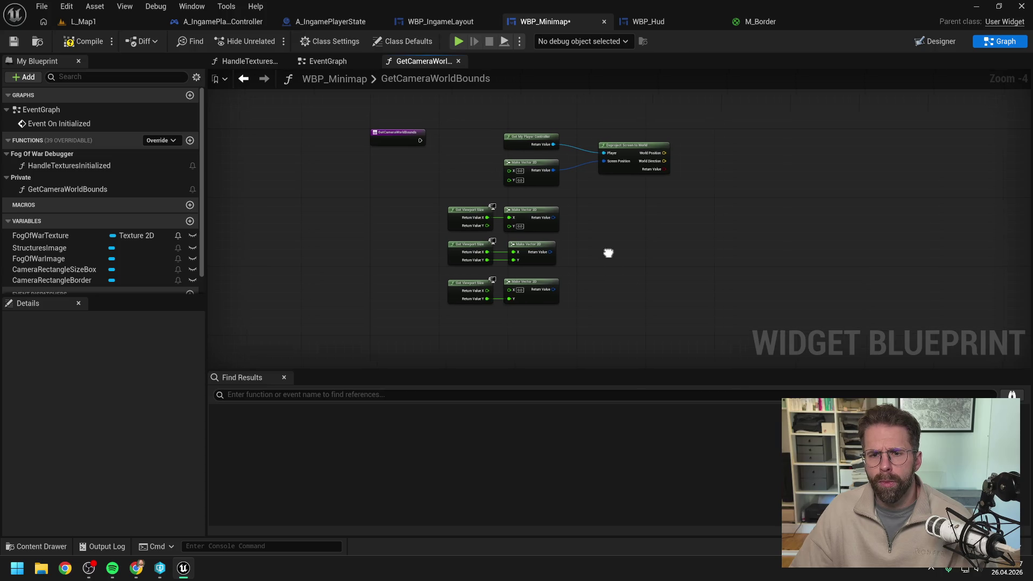
left_click(604, 150)
key("ctrl+c")
Paste three more Deproject Screen to World copies and feed each its own Make Vector 2D corner.
key("ctrl+v")
left_click_drag(610, 212, 606, 211)
left_click(560, 195)
mouse_move(532, 221)
left_mouse_down()
mouse_move(582, 225)
mouse_move(590, 250)
mouse_move(544, 260)
mouse_move(584, 263)
left_mouse_up()
left_click(608, 217)
key("ctrl+c")
key("ctrl+v")
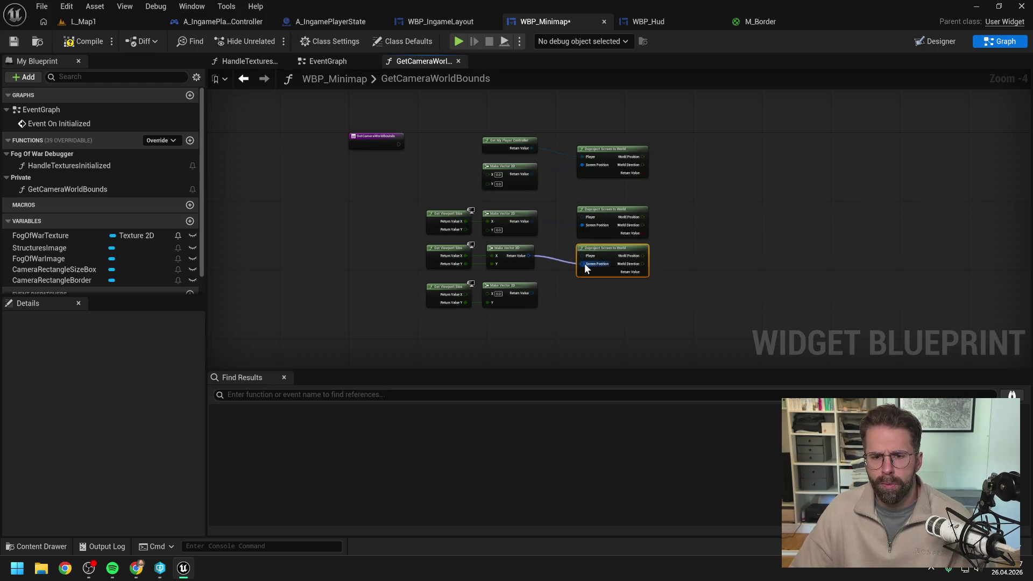
key("ctrl+v")
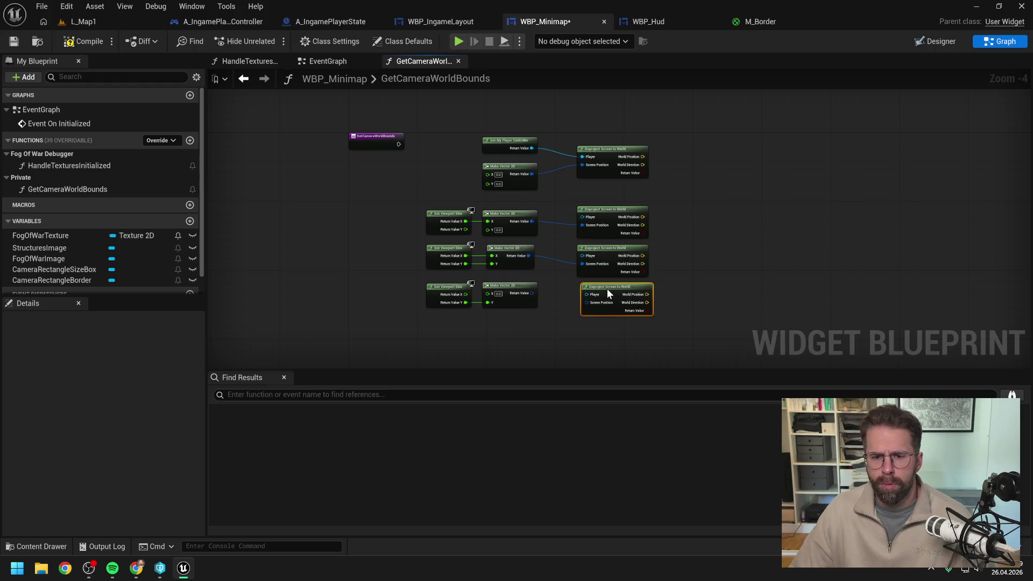
left_click_drag(532, 292, 582, 302)
left_click(560, 277)
Wire Get My Player Controller into the deproject nodes' Player pins and tidy the node layout.
left_click_drag(534, 145, 582, 217)
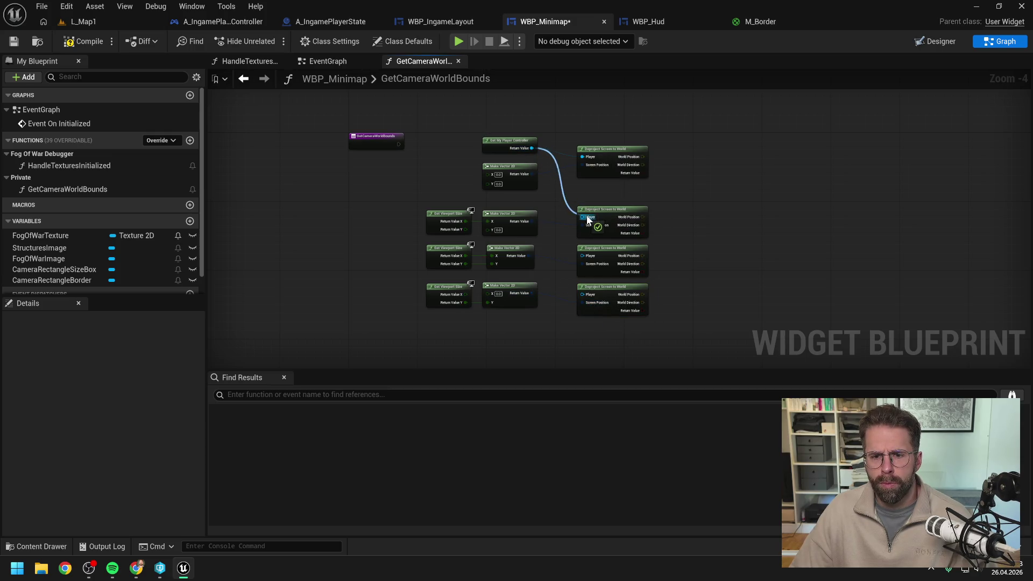
left_click_drag(531, 148, 582, 256)
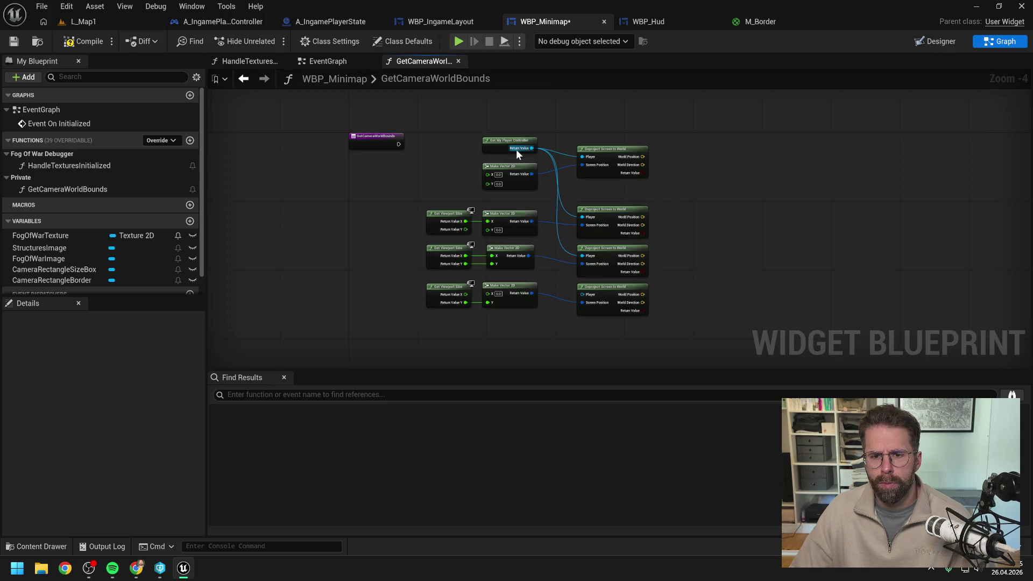
left_click_drag(531, 148, 583, 294)
left_click_drag(511, 141, 512, 319)
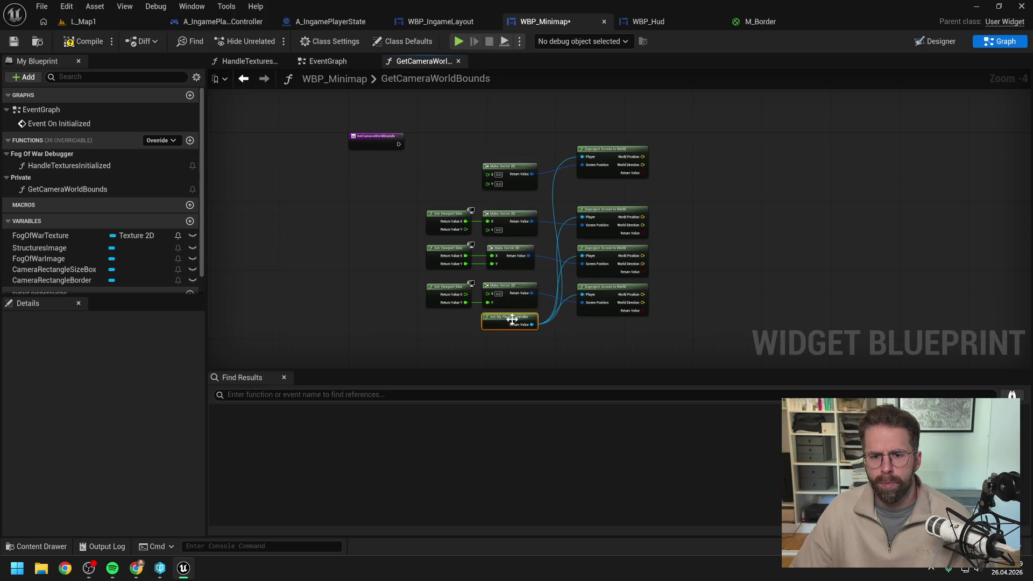
left_click_drag(615, 149, 614, 171)
left_click_drag(515, 163, 516, 177)
left_click(566, 152)
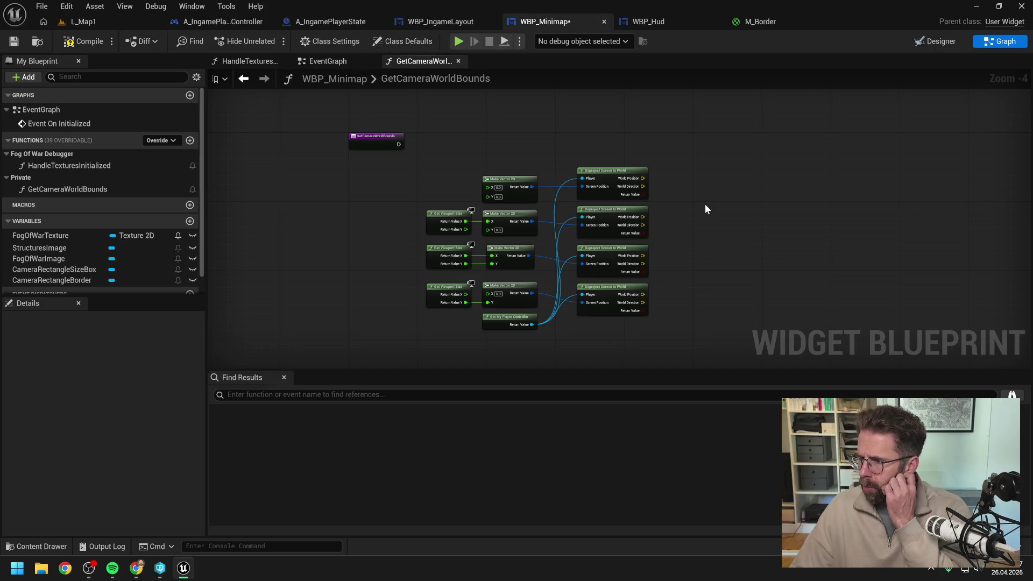
Pan the graph left to make room and bring up the blueprint action list.
left_click_drag(705, 205, 676, 204)
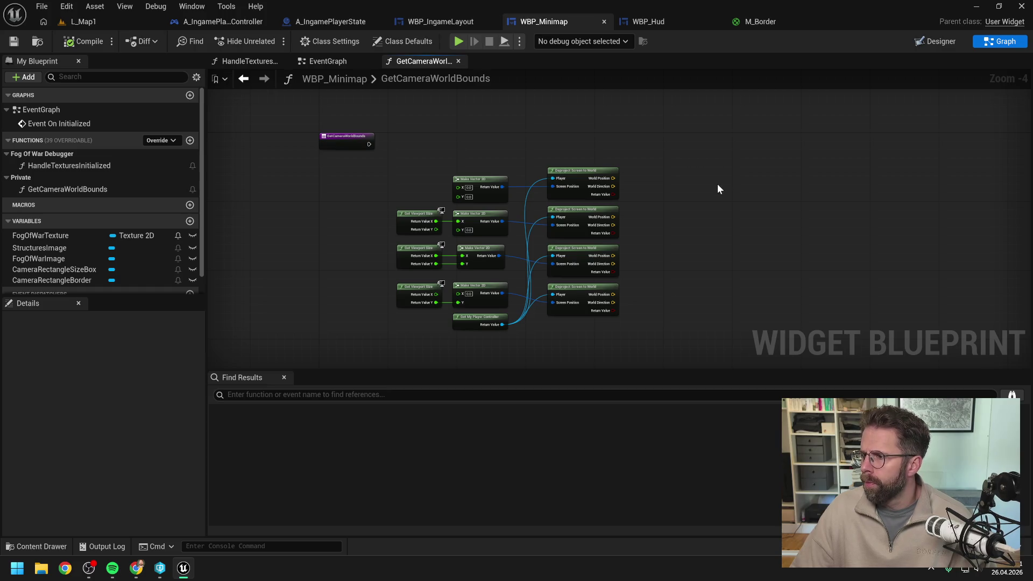
left_click_drag(721, 193, 699, 205)
right_click(699, 205)
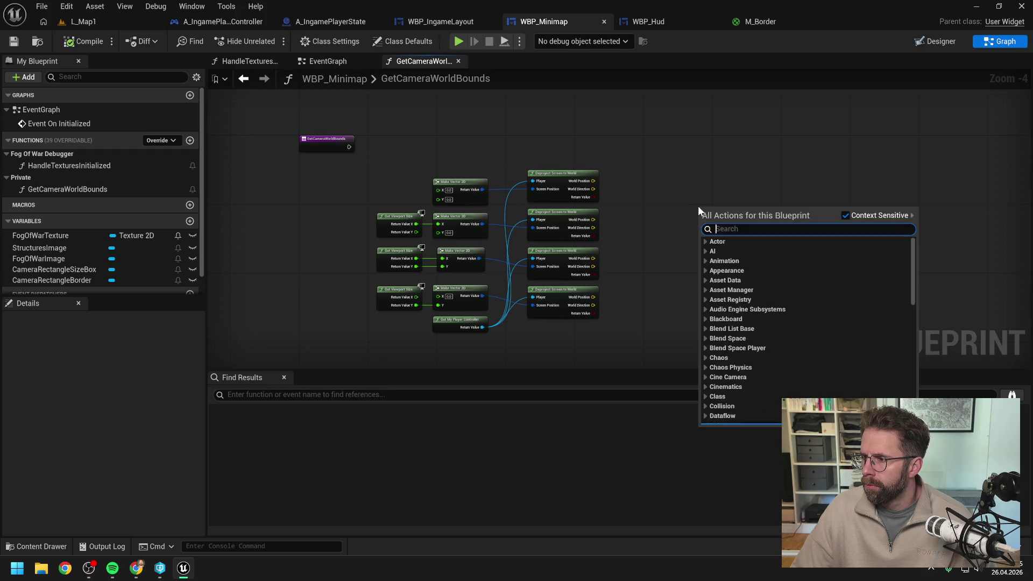
type("interse")
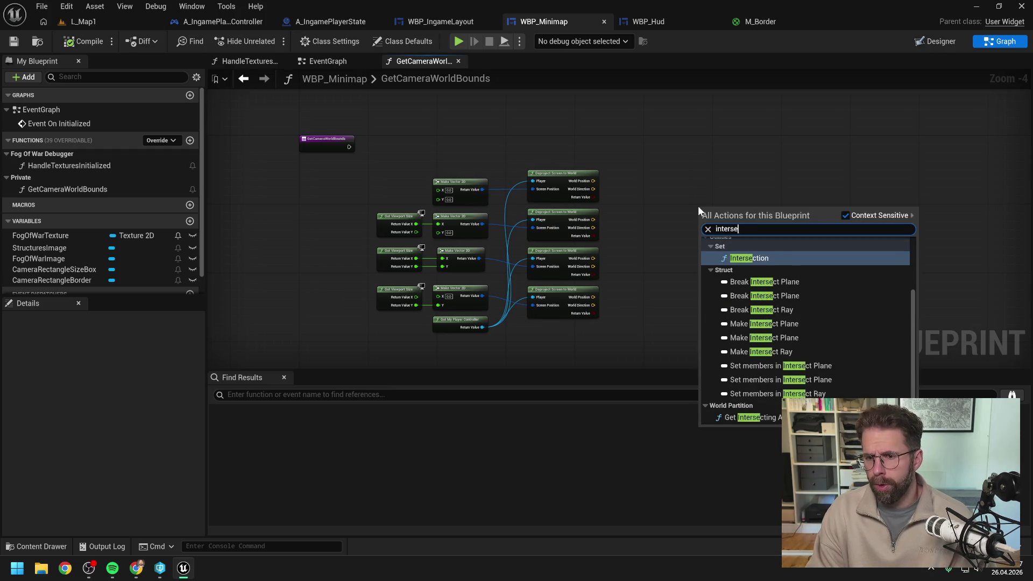
type("ct ra")
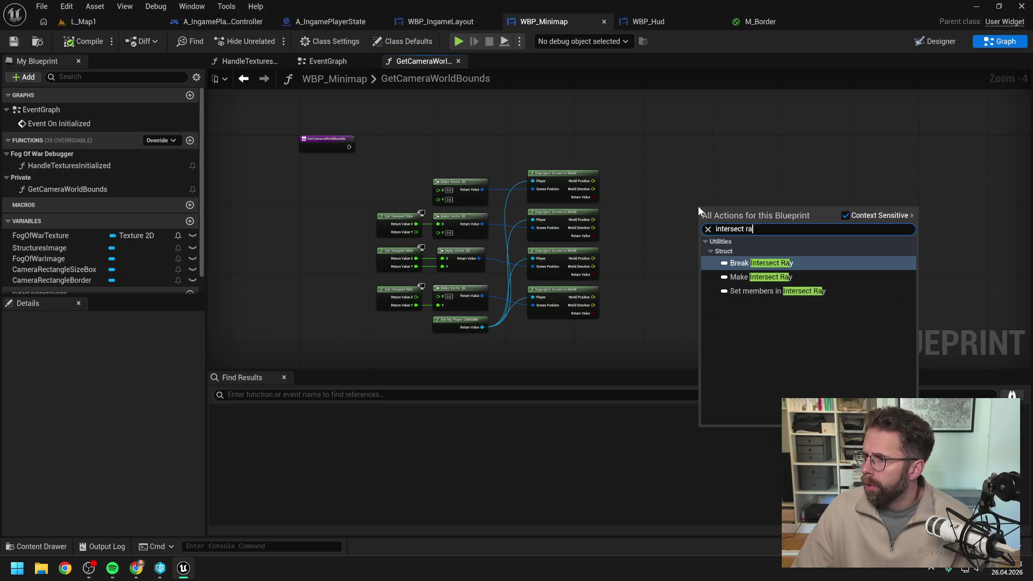
left_click(707, 188)
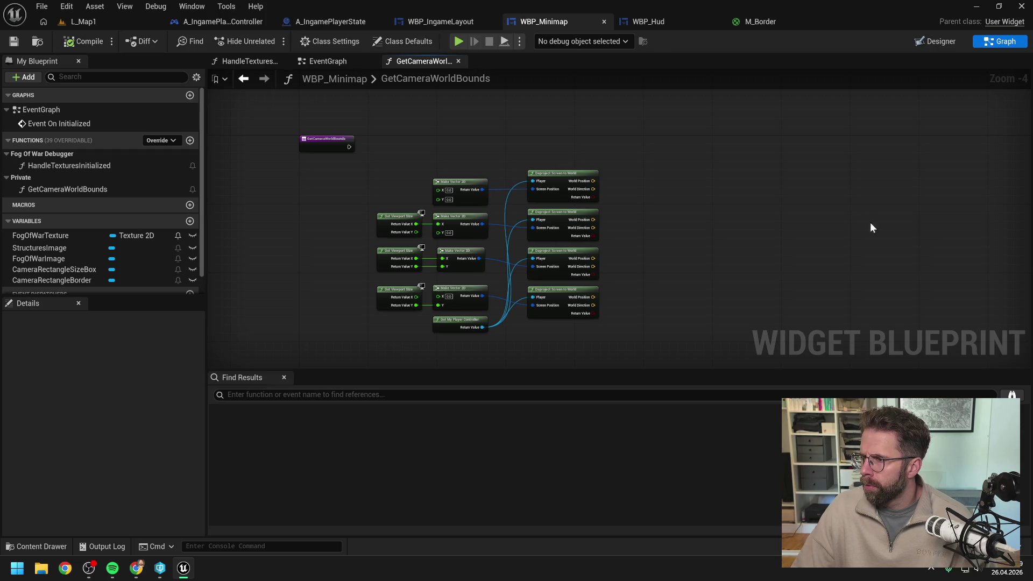
Add a Line Trace For Objects node via the 'line trace' action search.
right_click(754, 208)
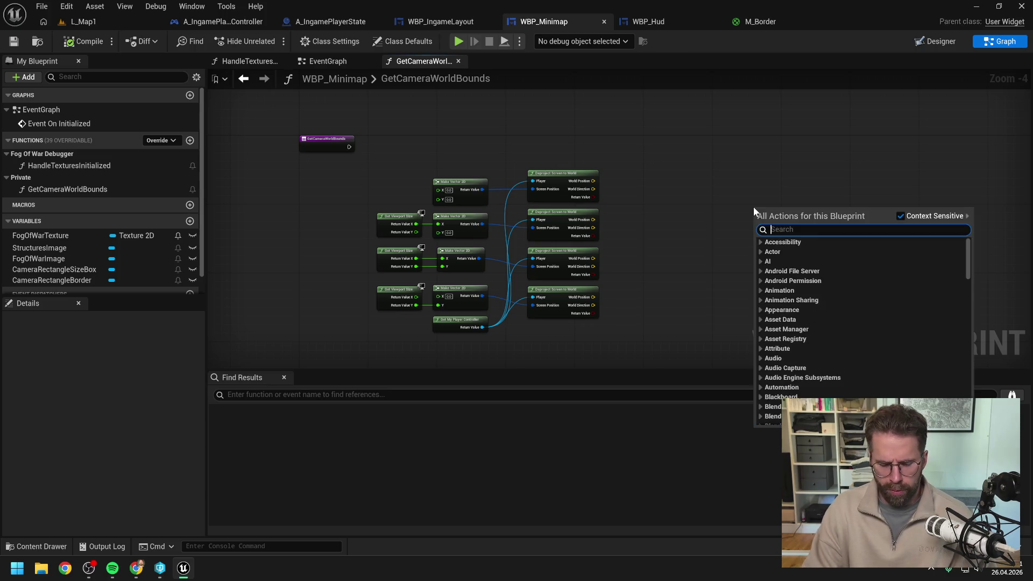
type("line trace")
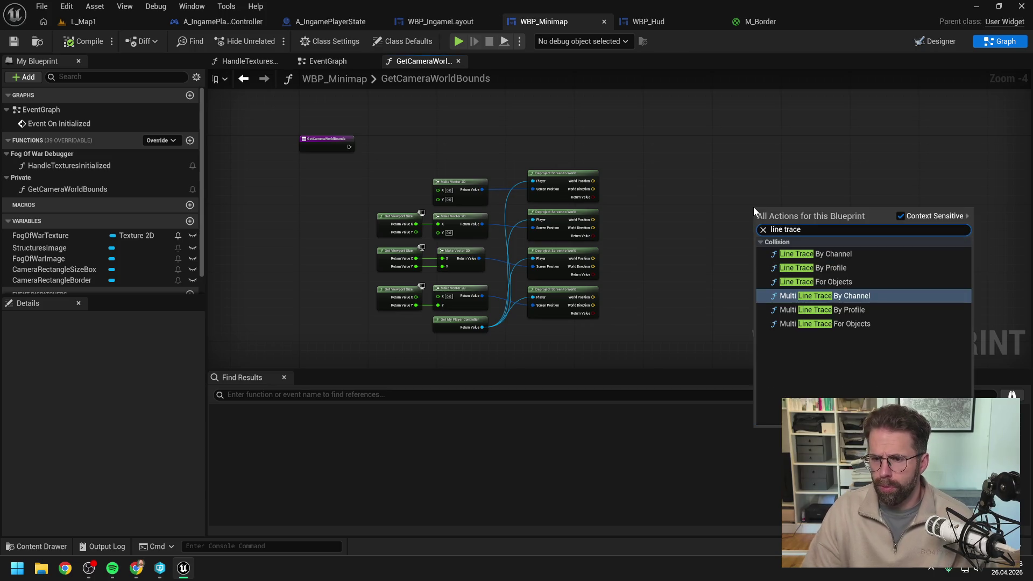
left_click(834, 282)
scroll(786, 279, "up", 2)
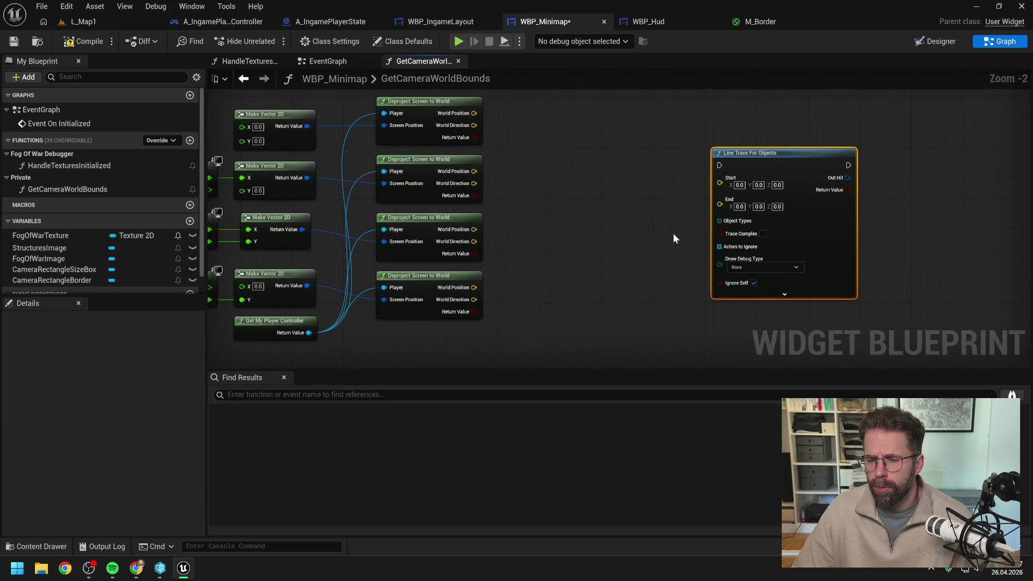
Feed the trace's Object Types from a Make Array set to Landscape, and arrange both nodes.
left_click_drag(719, 219, 679, 232)
type("make array")
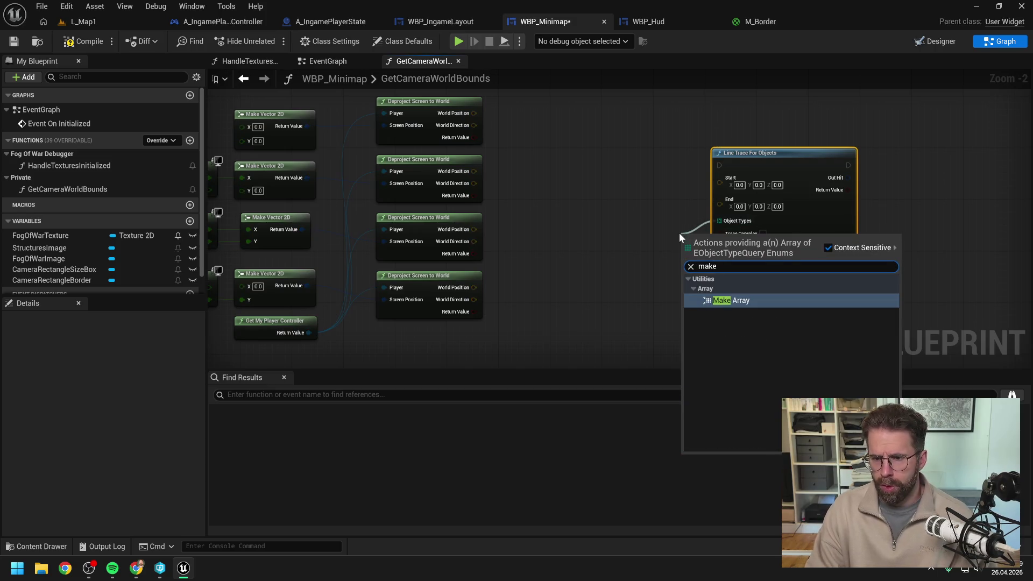
key("Return")
left_click(641, 251)
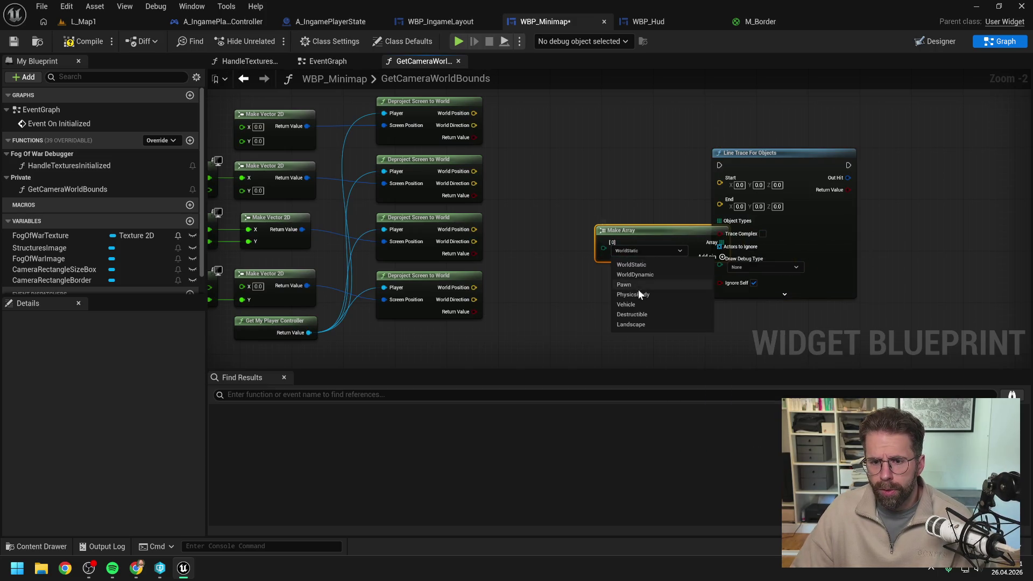
left_click(635, 324)
left_click_drag(624, 230, 605, 231)
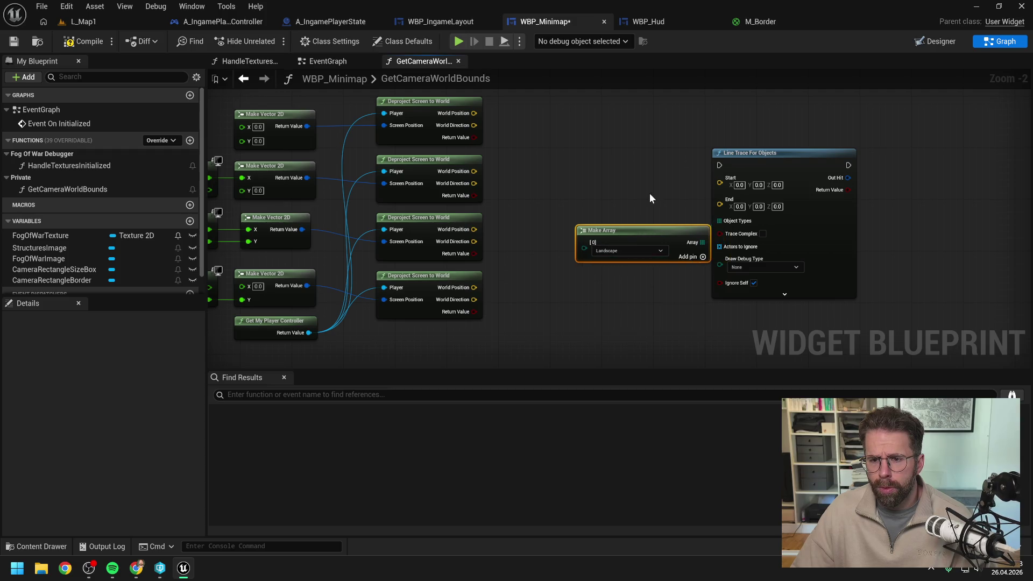
left_click_drag(758, 153, 784, 153)
left_click(666, 167)
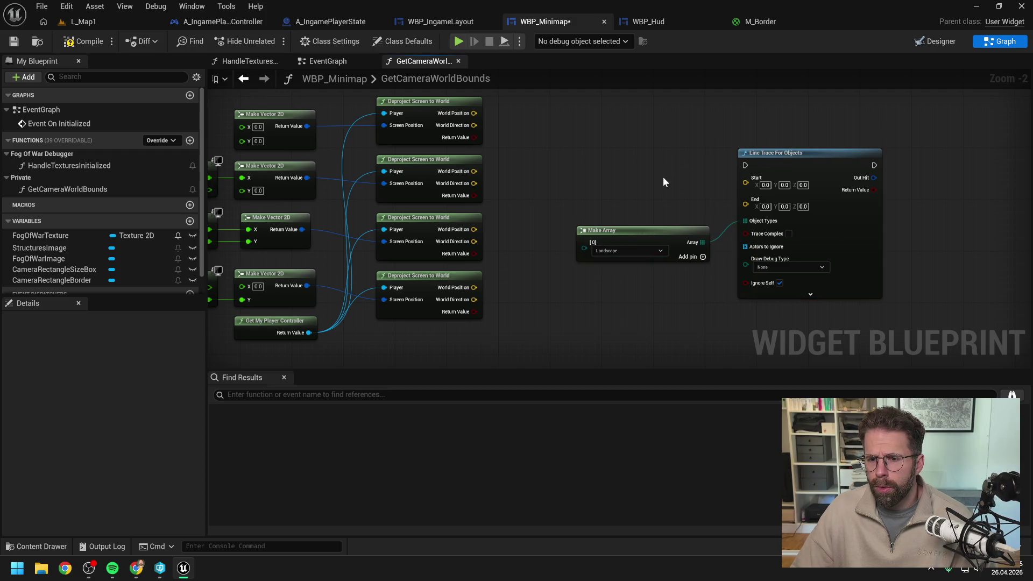
Reposition the Line Trace and Make Array nodes, and wire the function entry's exec into the trace.
scroll(696, 205, "down", 2)
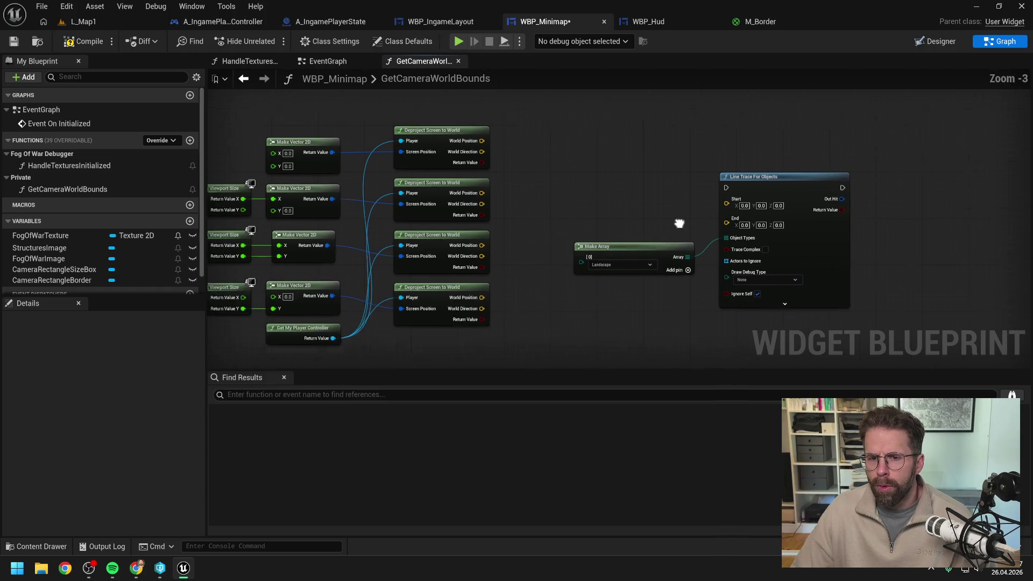
scroll(635, 234, "down", 1)
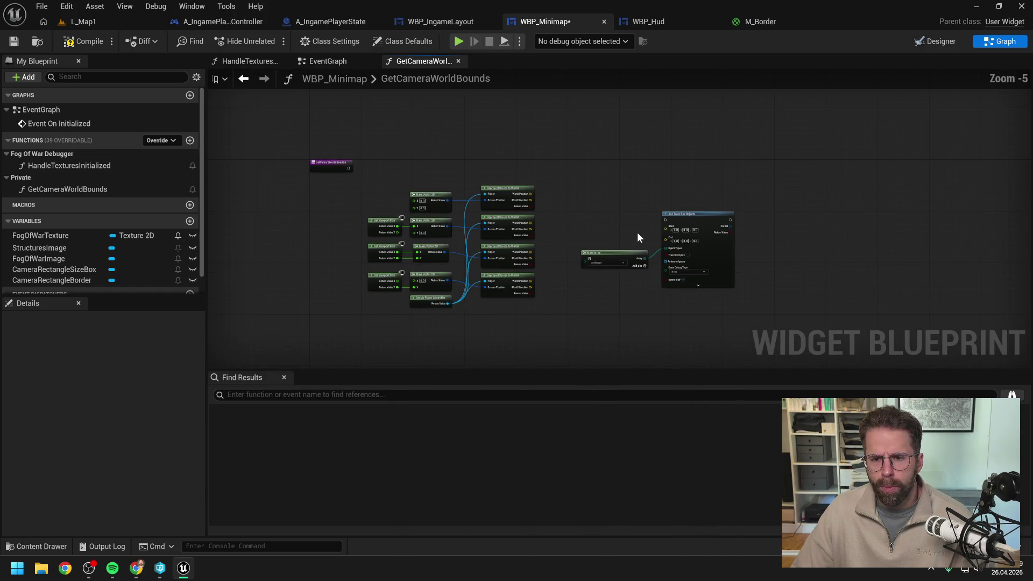
mouse_move(692, 219)
left_mouse_down()
mouse_move(677, 184)
mouse_move(683, 152)
left_mouse_up()
left_click_drag(618, 253, 603, 173)
left_click(592, 226)
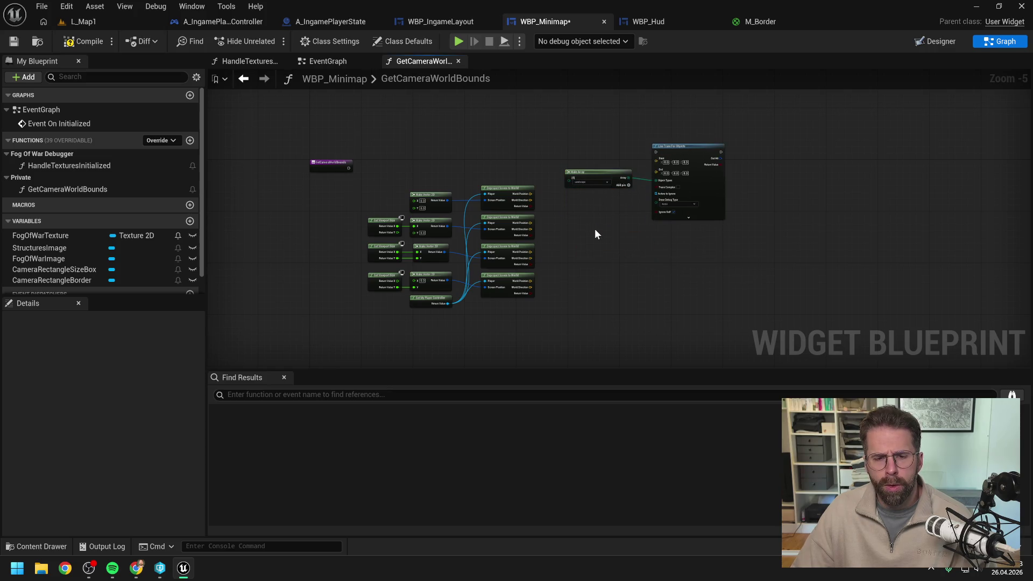
mouse_move(330, 163)
left_mouse_down()
mouse_move(339, 153)
mouse_move(680, 149)
left_mouse_up()
left_click(587, 190)
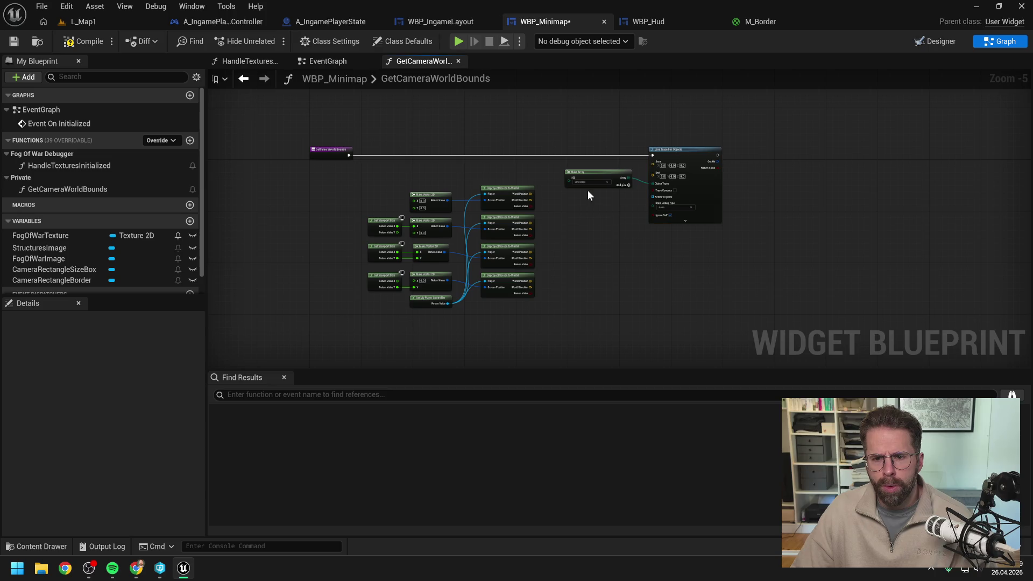
Connect the first deprojected World Position to the trace's Start, then break that link again.
scroll(594, 194, "up", 1)
scroll(595, 196, "down", 1)
scroll(601, 184, "up", 1)
mouse_move(595, 167)
left_mouse_down()
mouse_move(610, 196)
mouse_move(604, 191)
left_mouse_up()
left_click(595, 169)
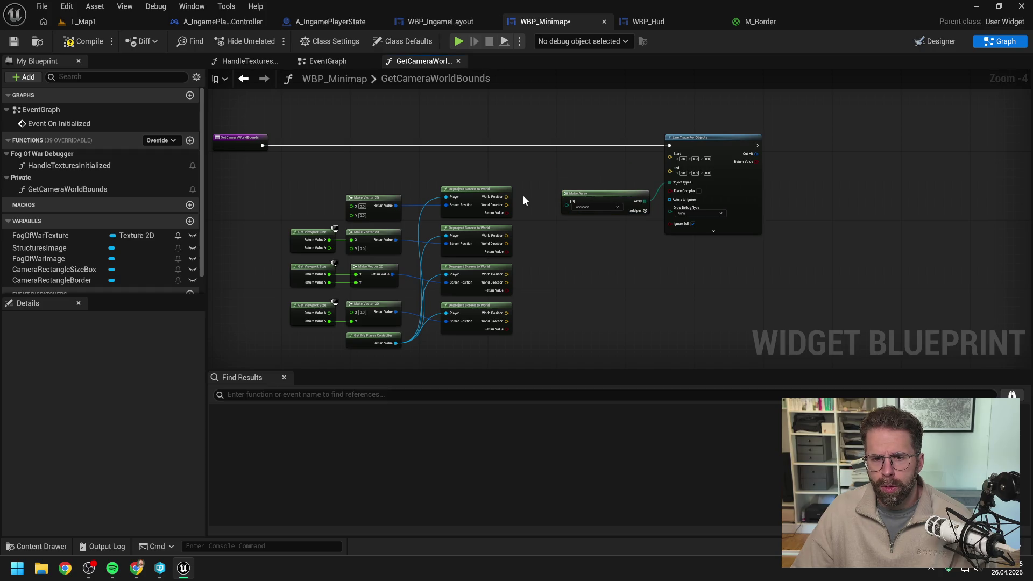
left_click_drag(507, 197, 670, 154)
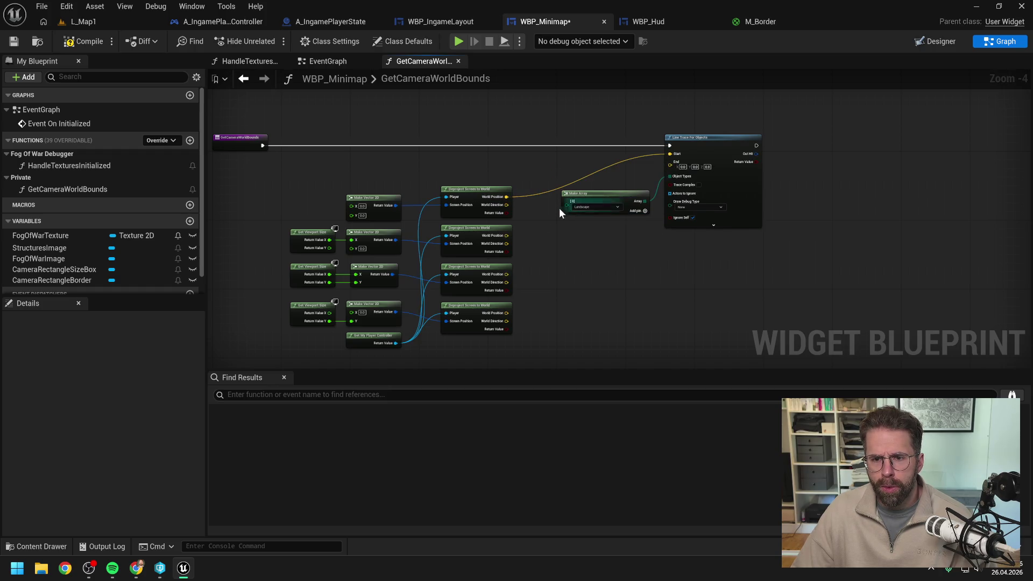
left_click(507, 197, "alt")
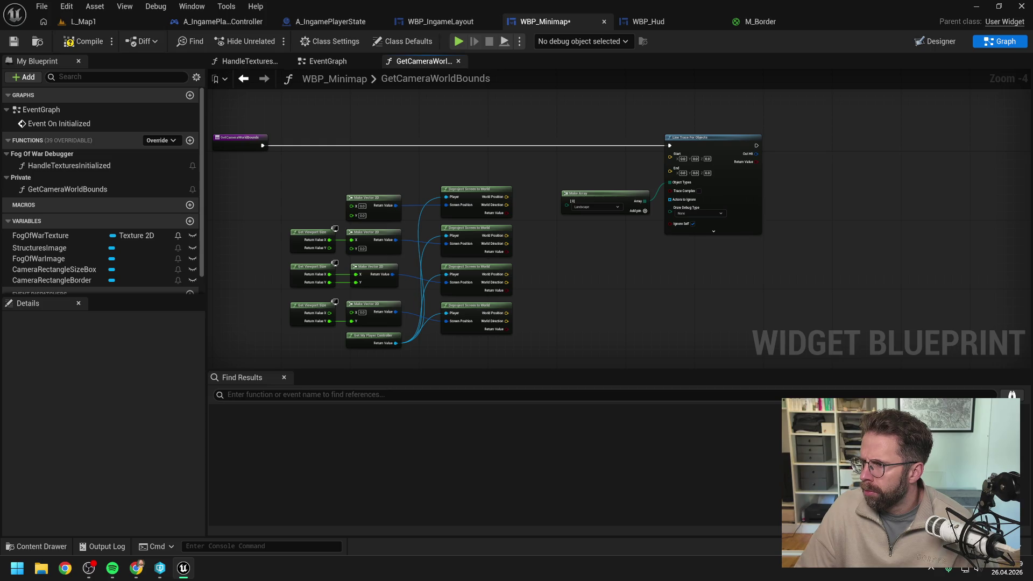
Switch to the Chrome window showing the Claude chat.
key("alt+Tab")
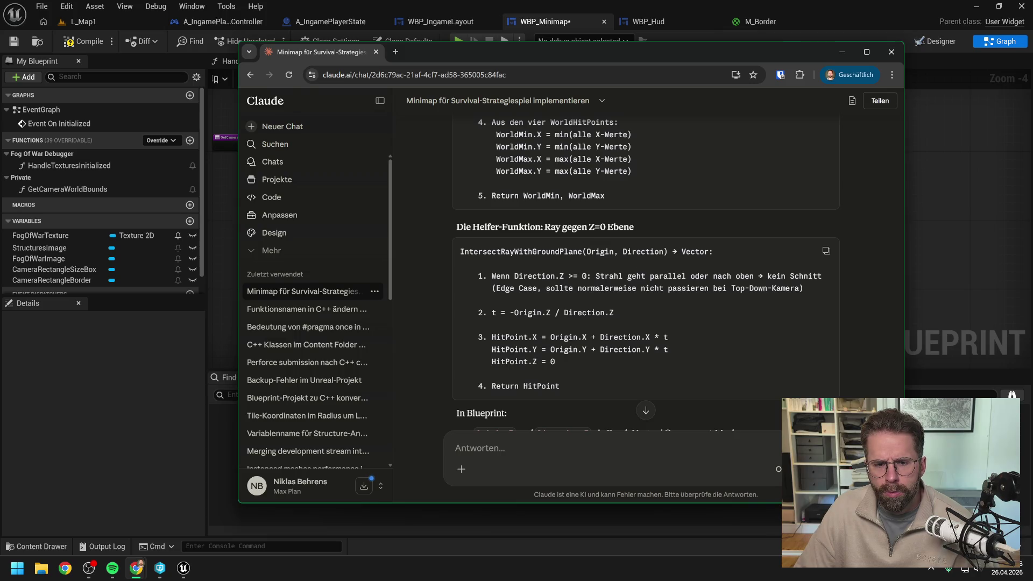
Ask Claude 'kannst du mir IntersectRayWithGroundPlane nochmal genauer zeigen?' using the copied function name.
left_click_drag(461, 251, 586, 257)
key("ctrl+c")
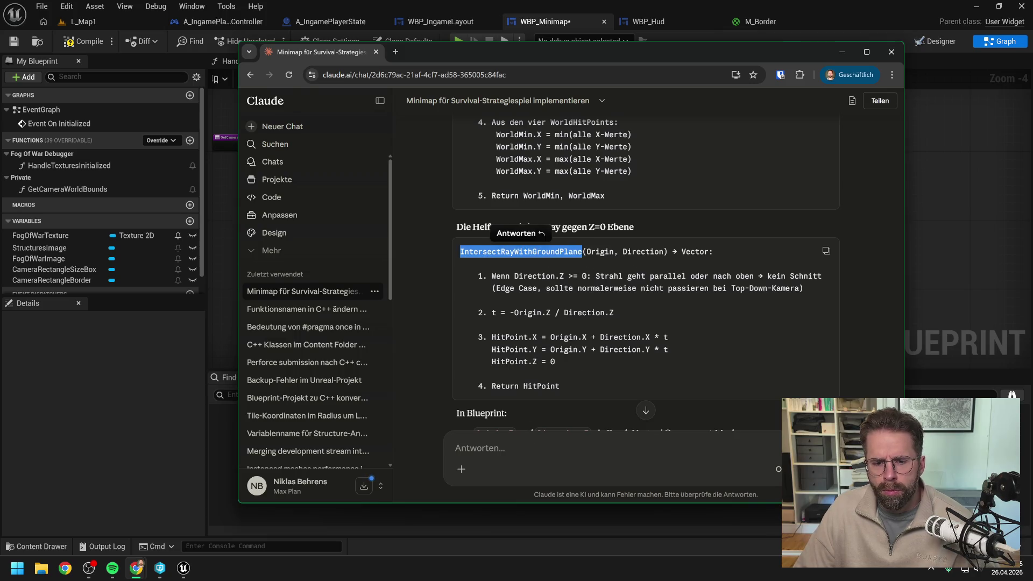
left_click(522, 434)
type("kannst du mi")
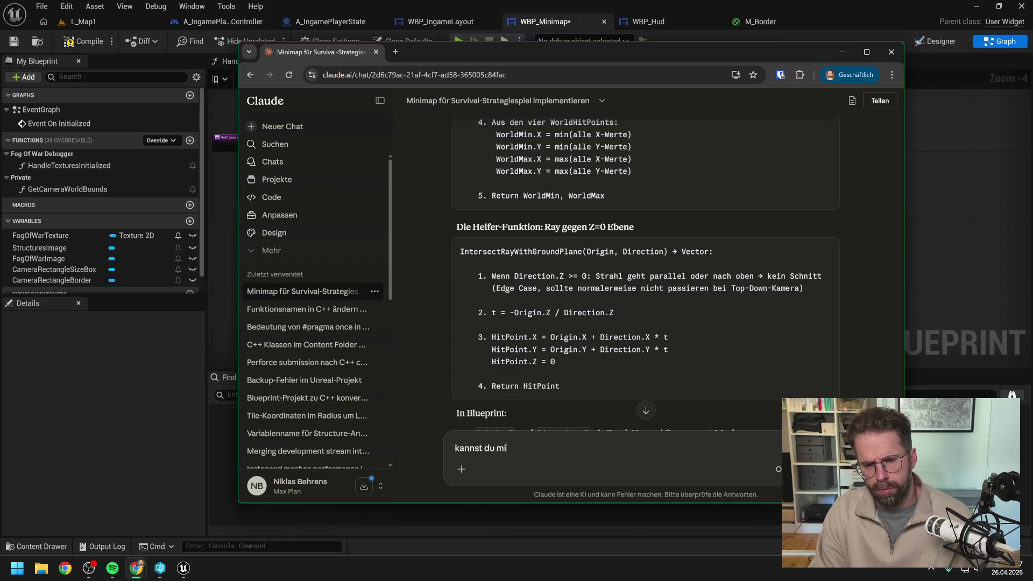
type("r")
key("ctrl+v")
type("nochmal genauer zeigen?")
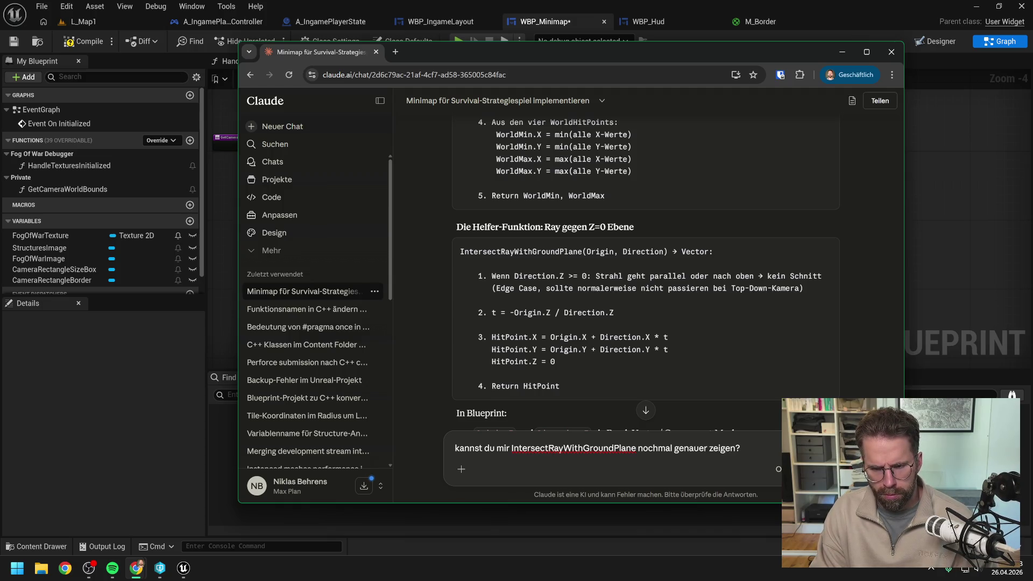
key("Return")
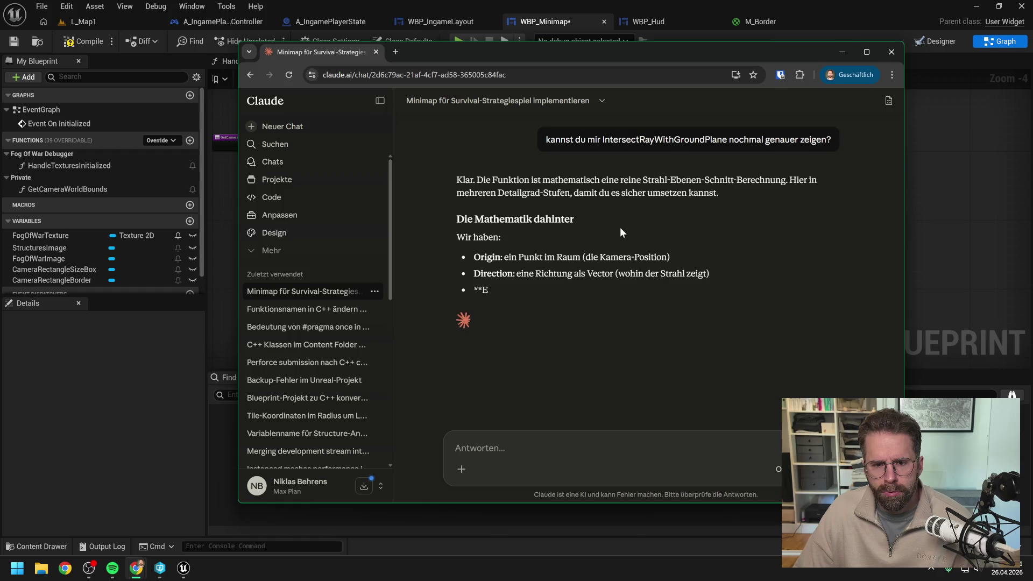
scroll(680, 211, "down", 1)
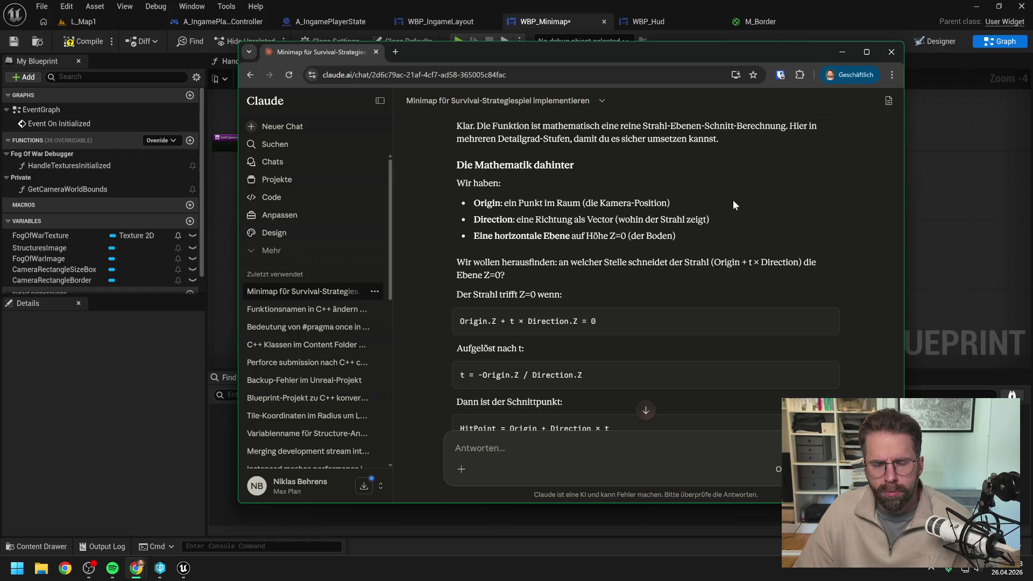
scroll(733, 204, "down", 1)
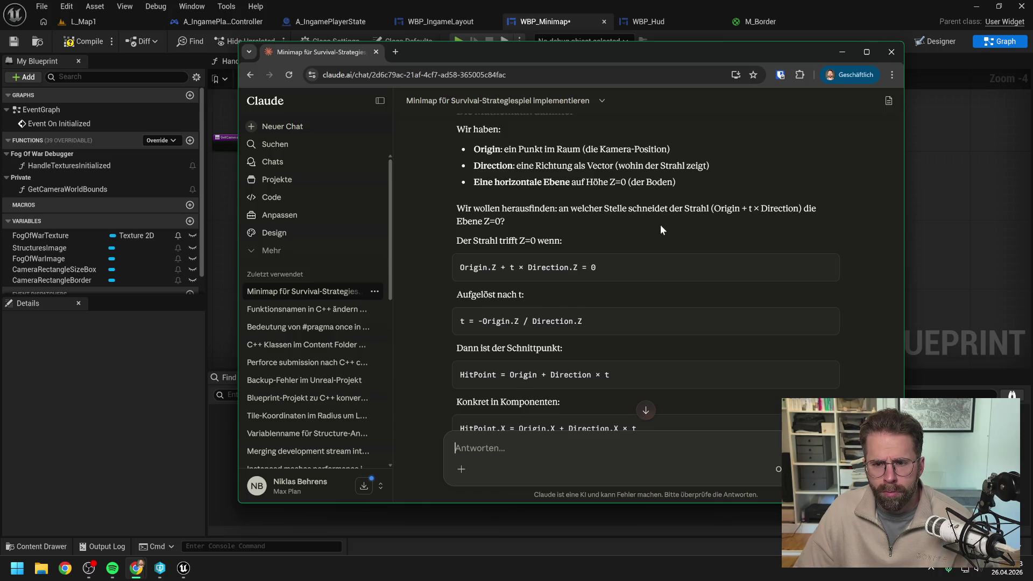
scroll(691, 216, "down", 1)
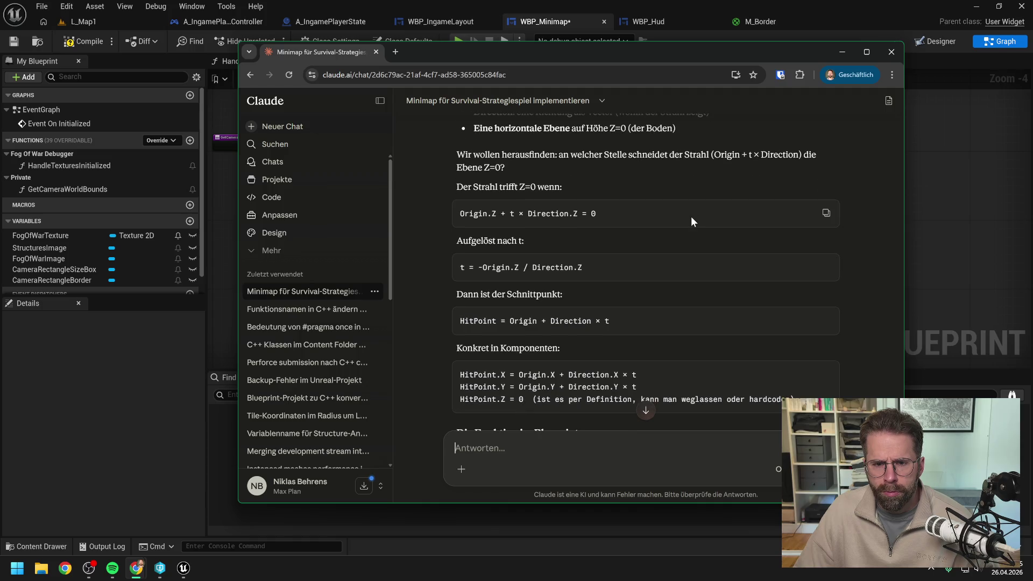
scroll(600, 176, "down", 1)
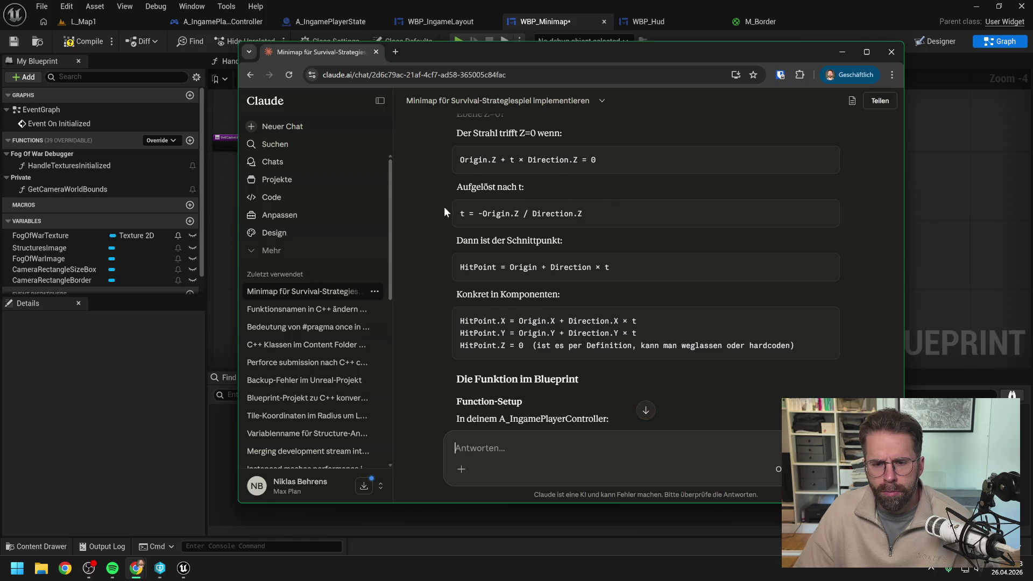
scroll(434, 213, "down", 1)
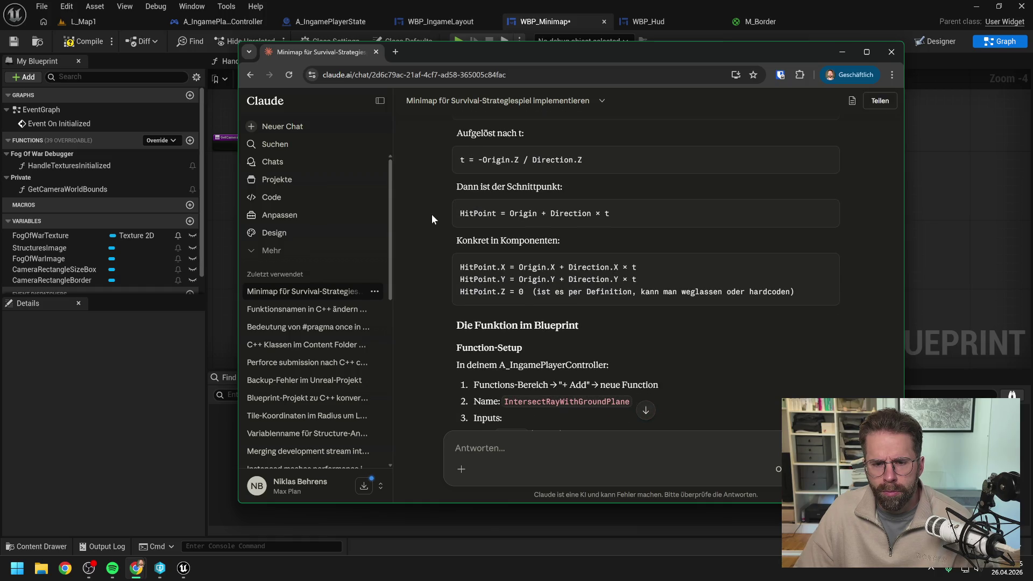
scroll(431, 215, "down", 1)
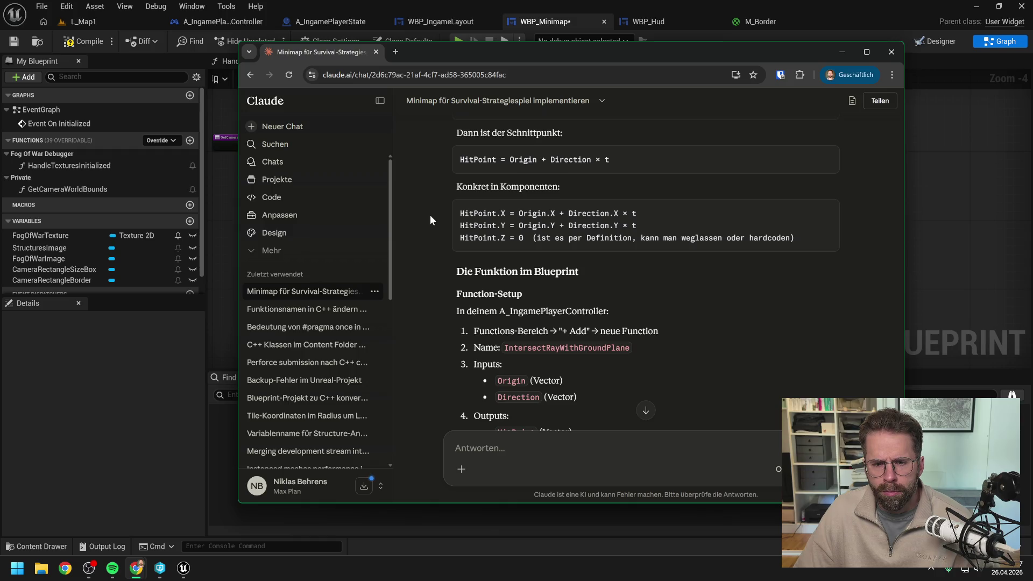
scroll(431, 215, "down", 1)
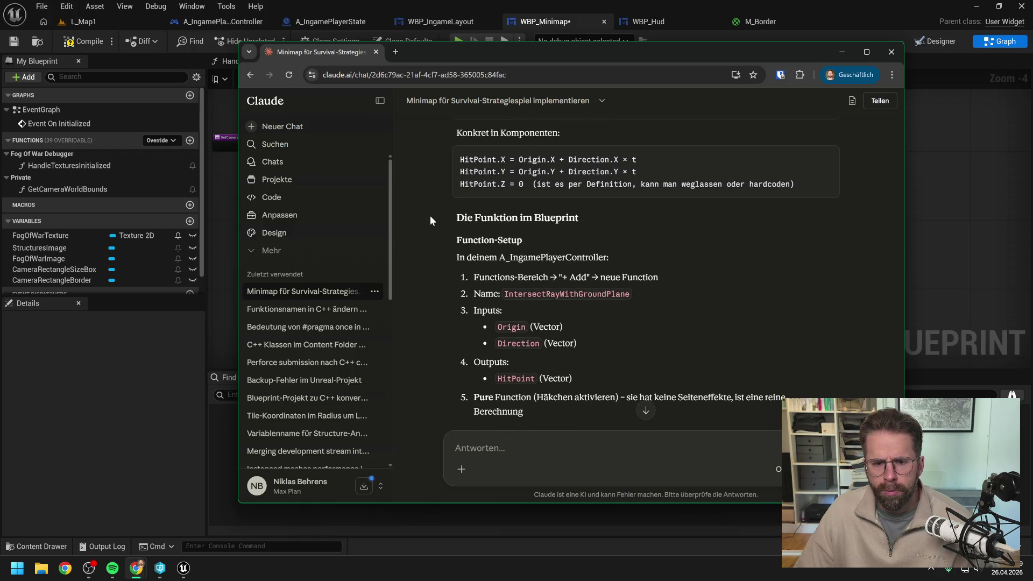
scroll(431, 217, "down", 1)
scroll(430, 217, "down", 1)
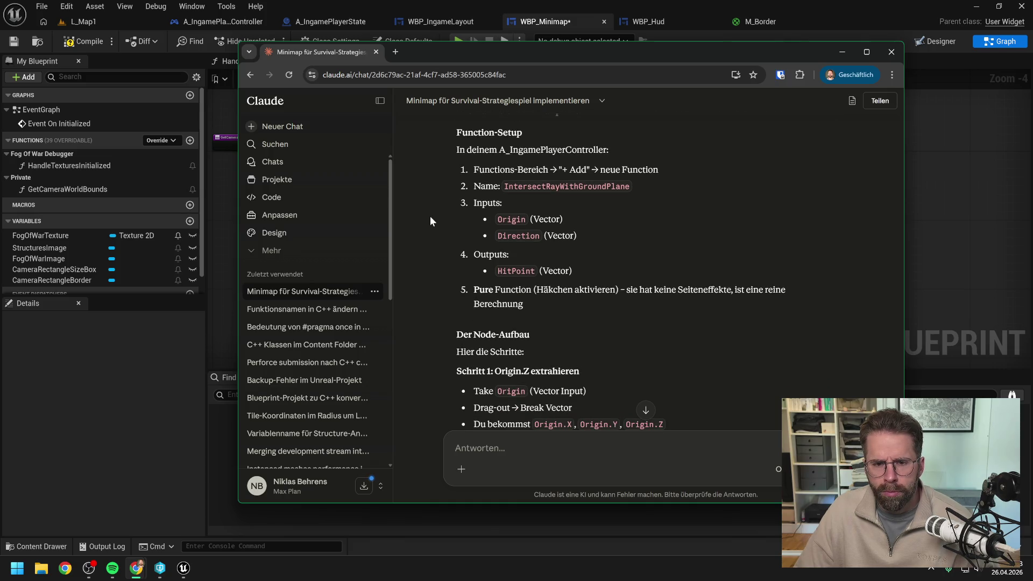
scroll(431, 218, "down", 1)
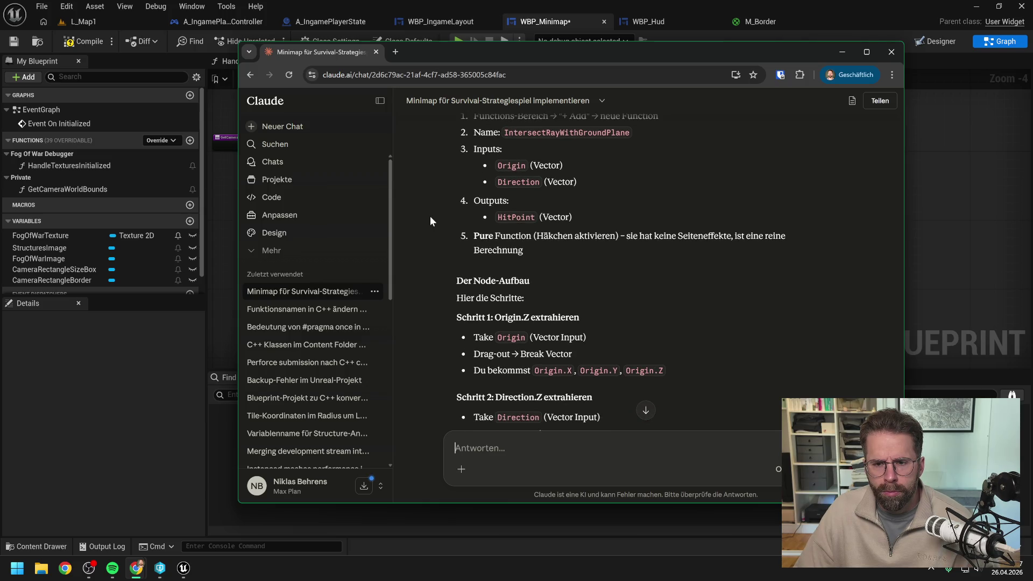
scroll(431, 220, "down", 3)
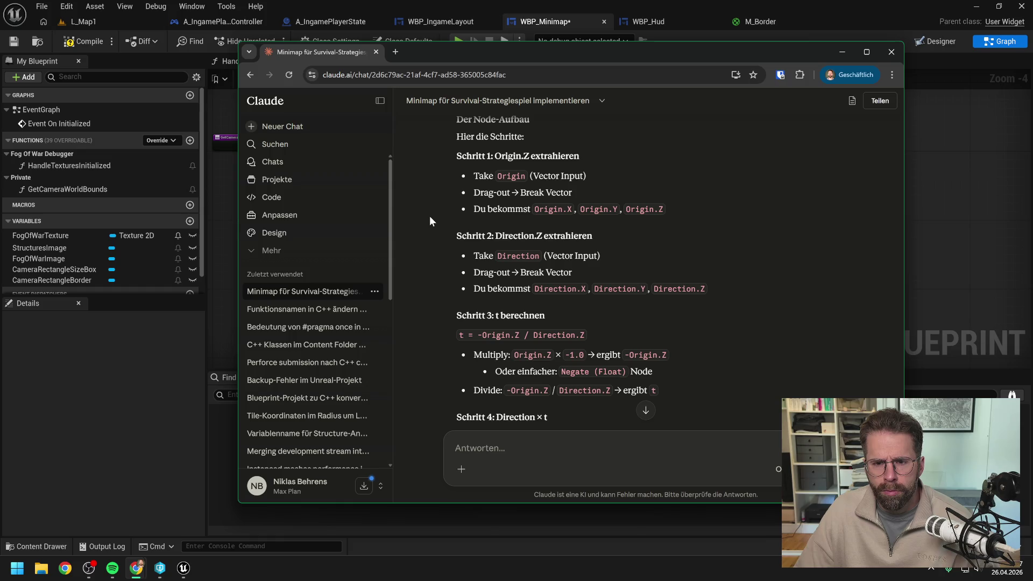
scroll(430, 218, "down", 1)
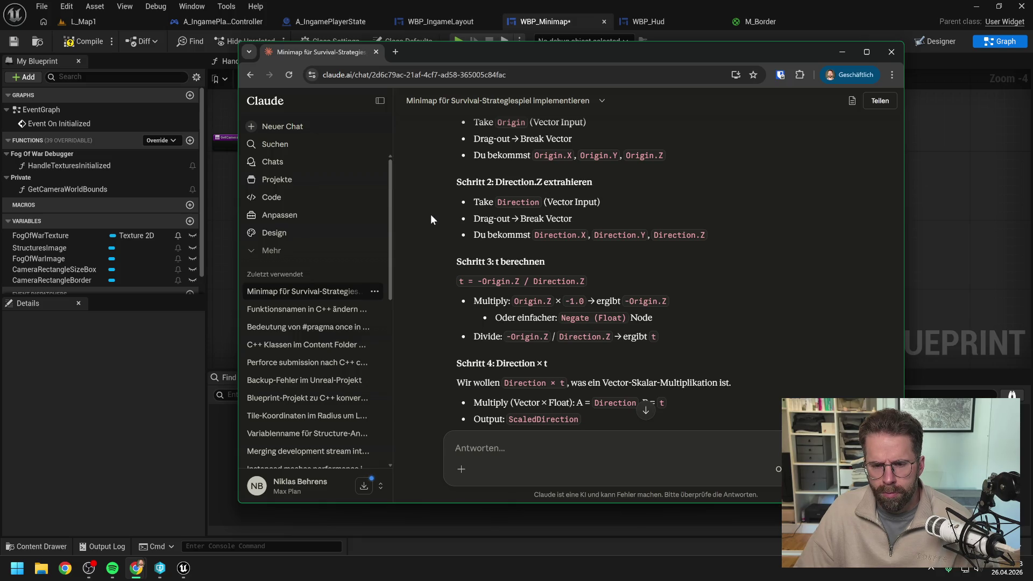
scroll(430, 214, "down", 1)
scroll(427, 215, "down", 1)
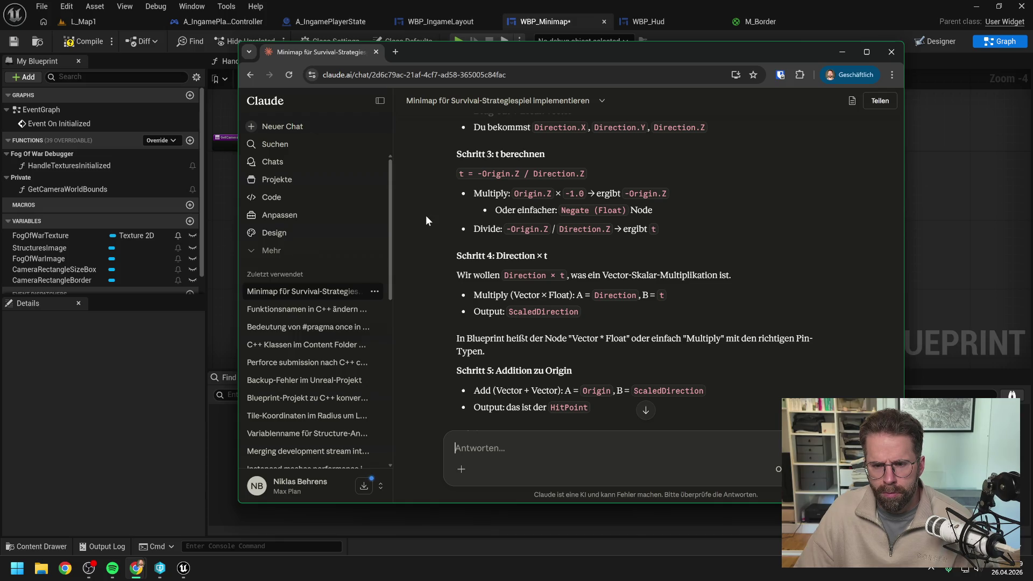
scroll(427, 221, "down", 1)
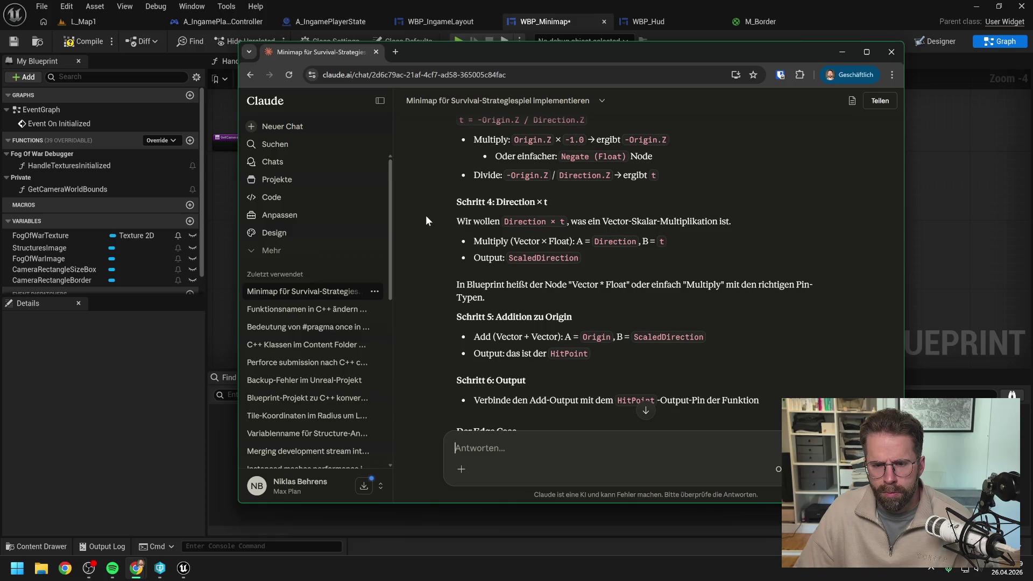
scroll(425, 215, "down", 1)
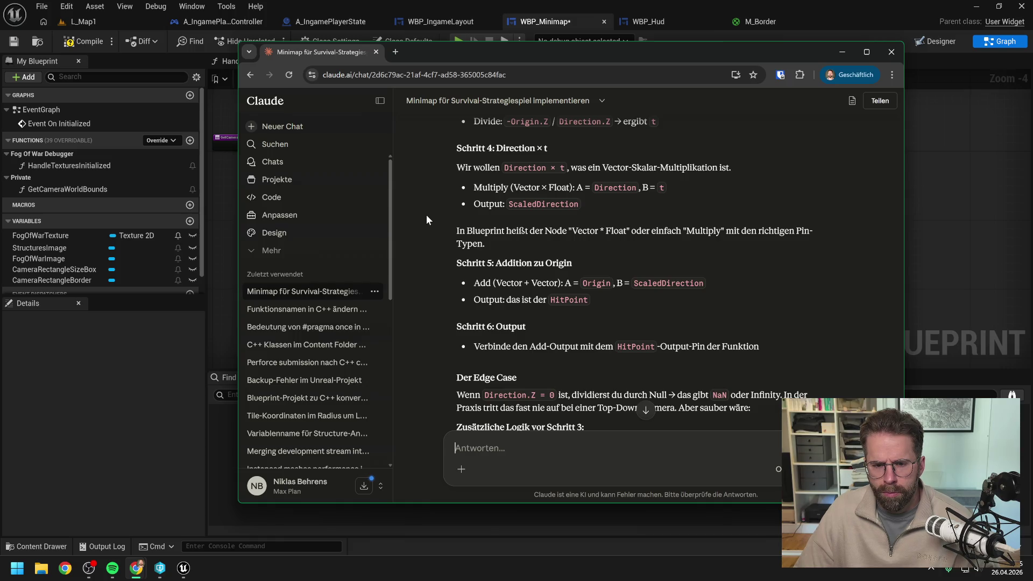
scroll(425, 216, "up", 4)
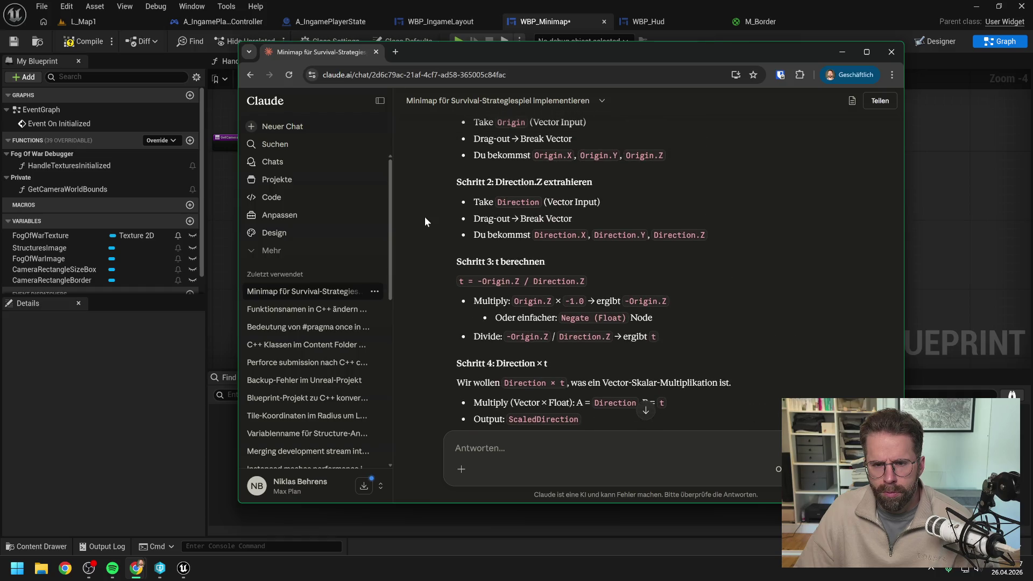
scroll(425, 217, "up", 2)
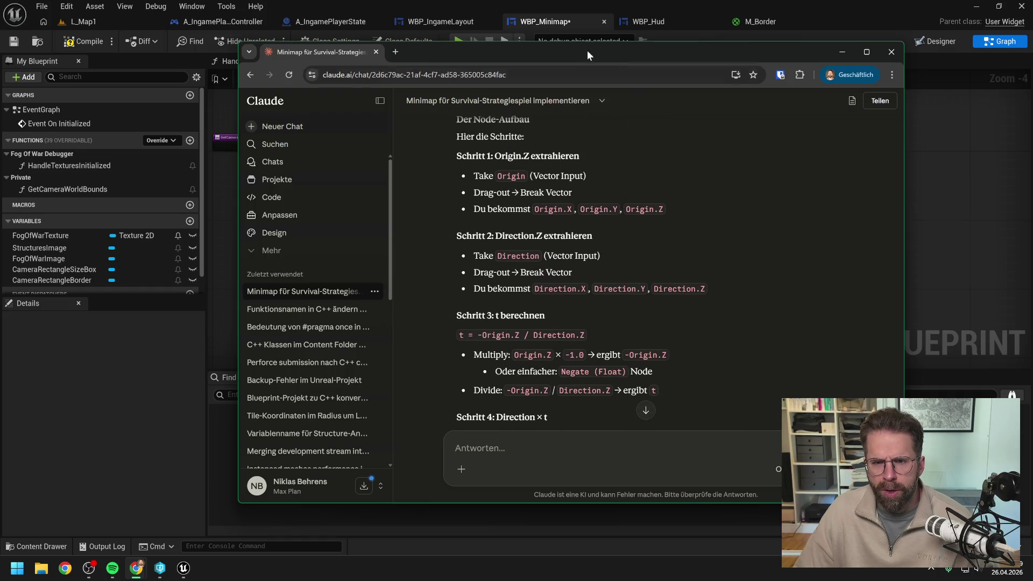
left_click_drag(592, 50, 1032, 70)
Make the Line Trace For Objects node ignore its own actor.
left_click(781, 207)
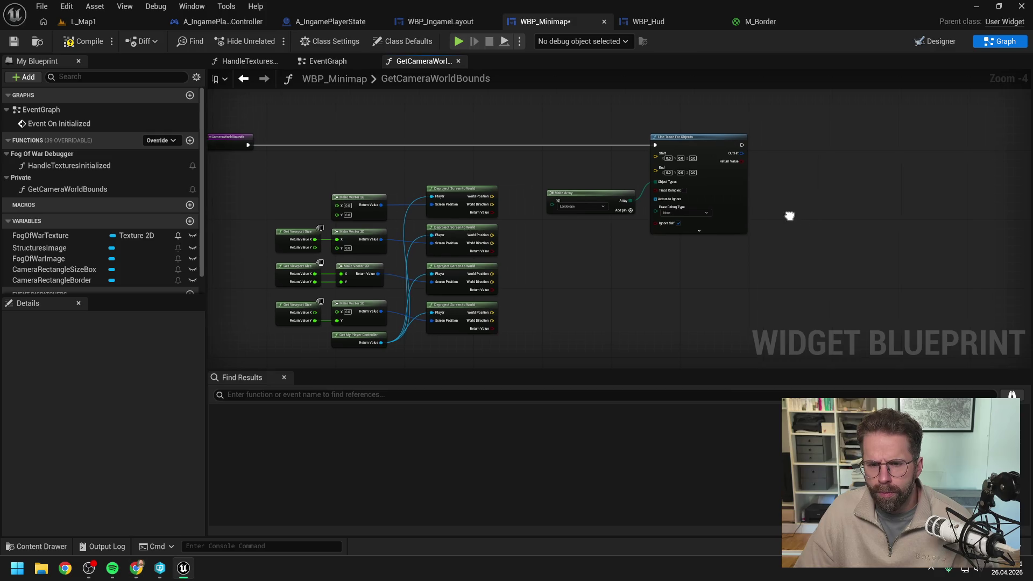
left_click(674, 223)
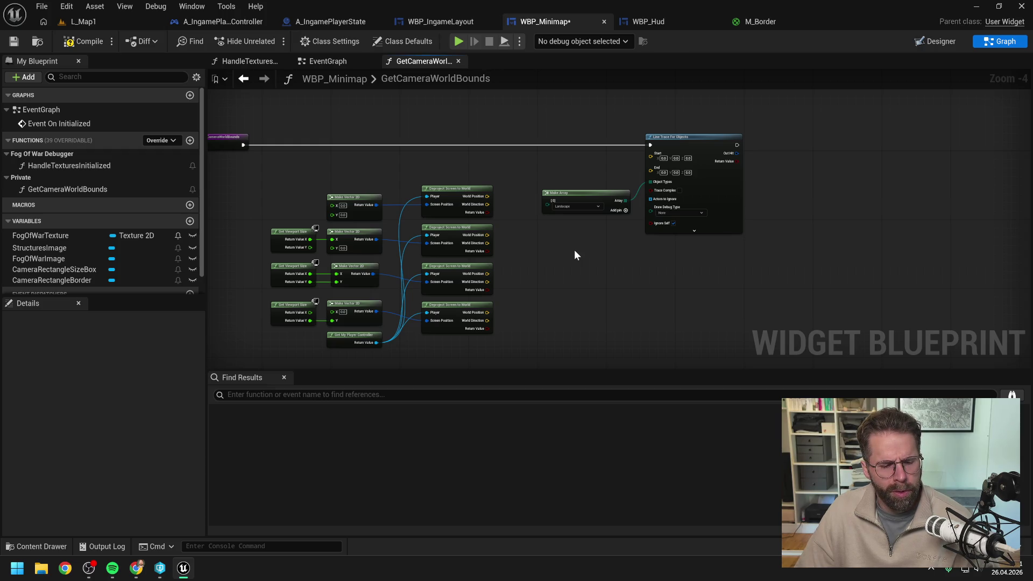
left_click_drag(588, 248, 560, 251)
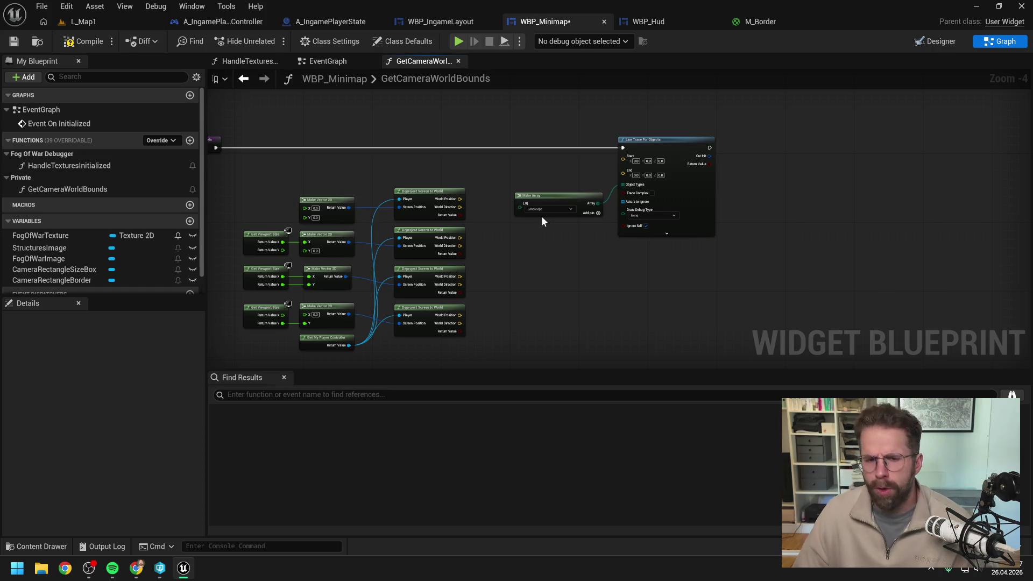
scroll(501, 212, "up", 1)
Abandon a 'break' node search off World Position and add a new function to WBP_Minimap.
left_click_drag(448, 197, 463, 188)
type("break")
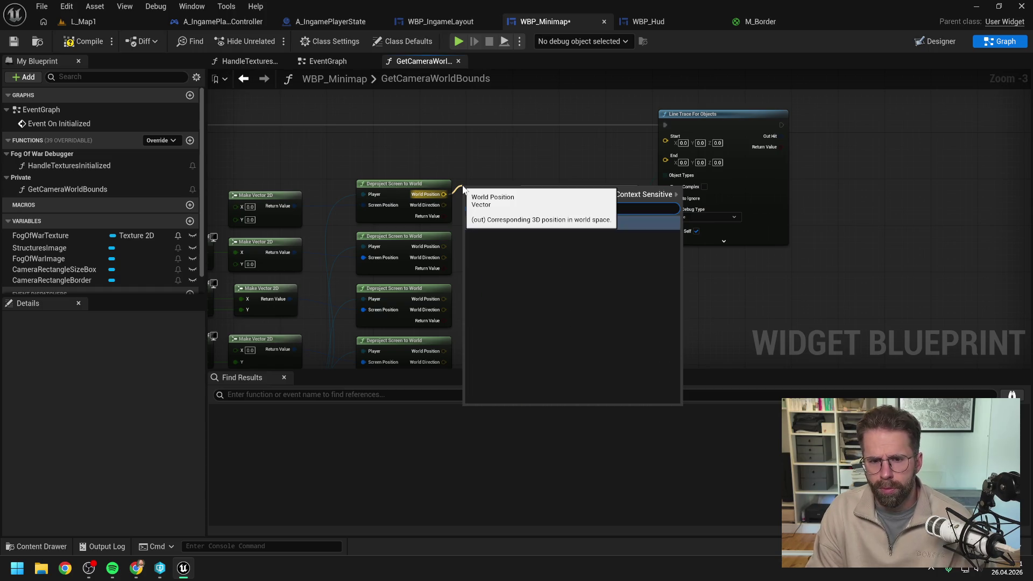
key("Escape")
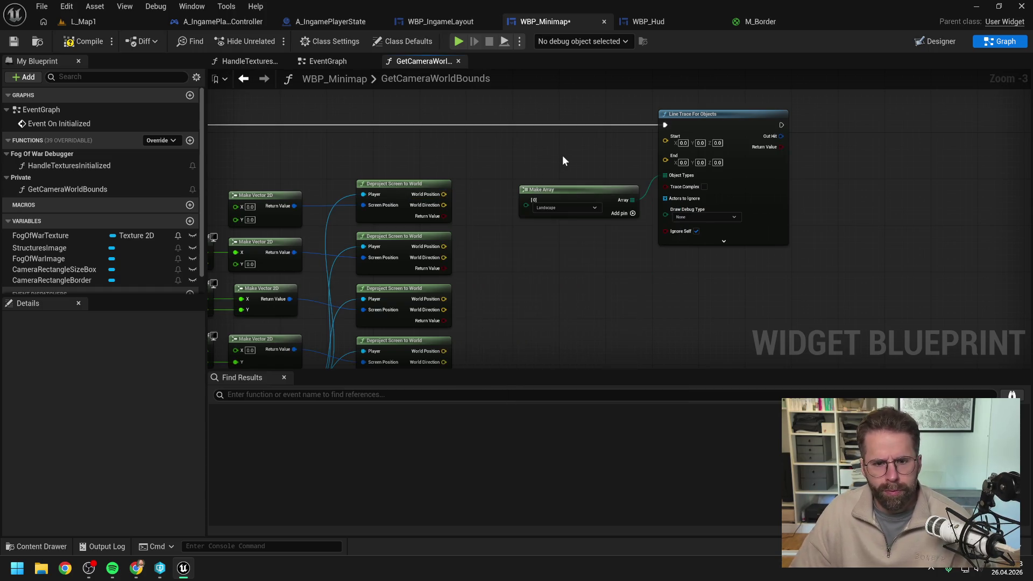
scroll(559, 154, "down", 1)
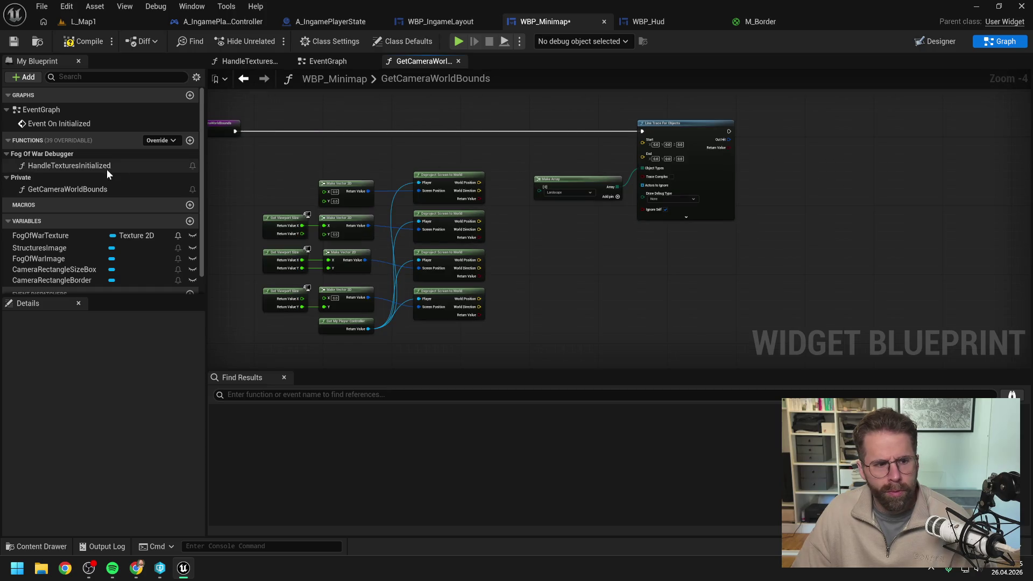
left_click(190, 140)
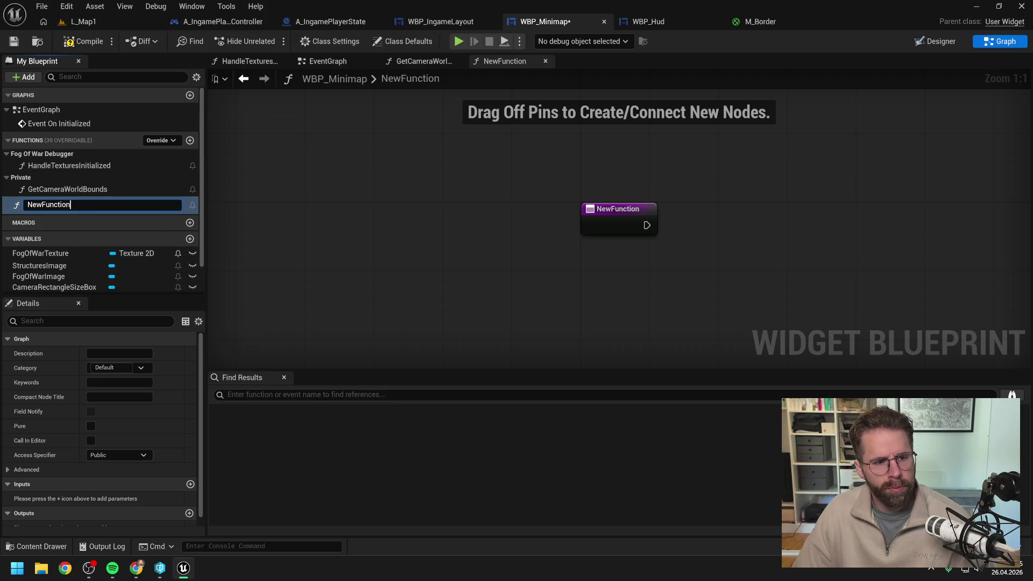
Rename NewFunction to GetLocationFromCameraWorldBounds, correcting typos along the way.
key("BackSpace")
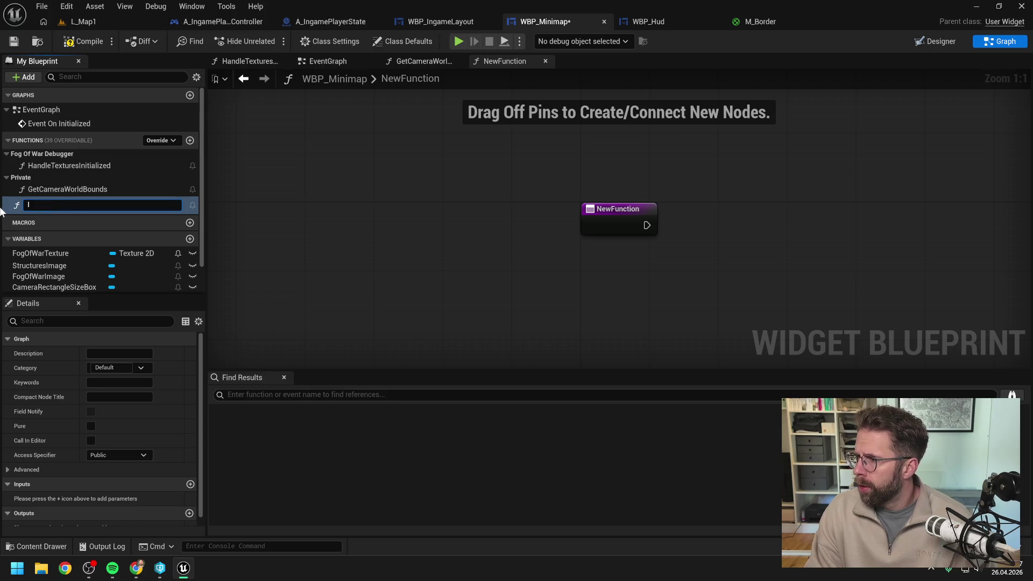
key("BackSpace")
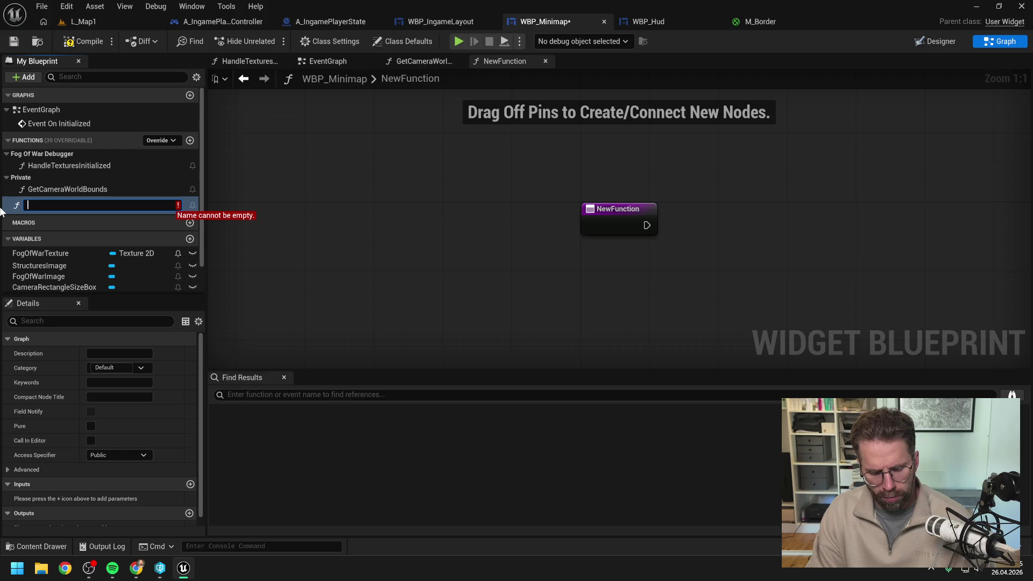
type("Get")
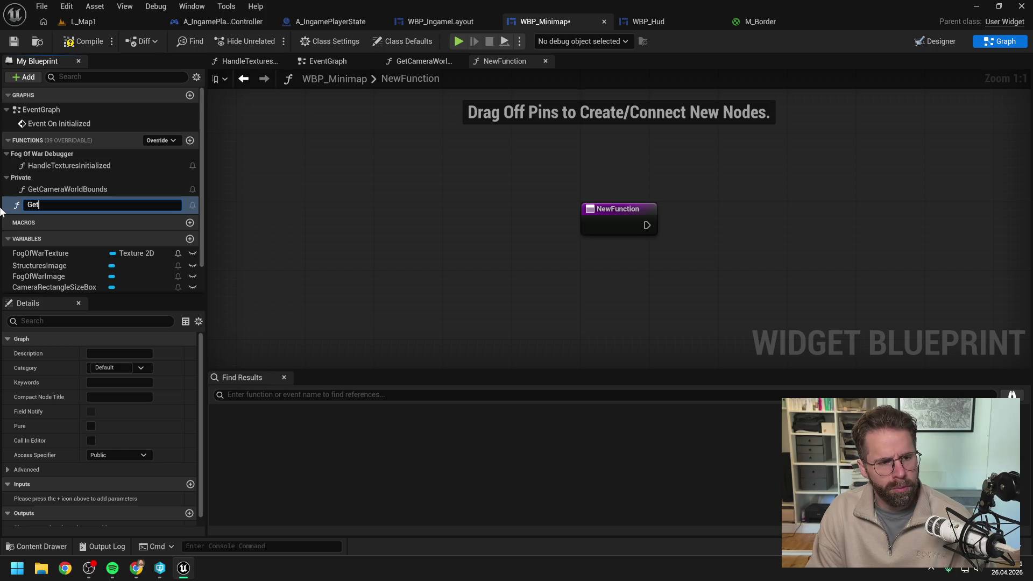
type("W")
key("BackSpace")
type("ocation")
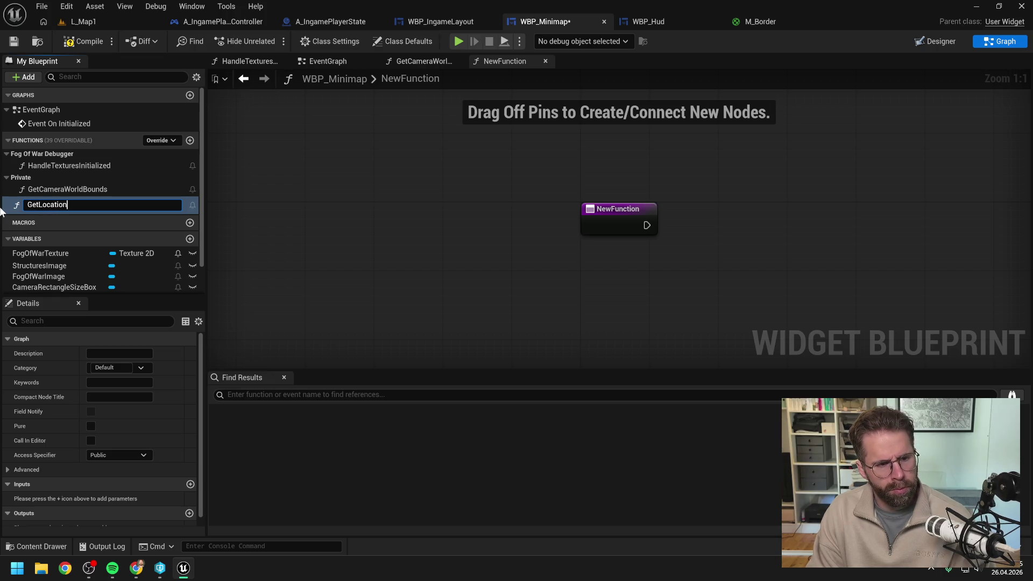
type("FromGa")
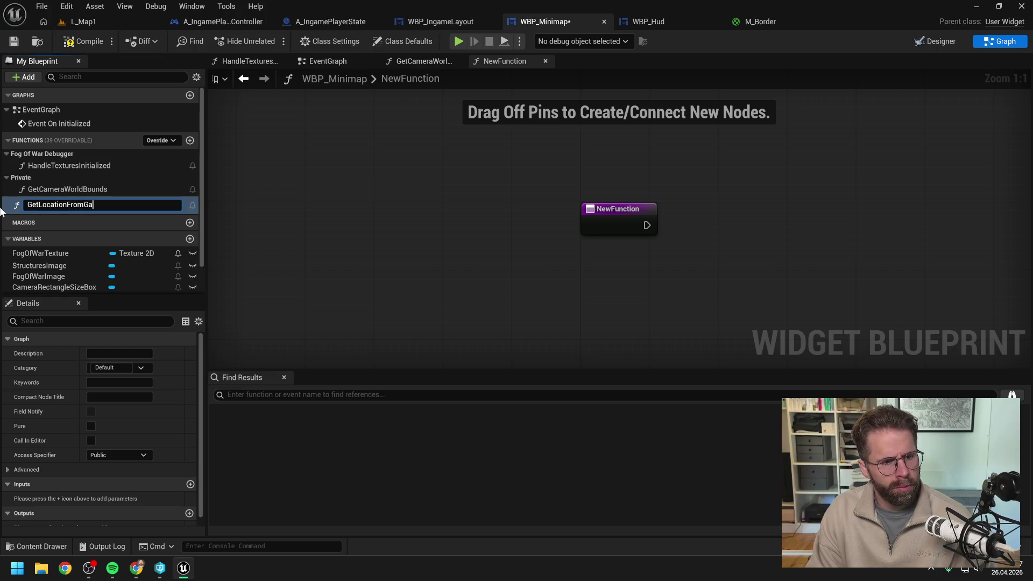
key("BackSpace")
key("BackSpace")
type("Camera")
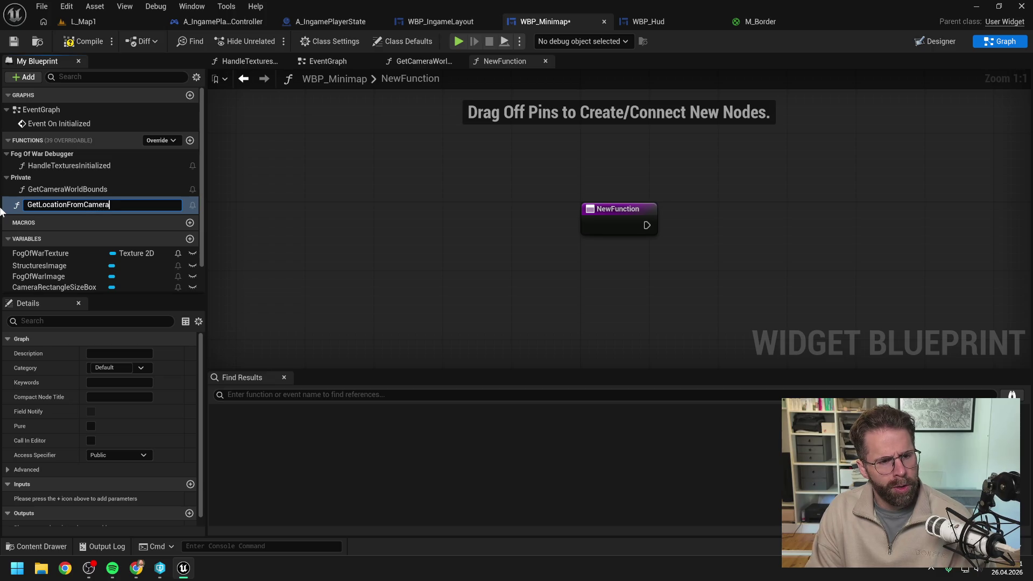
type("WorldBounds")
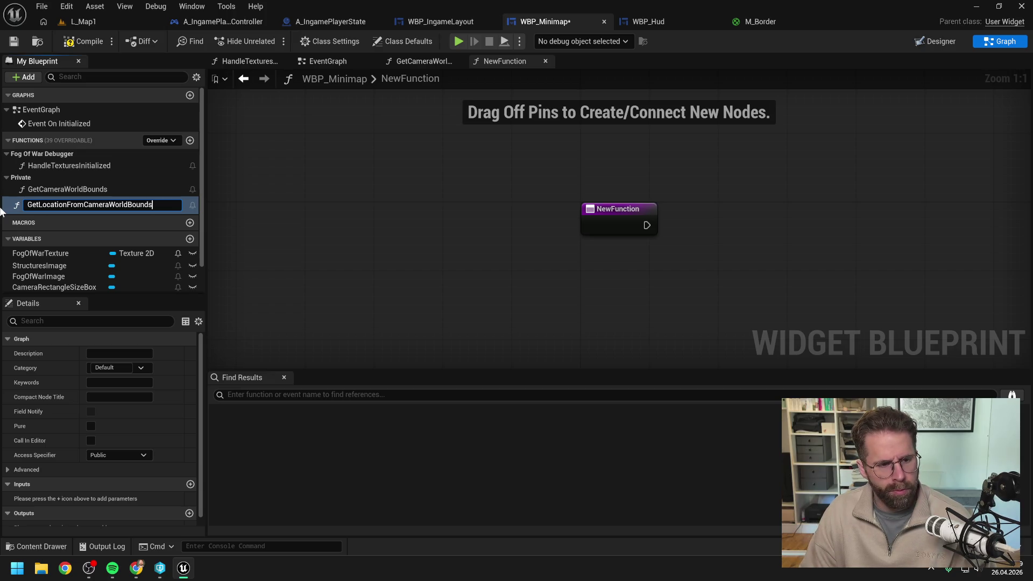
key("Return")
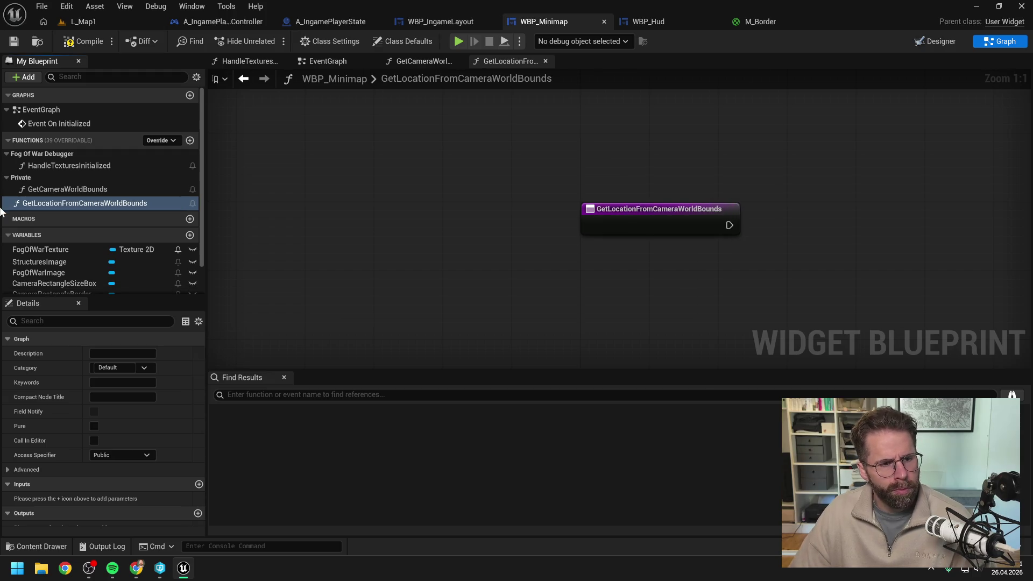
left_click(112, 460)
Make the function private, move it into the Private category, and save the blueprint.
left_click(110, 479)
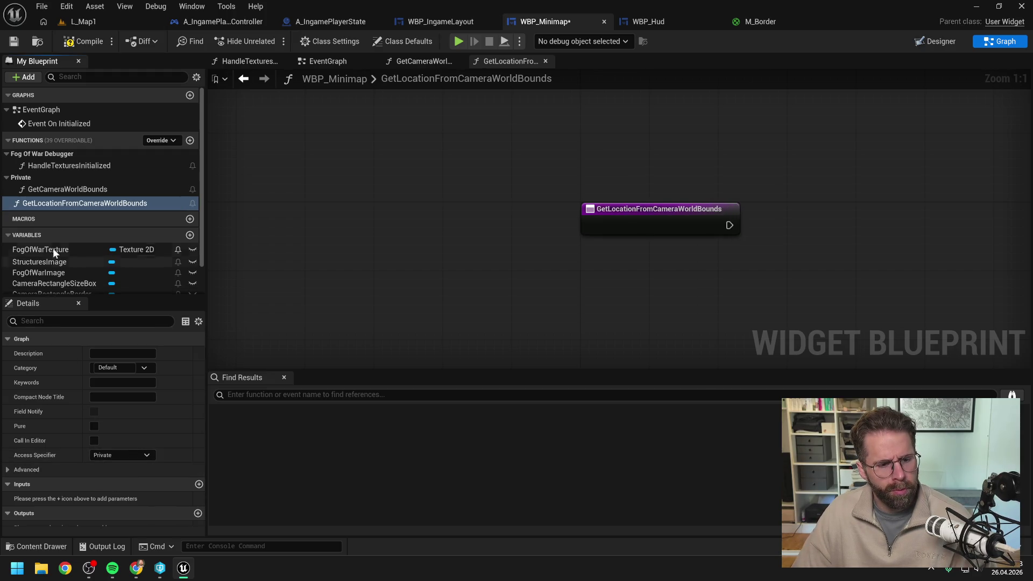
left_click_drag(41, 205, 32, 176)
key("ctrl+s")
Place a GetLocationFromCameraWorldBounds call in the GetCameraWorldBounds graph and mark the function pure.
double_click(94, 189)
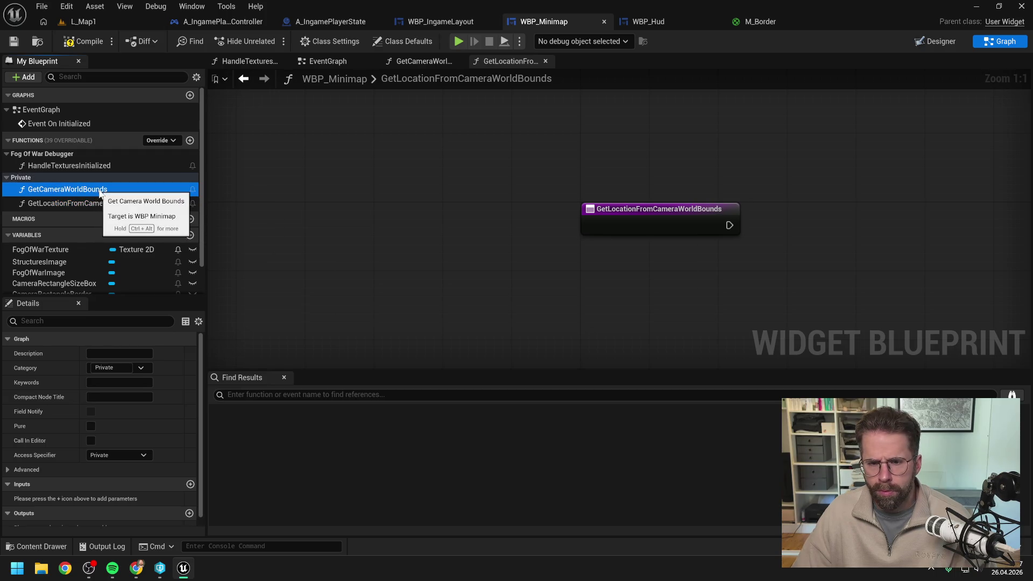
left_click_drag(99, 203, 528, 218)
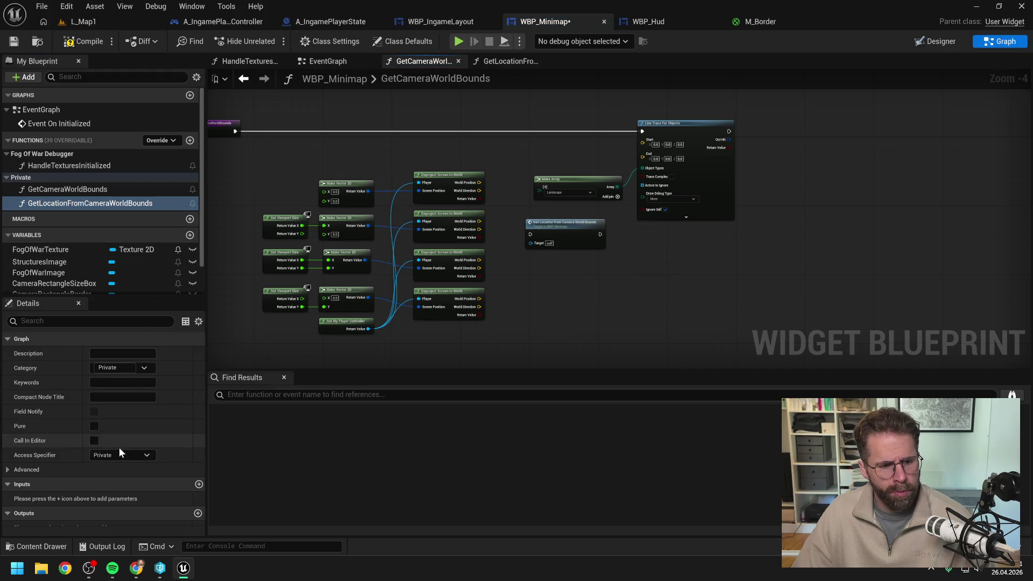
left_click(94, 426)
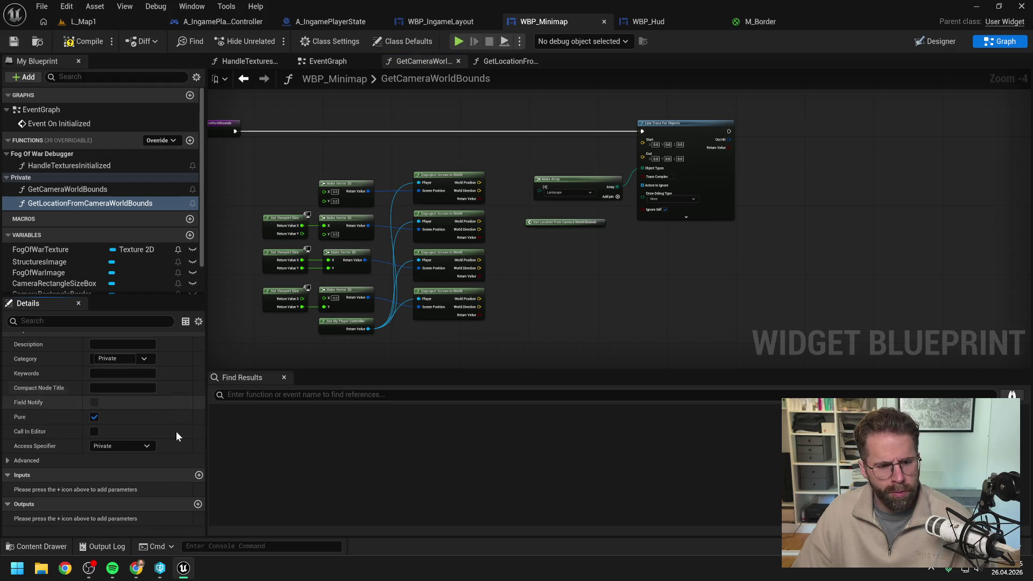
Add a Vector input named WorldPosition to the function.
left_click(199, 475)
left_click(128, 490)
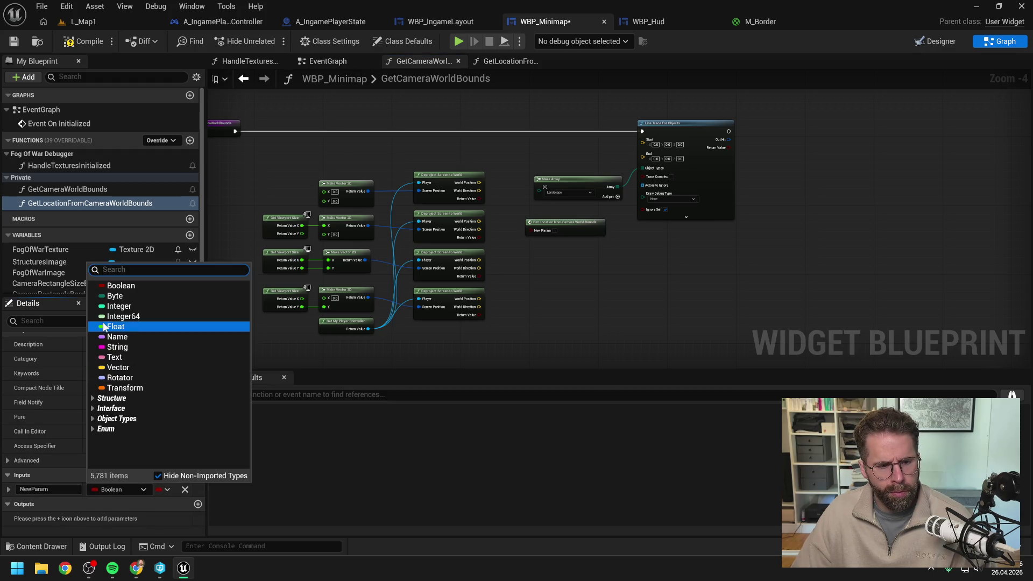
left_click(121, 363)
left_click(43, 489)
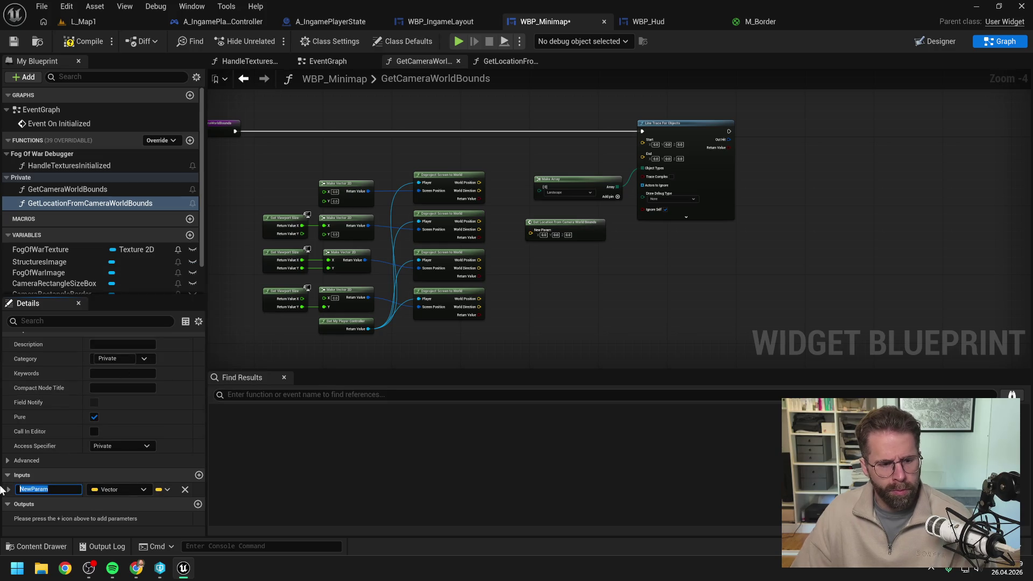
type("WorldPosition")
key("Return")
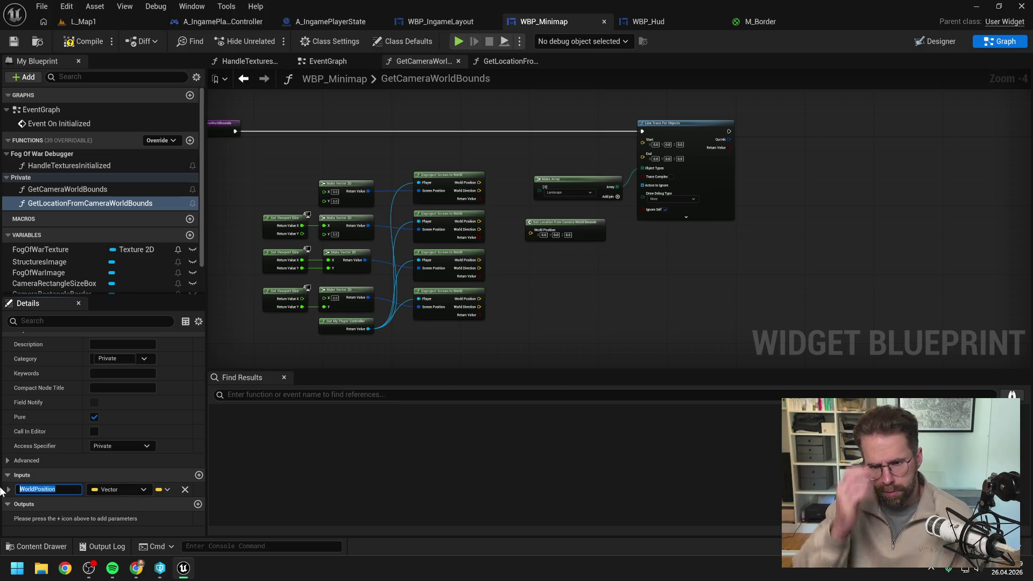
left_click(56, 203)
left_click(73, 205)
left_click(47, 204)
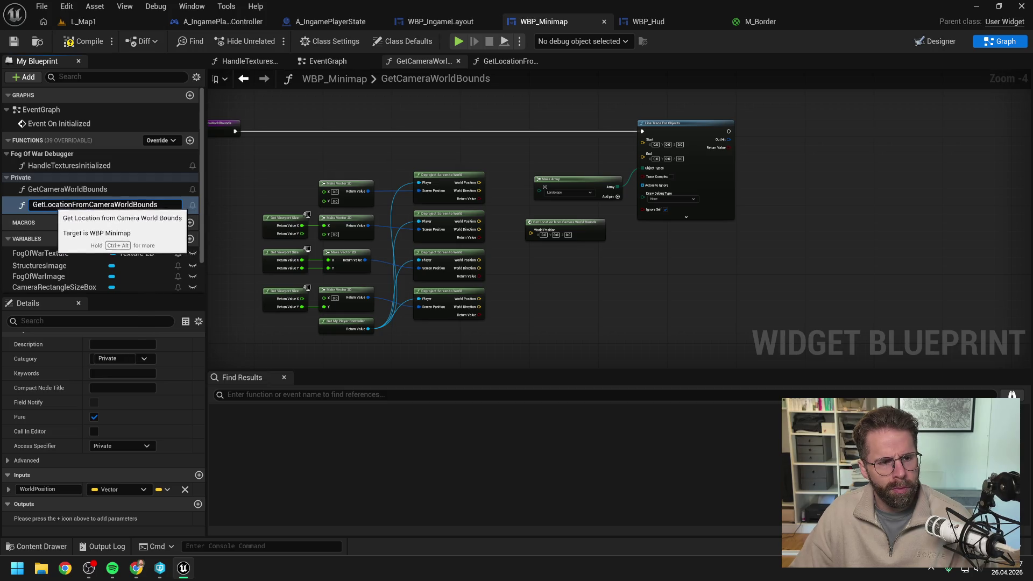
Rename the function to GetGroundLocationFromCameraWorldBounds.
double_click(56, 207)
left_click(56, 207)
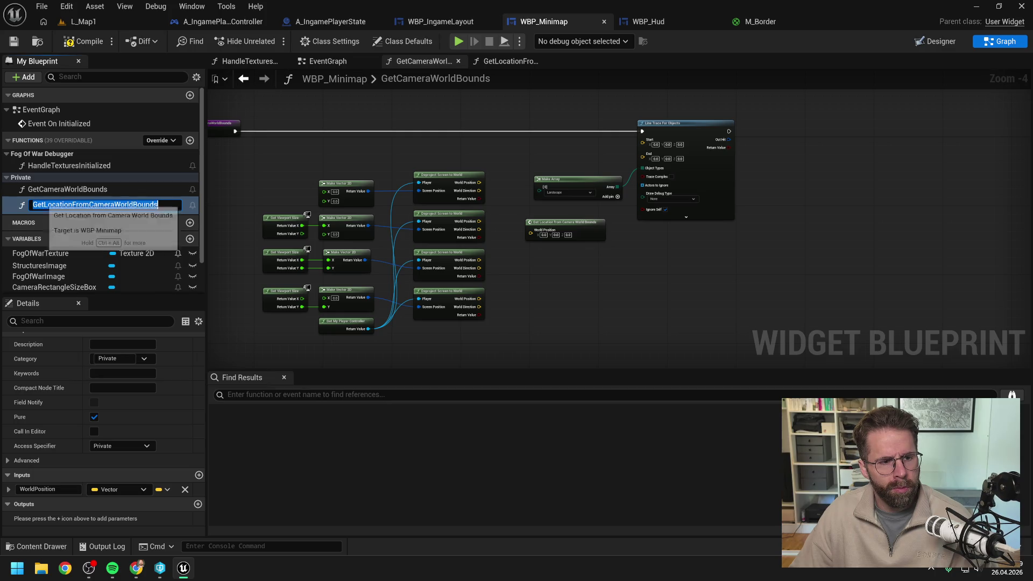
type("Ground")
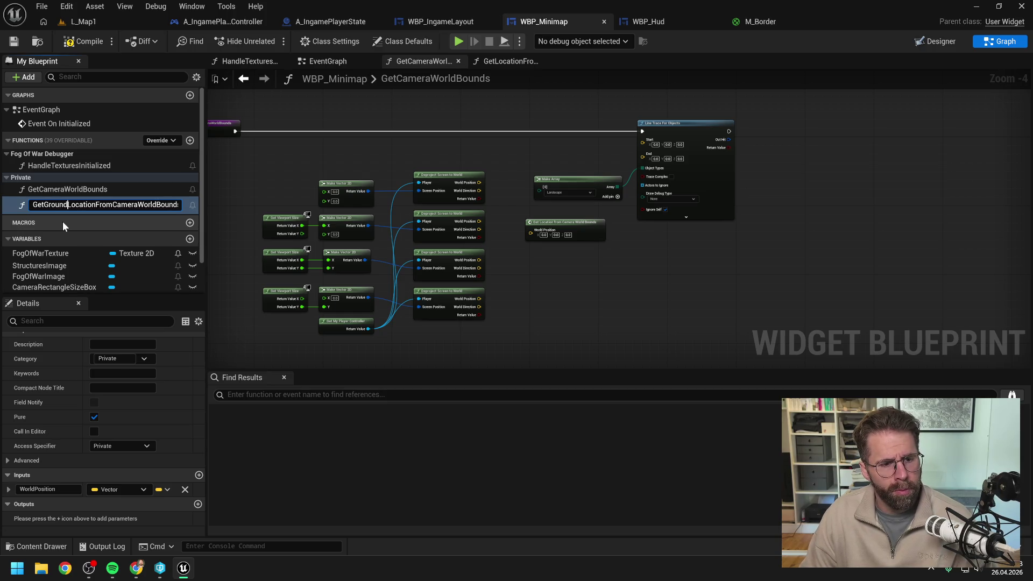
key("Return")
Rename the WorldPosition input to WorldBoundsLocation.
left_click(48, 490)
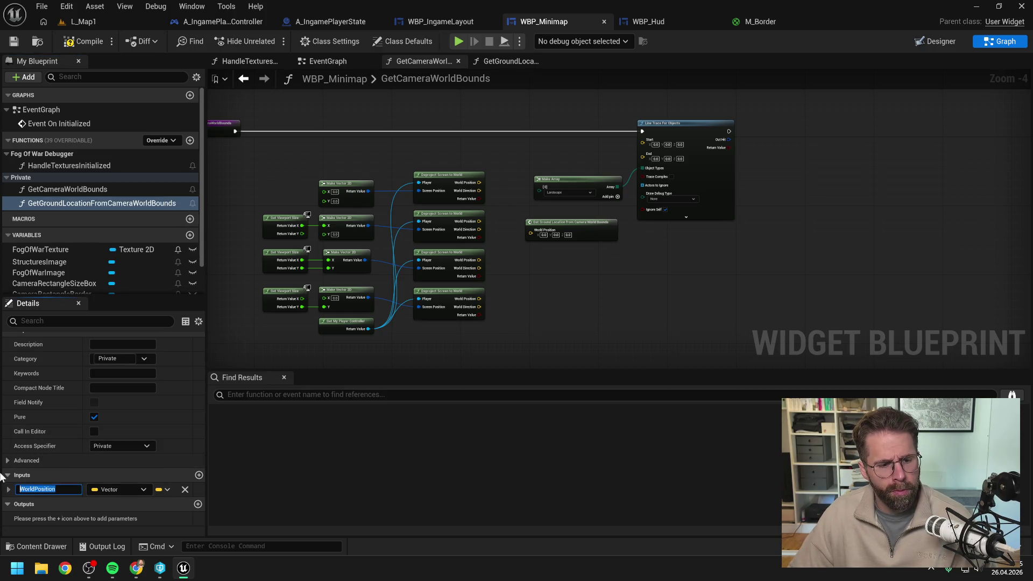
type("Location")
key("Return")
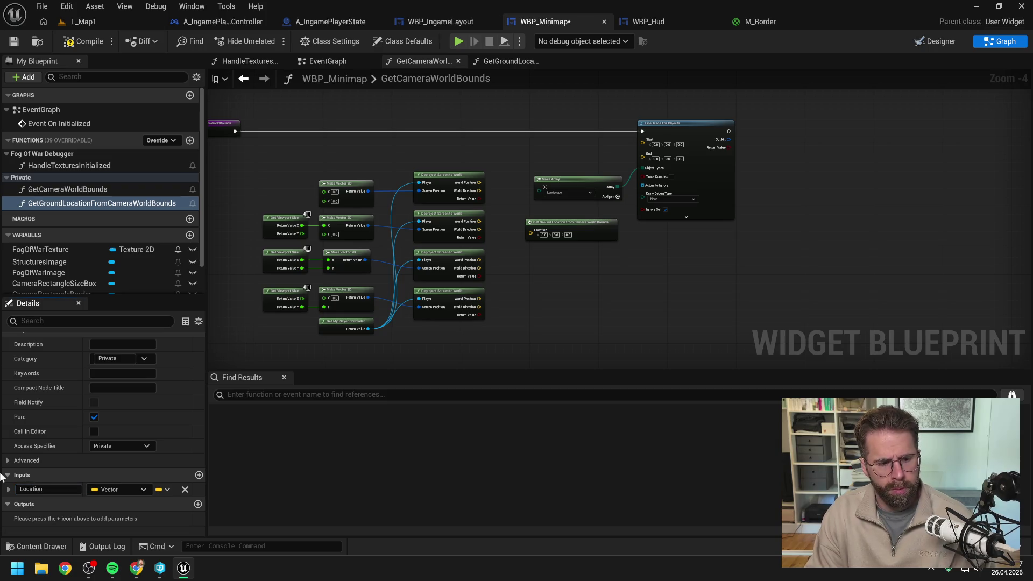
left_click(25, 491)
key("Home")
type("WorldBo")
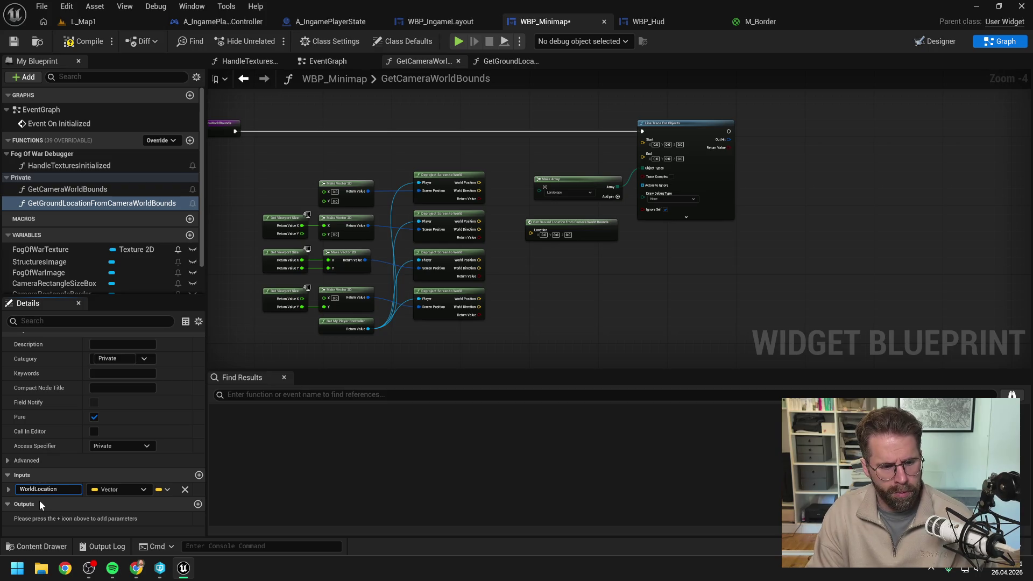
type("unds")
key("Return")
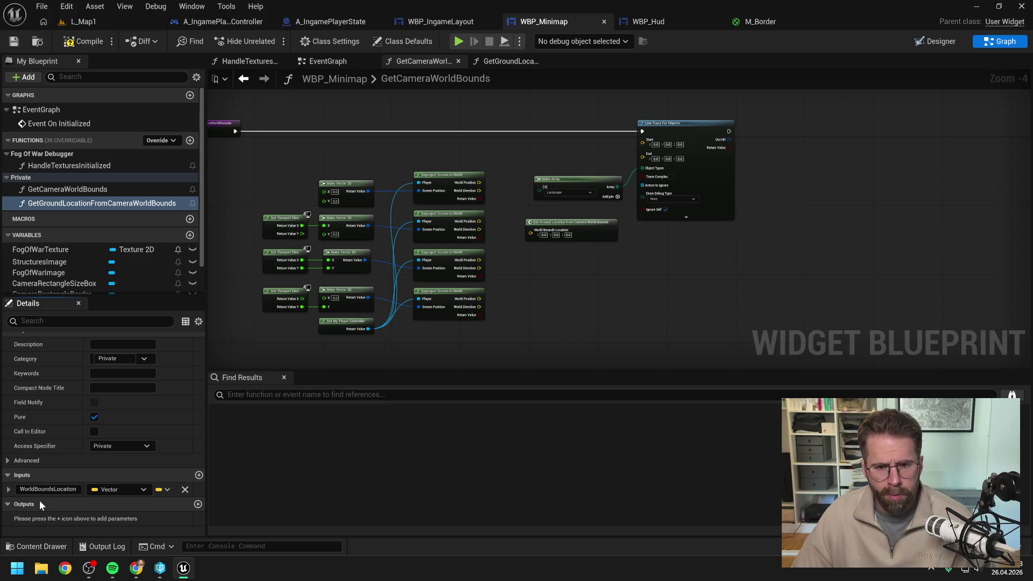
Add a WorldBoundsDirection vector input and a ReturnValue vector output, then compile.
left_click(198, 474)
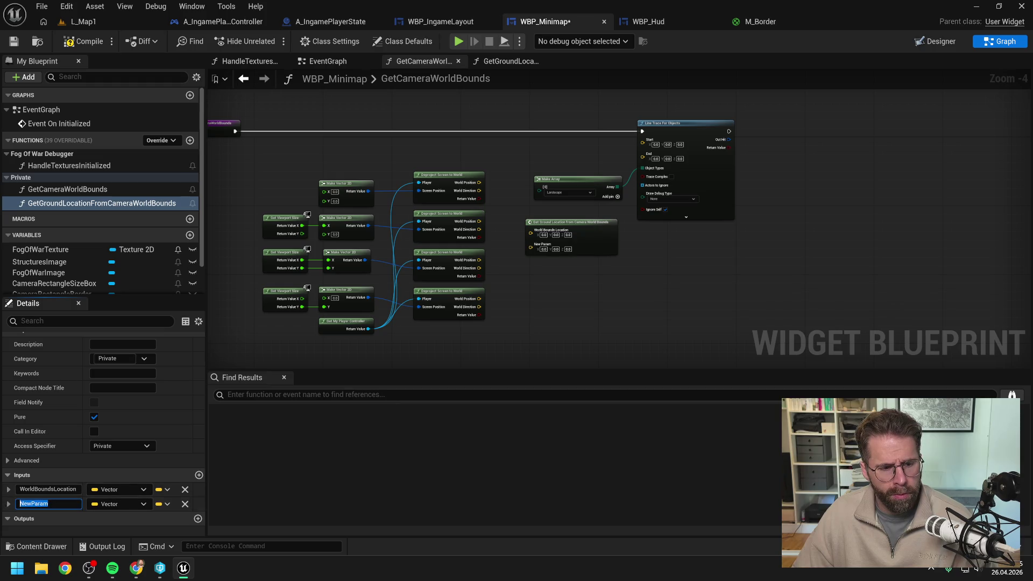
type("WorldBoundsD")
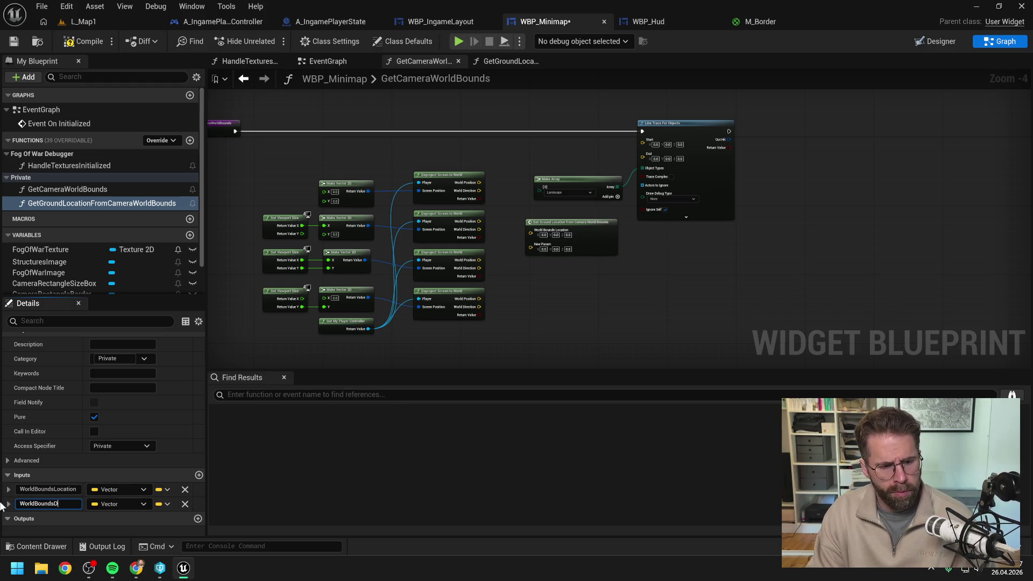
type("irection")
key("Return")
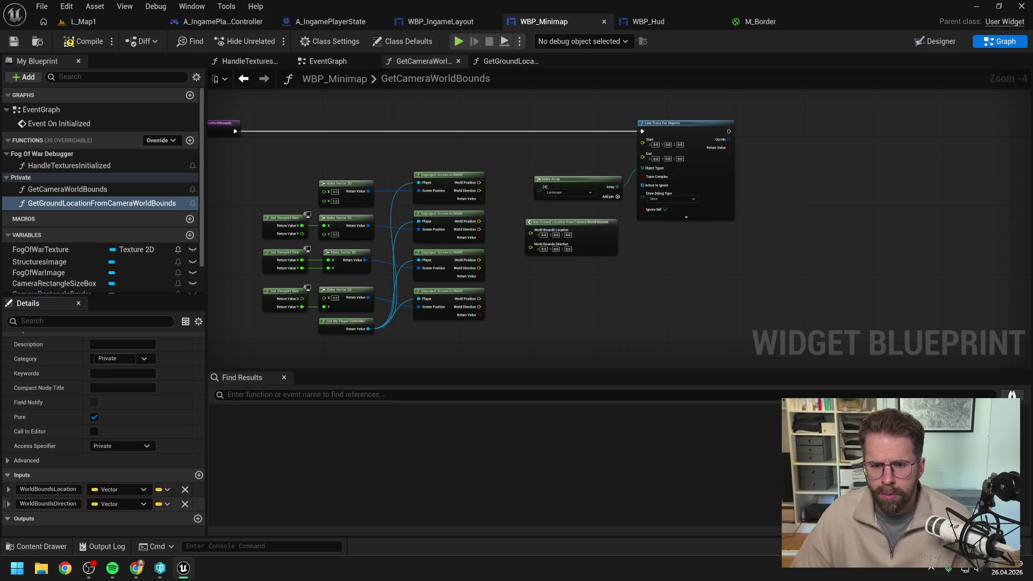
left_click(197, 504)
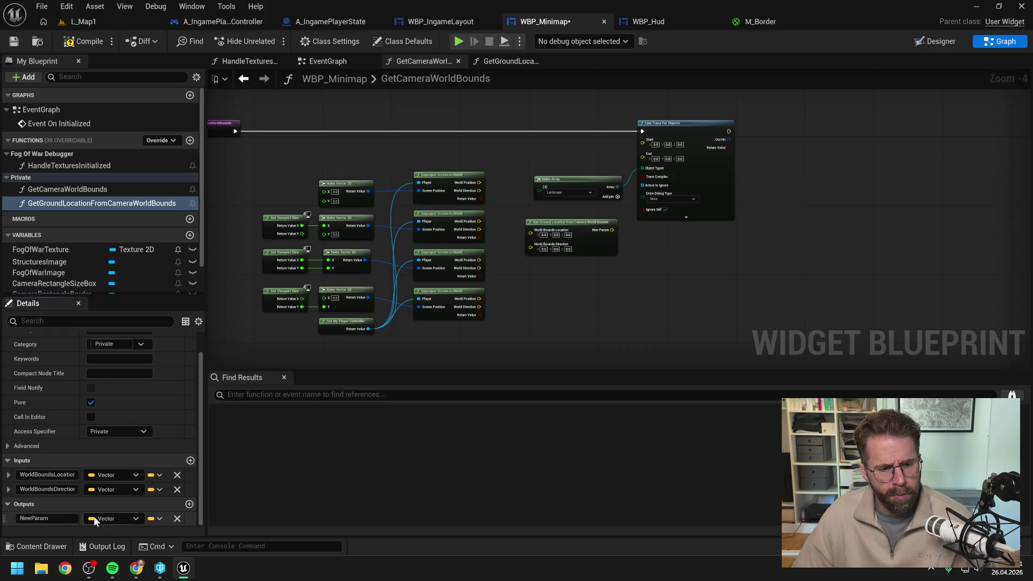
type("Retur")
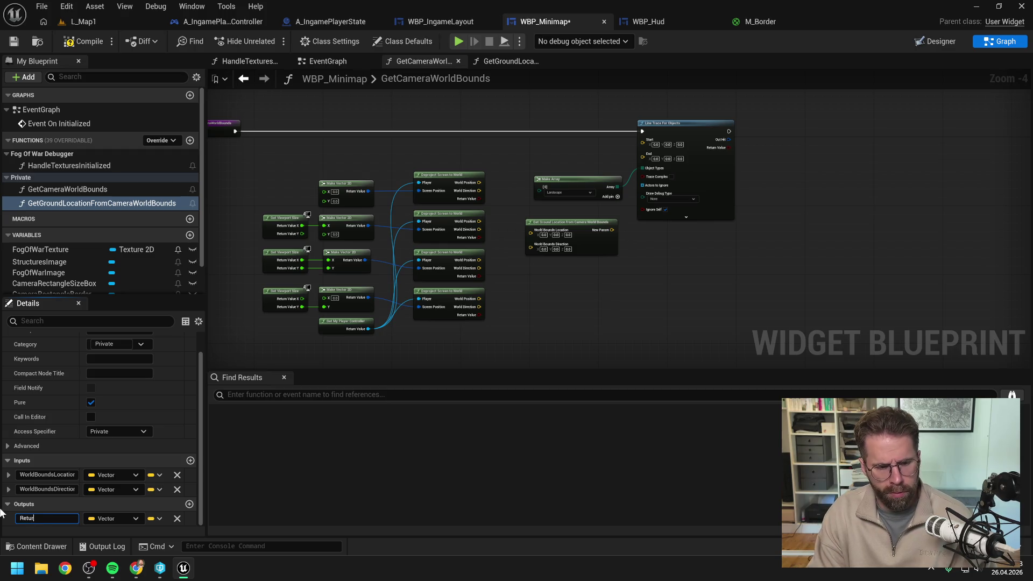
type("nValue")
key("Return")
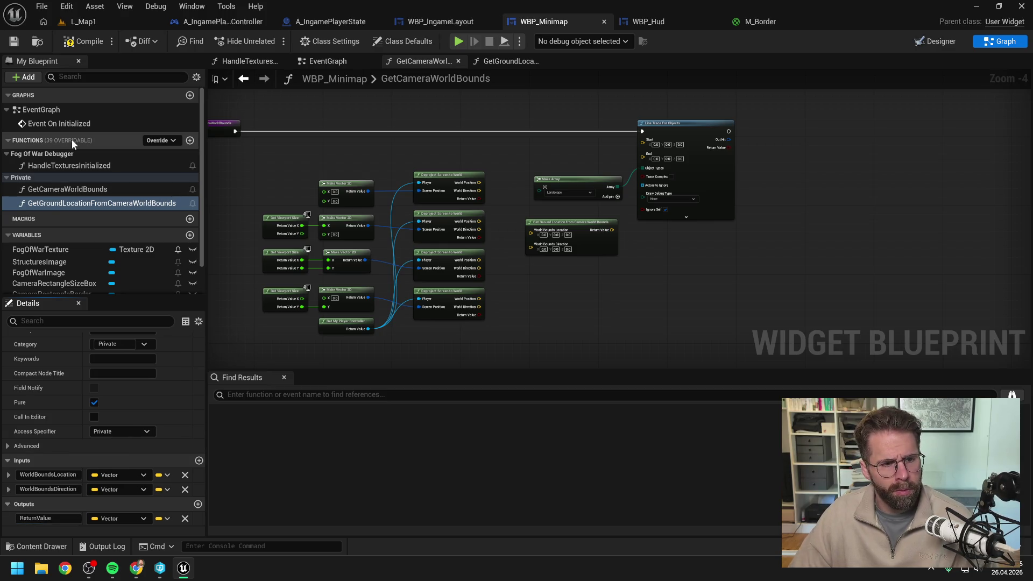
left_click(89, 41)
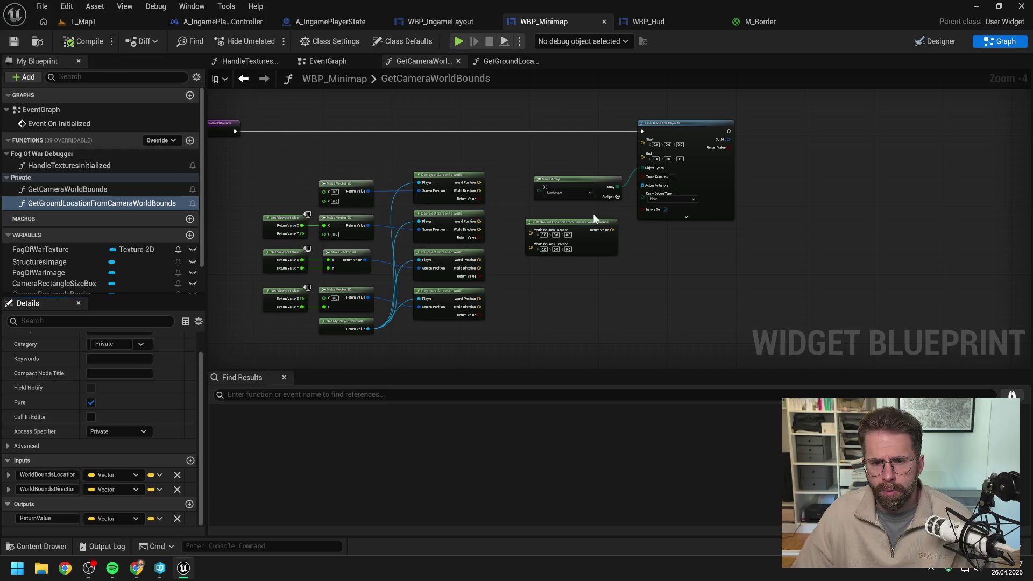
Make room and wire the first Deproject's World Position and Direction into the Get Ground Location node.
left_click_drag(596, 127, 646, 186)
left_click_drag(708, 139, 824, 133)
mouse_move(568, 221)
left_mouse_down()
mouse_move(558, 194)
mouse_move(469, 180)
mouse_move(522, 186)
left_mouse_up()
scroll(505, 189, "up", 1)
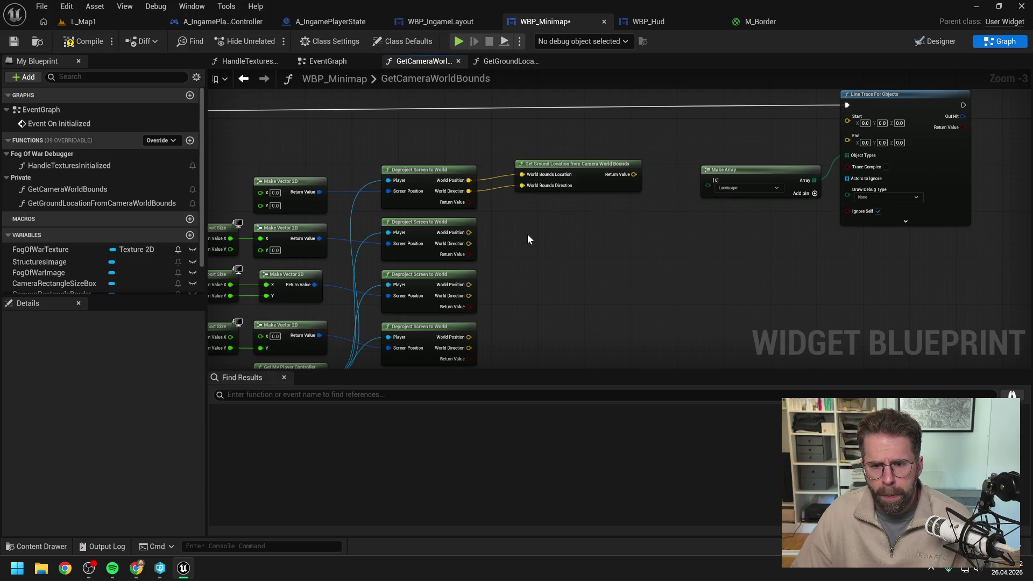
left_click(571, 164)
Paste three more Get Ground Location nodes, wiring each to the second, third and fourth Deproject.
key("ctrl+c")
key("ctrl+v")
mouse_move(469, 244)
left_mouse_down()
mouse_move(544, 230)
mouse_move(538, 241)
mouse_move(551, 242)
mouse_move(568, 210)
left_mouse_up()
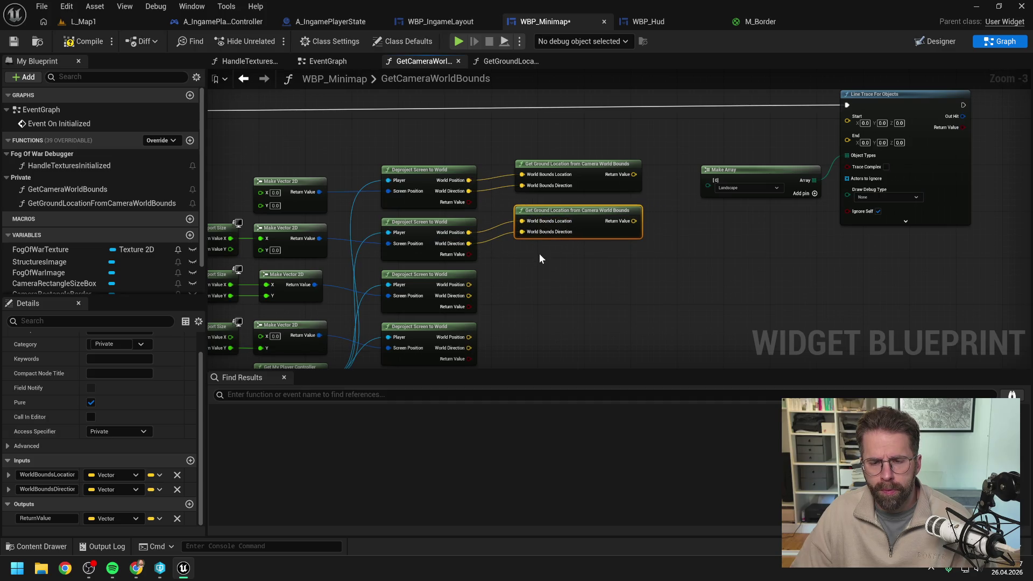
key("ctrl+v")
mouse_move(469, 285)
left_mouse_down()
mouse_move(540, 275)
mouse_move(516, 293)
mouse_move(553, 279)
left_mouse_up()
left_click_drag(558, 331, 547, 253)
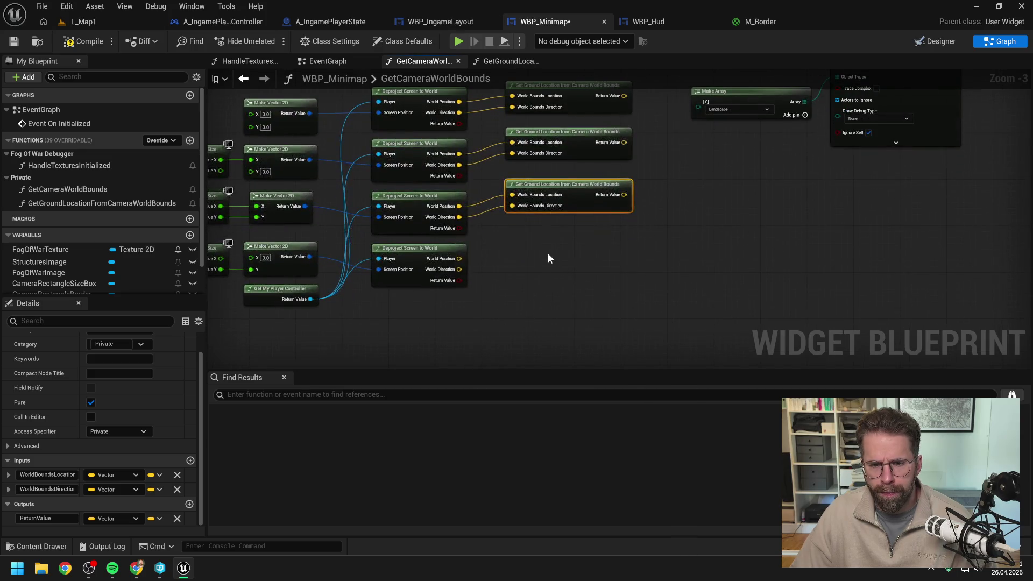
key("ctrl+v")
mouse_move(458, 258)
left_mouse_down()
mouse_move(553, 264)
mouse_move(557, 240)
mouse_move(541, 230)
left_mouse_up()
left_click(515, 302)
left_click_drag(458, 269, 512, 256)
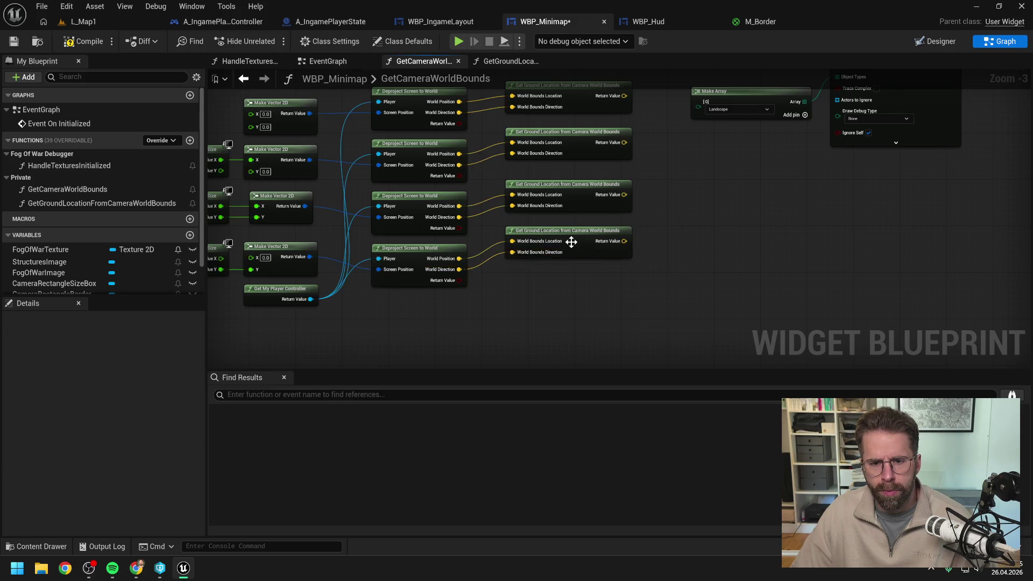
Align each Get Ground Location node with its Deproject node and centre the network.
scroll(568, 242, "down", 1)
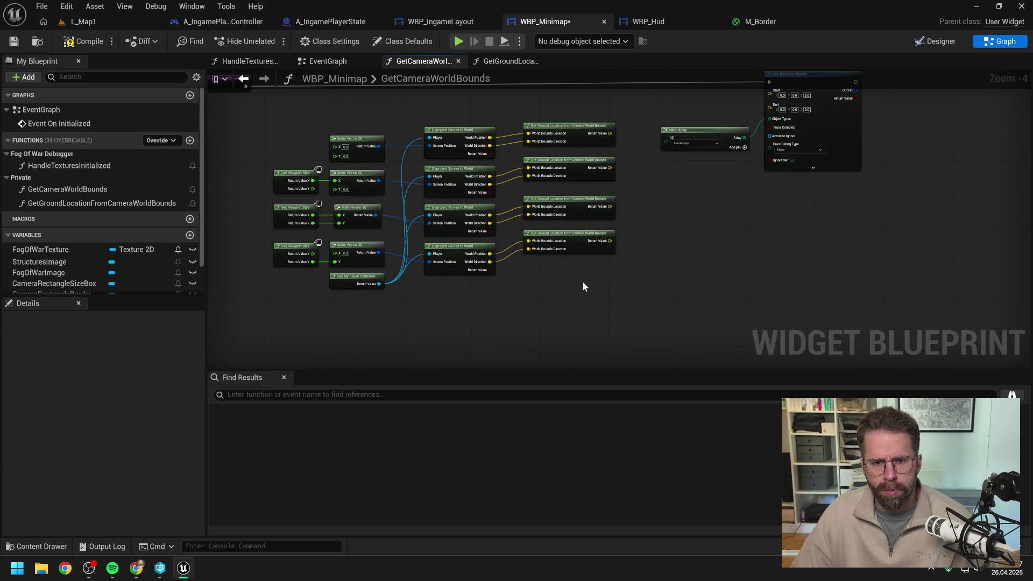
left_click_drag(550, 235, 548, 247)
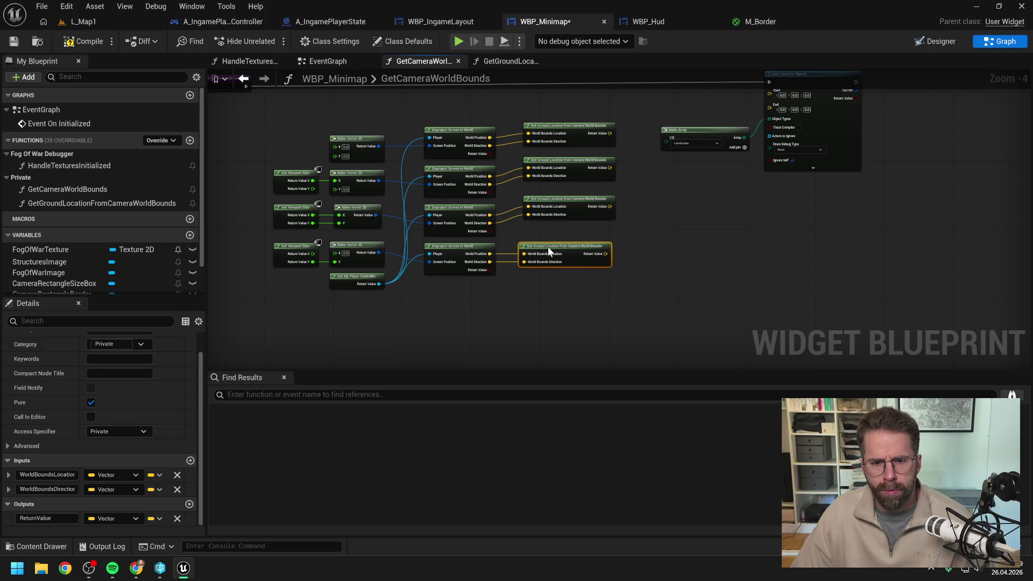
left_click_drag(555, 202, 557, 211)
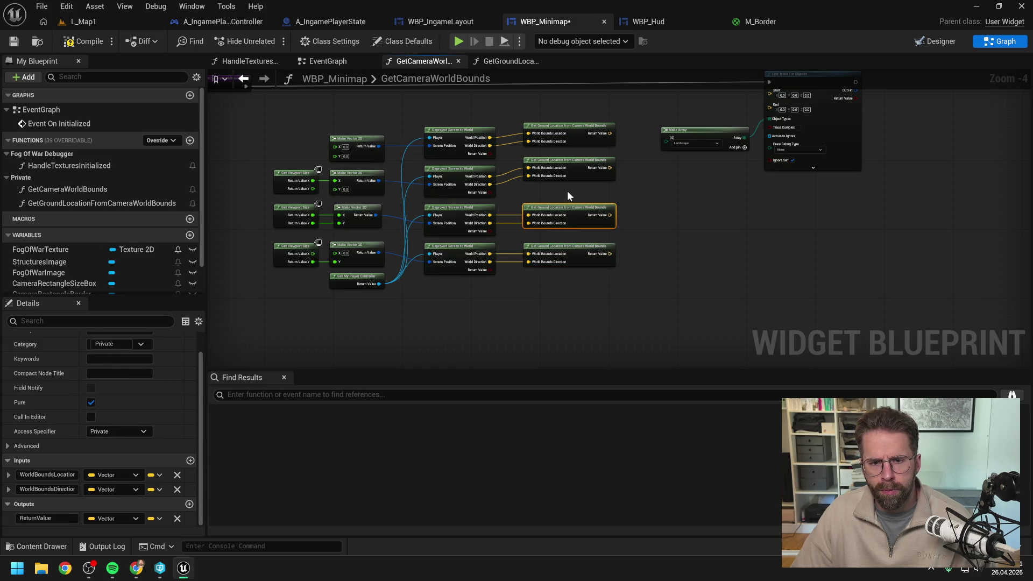
left_click_drag(548, 159, 548, 167)
left_click(671, 166)
left_click_drag(567, 125, 568, 128)
left_click(641, 190)
left_click_drag(641, 189, 614, 200)
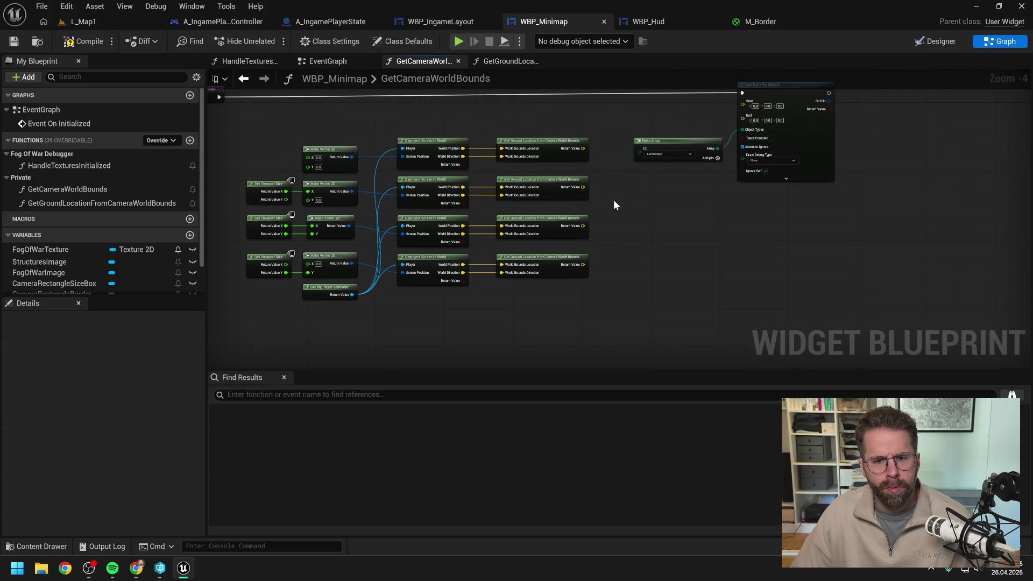
left_click(84, 41)
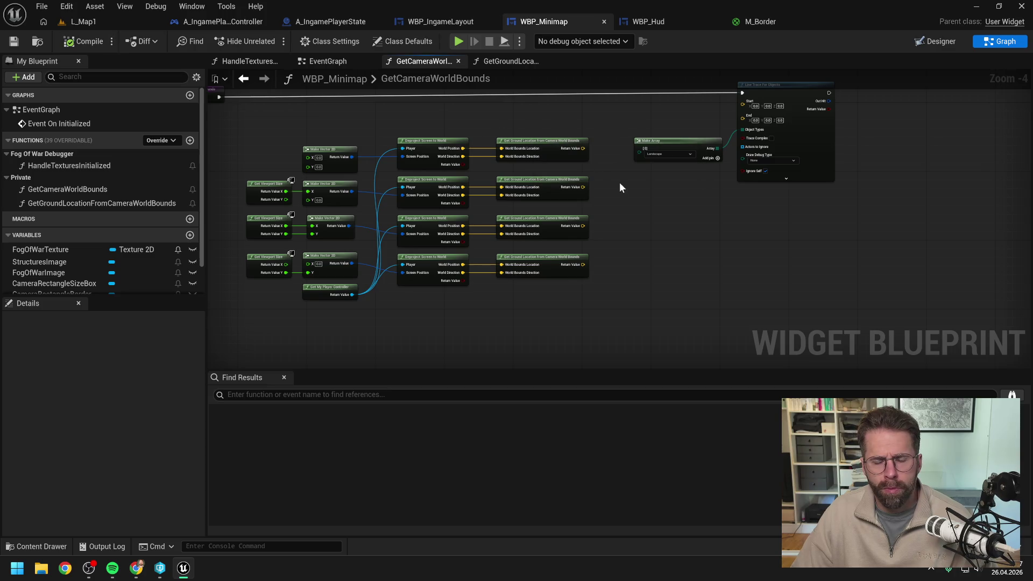
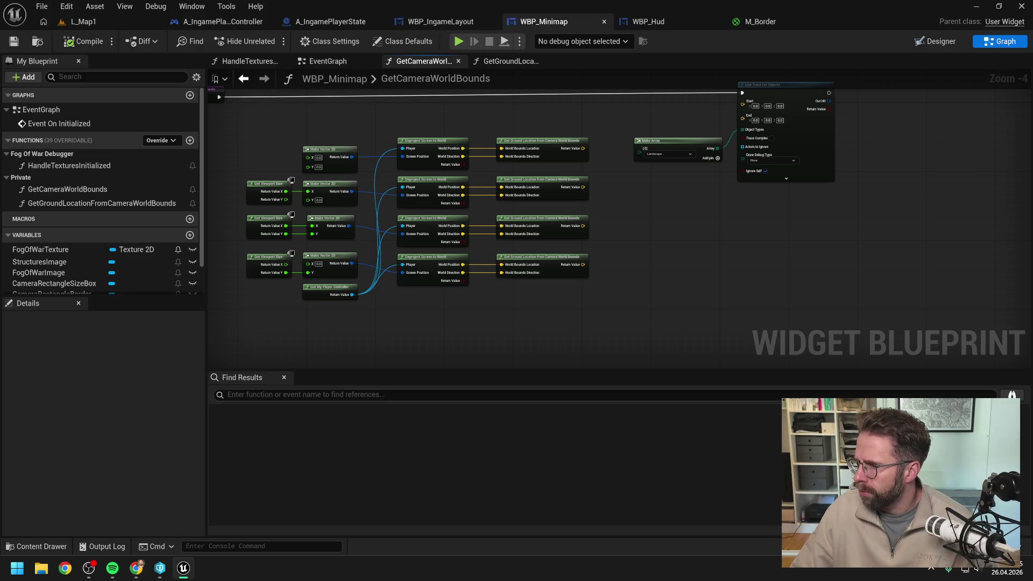
Delete the Make Array and Line Trace nodes from GetCameraWorldBounds.
left_click_drag(888, 246, 850, 250)
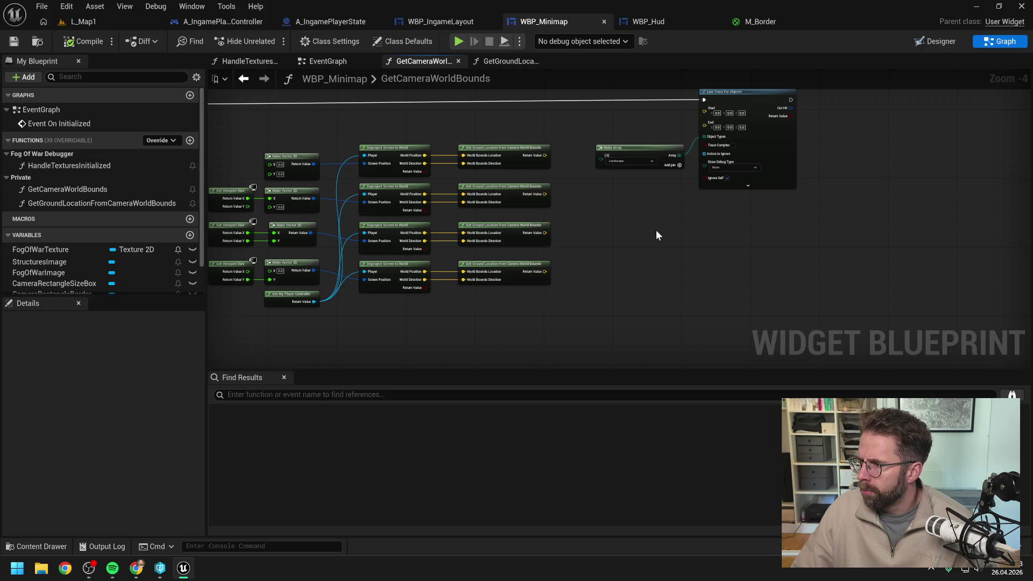
right_click(641, 234)
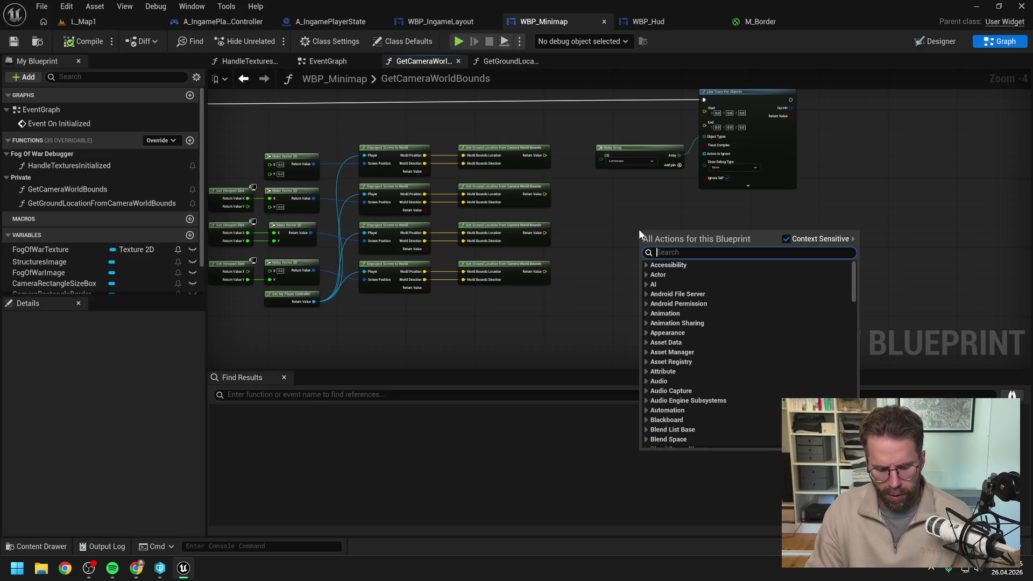
left_click(639, 230)
left_click_drag(640, 202, 711, 143)
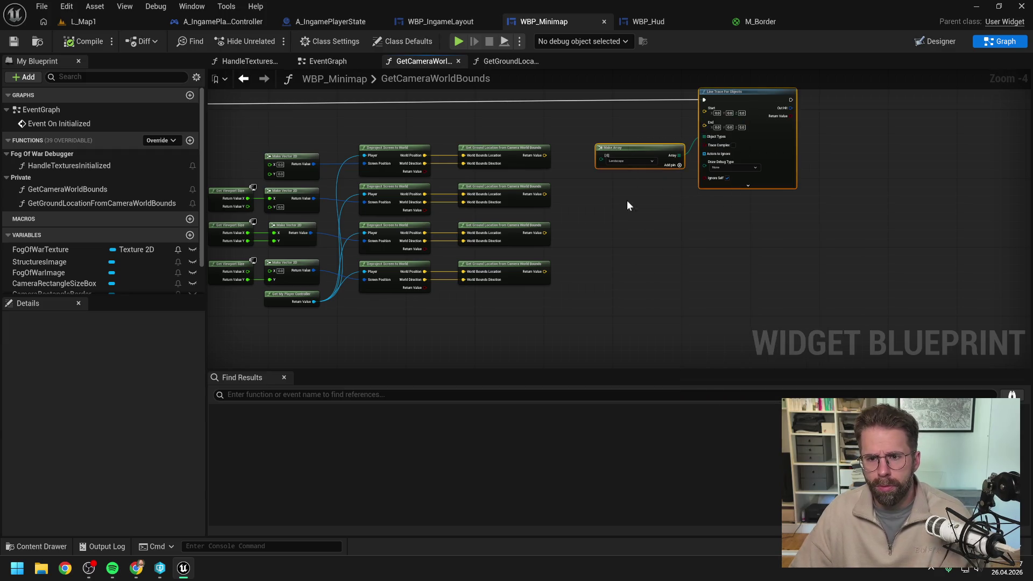
key("Delete")
Add a Return Node and wire the function entry's execution into it.
right_click(609, 167)
type("return")
key("Return")
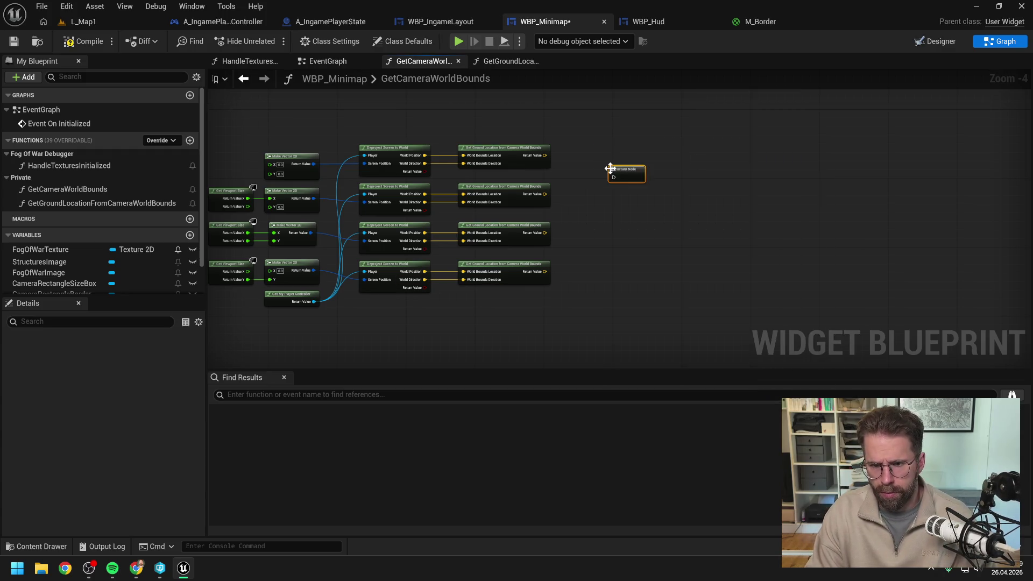
left_click_drag(612, 172, 633, 126)
key("Home")
mouse_move(295, 144)
left_mouse_down()
mouse_move(744, 173)
mouse_move(754, 144)
left_mouse_up()
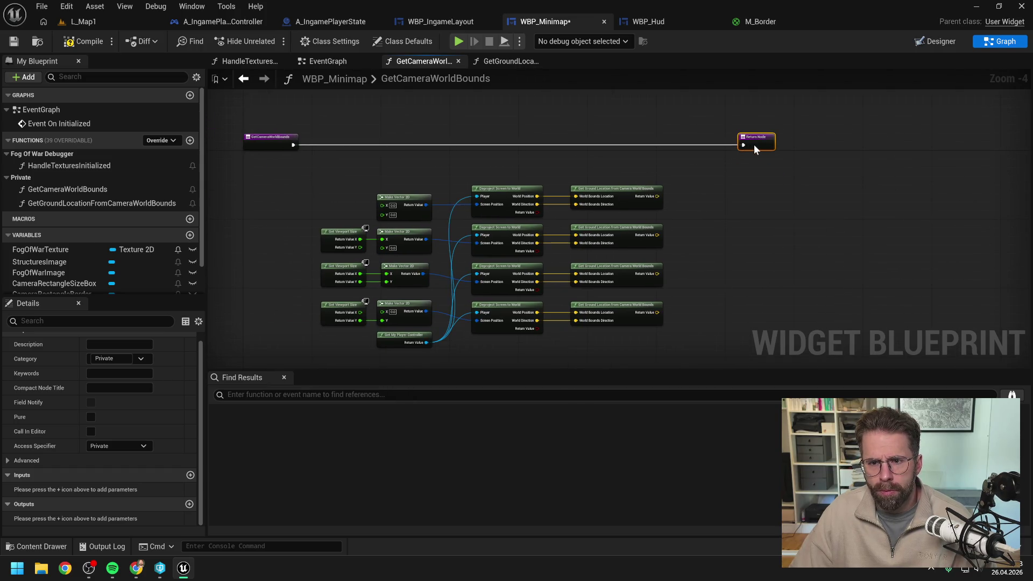
Add two Vector 2D output parameters to the function.
left_click(189, 504)
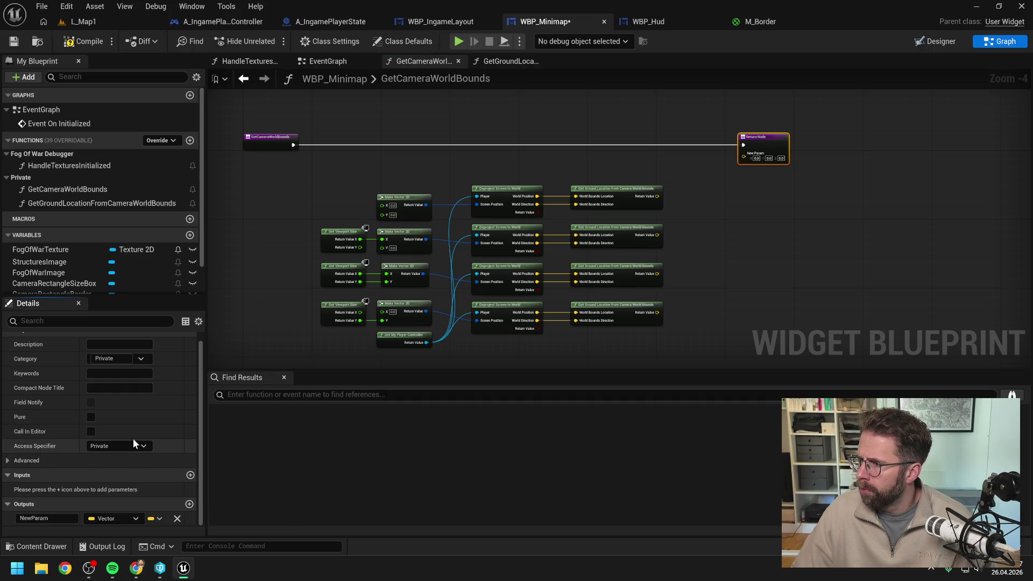
left_click(115, 518)
type("vector 2d")
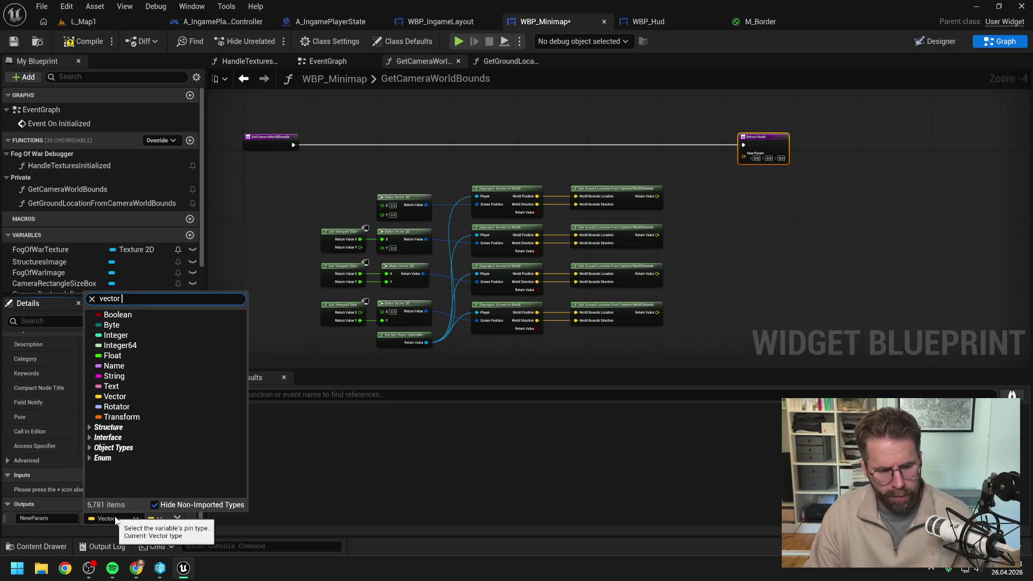
left_click(126, 477)
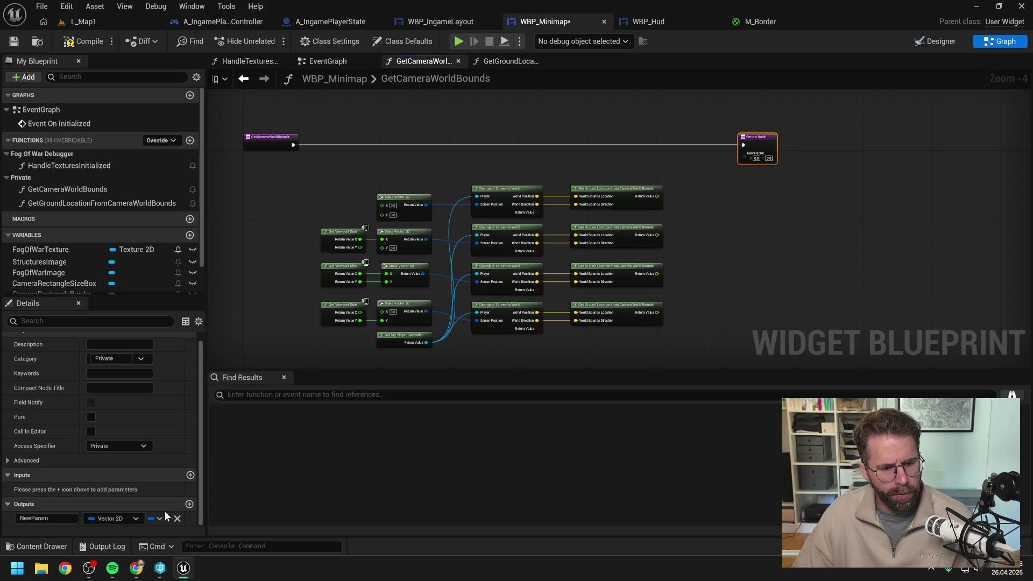
left_click(189, 503)
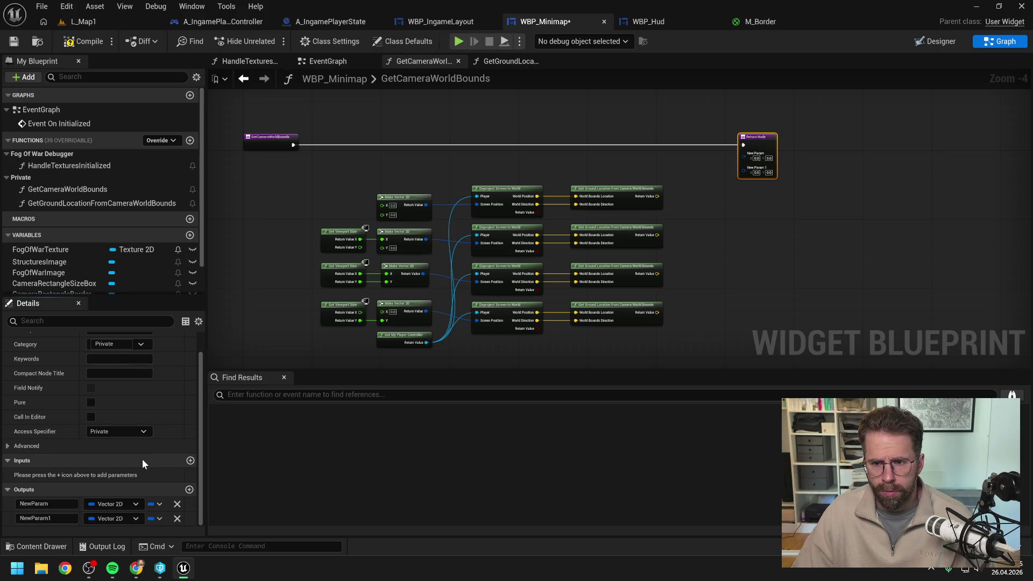
Make Get Ground Location's return value a Vector 2D and compile the blueprint.
left_click(646, 201)
left_click(111, 518)
type("vector 2d")
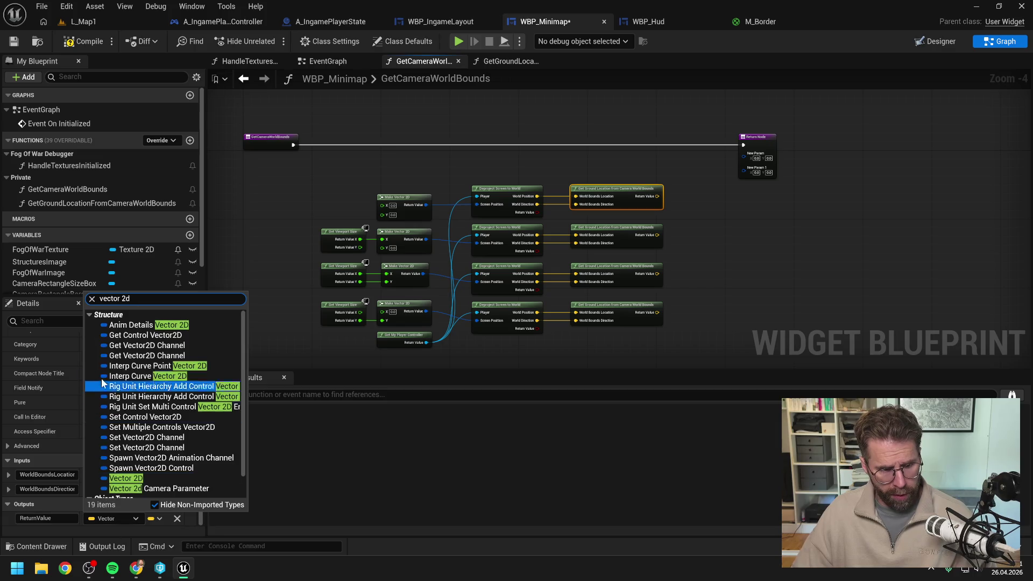
left_click(126, 478)
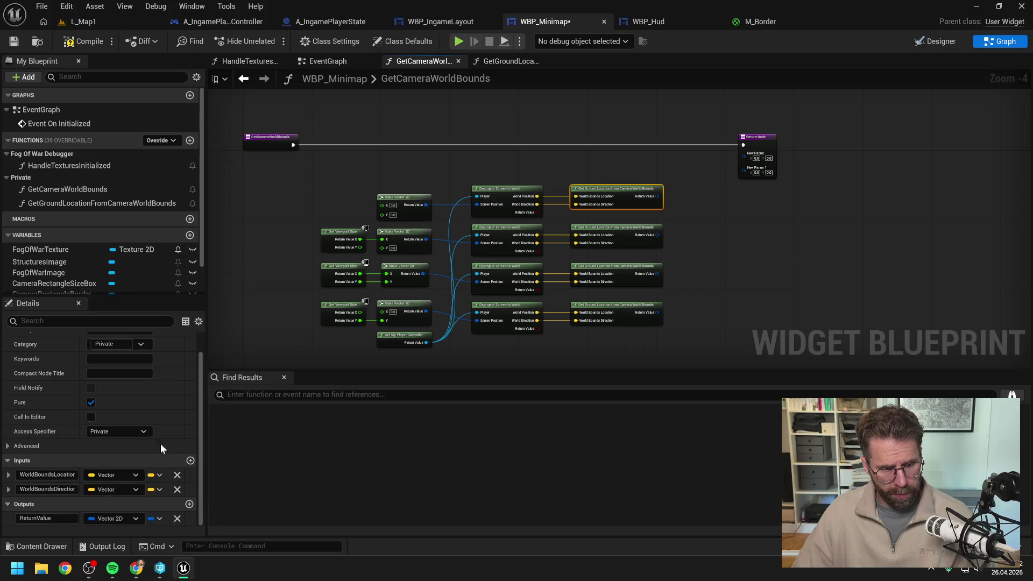
left_click(69, 41)
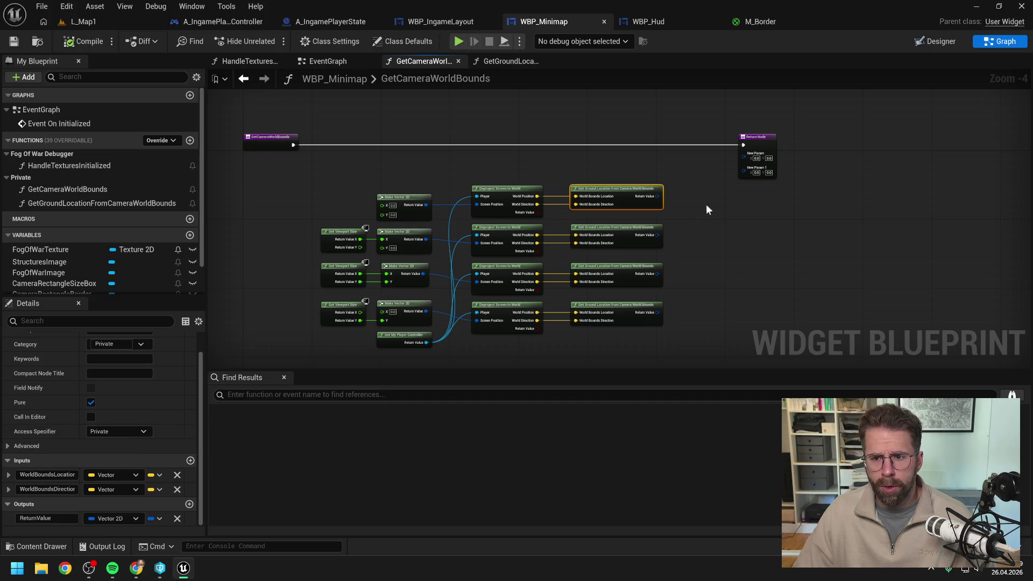
Rename the Return Node's first output to WorldMin.
left_click(754, 143)
left_click(32, 503)
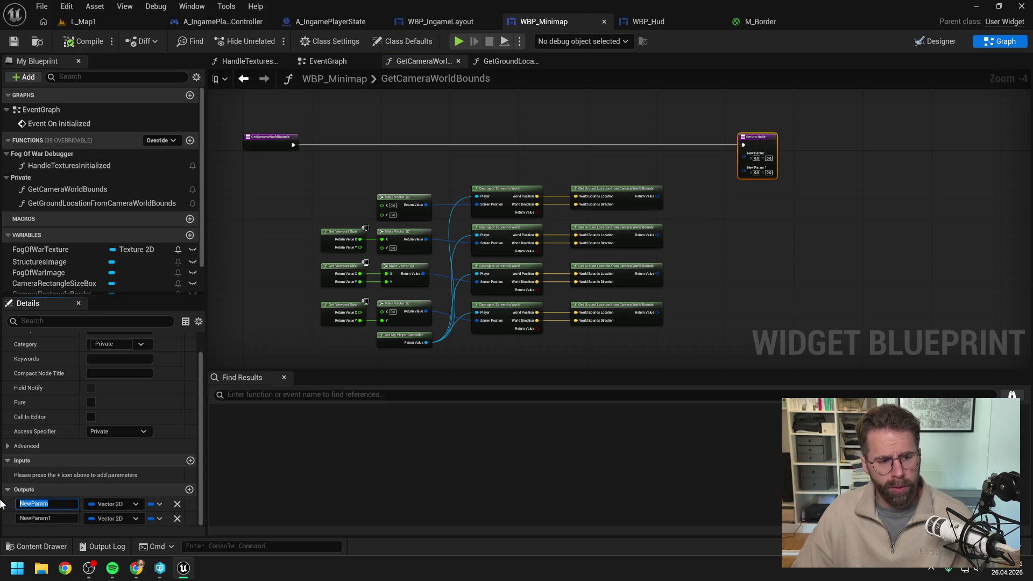
type("W")
key("BackSpace")
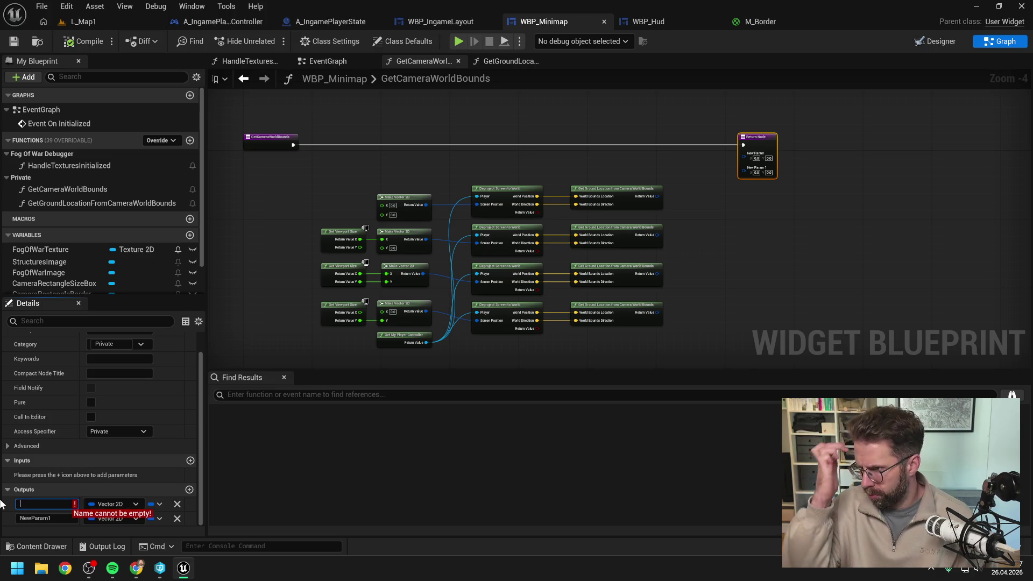
type("W")
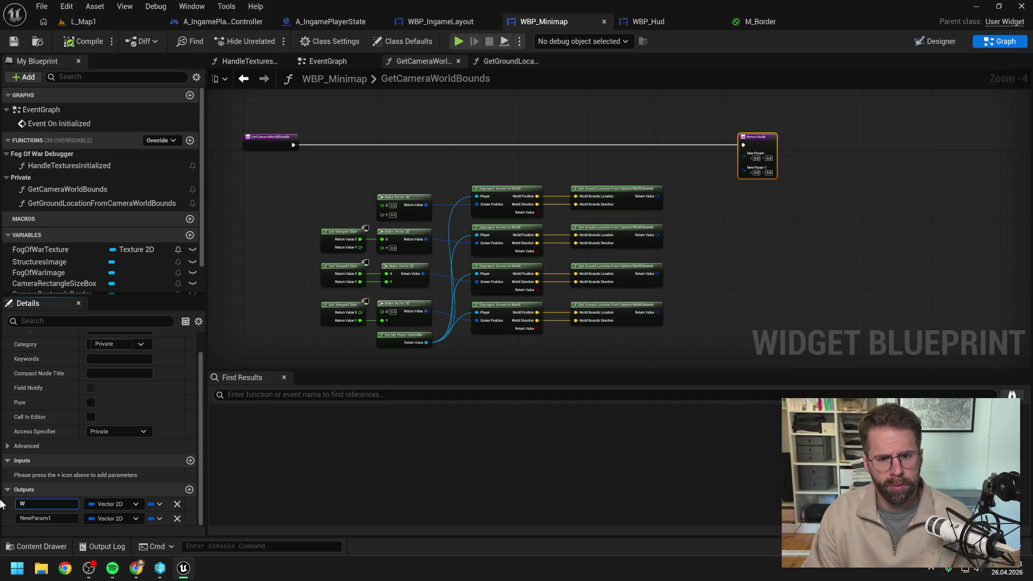
type("orldMinX")
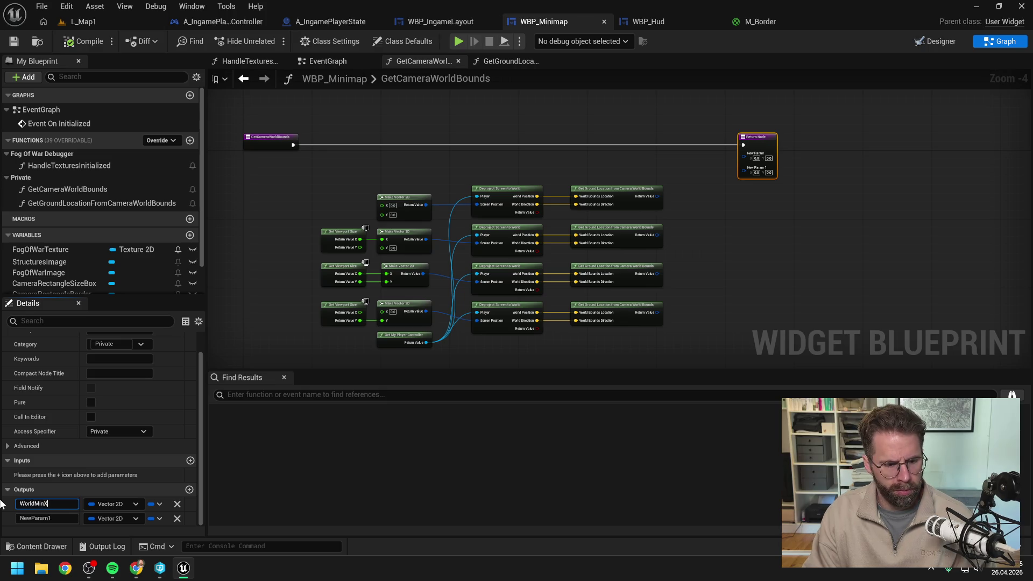
key("Return")
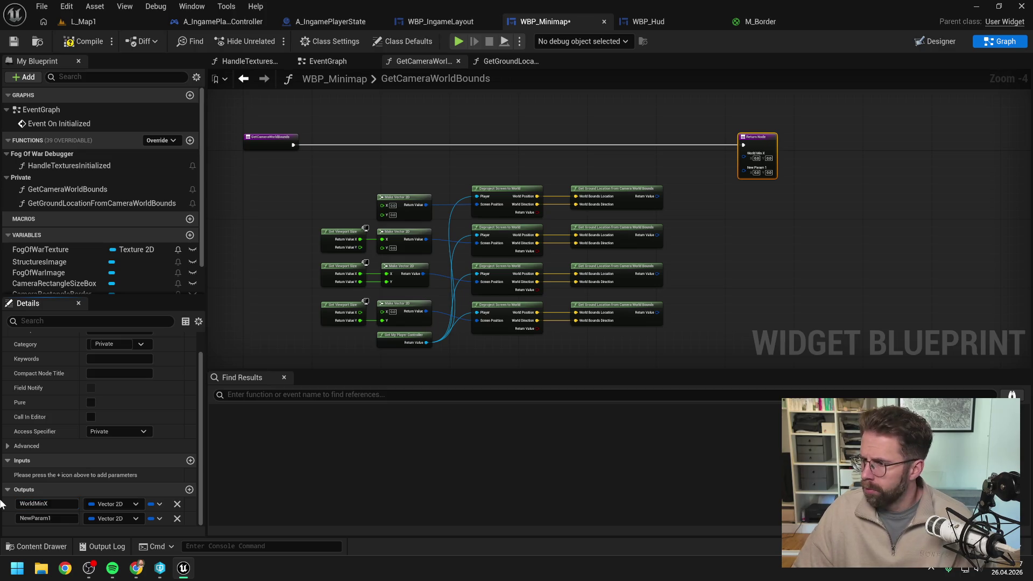
left_click(75, 504)
key("BackSpace")
key("Return")
Rename the second output to WorldMax, then save and compile the blueprint.
left_click(32, 518)
type("WorldM")
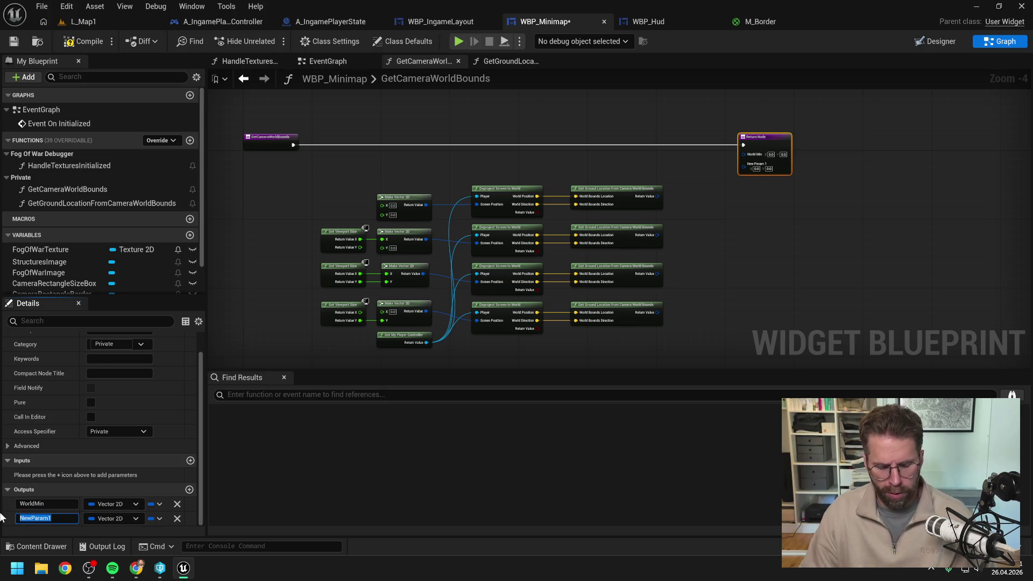
type("ax")
key("Return")
key("ctrl+s")
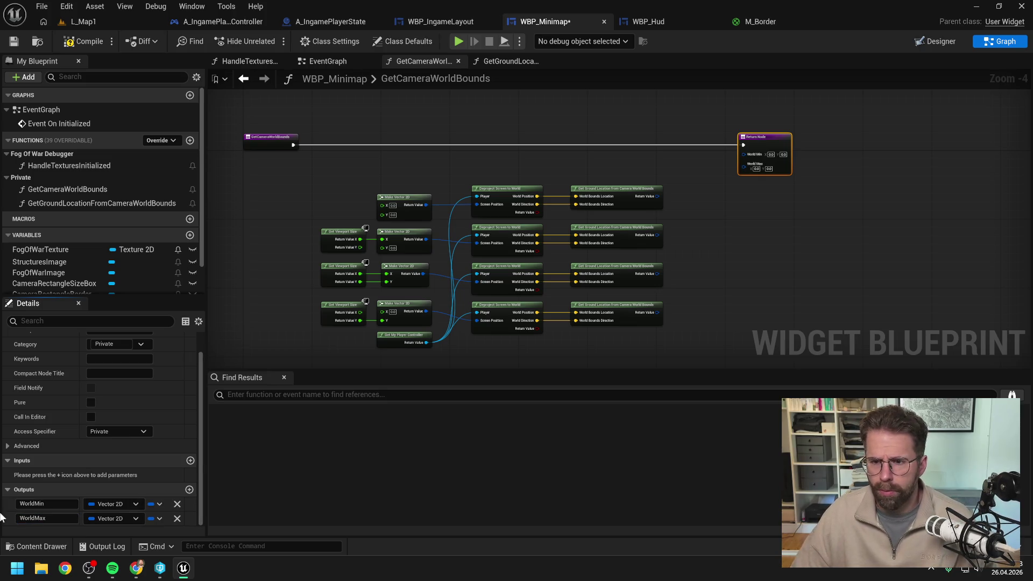
left_click(711, 257)
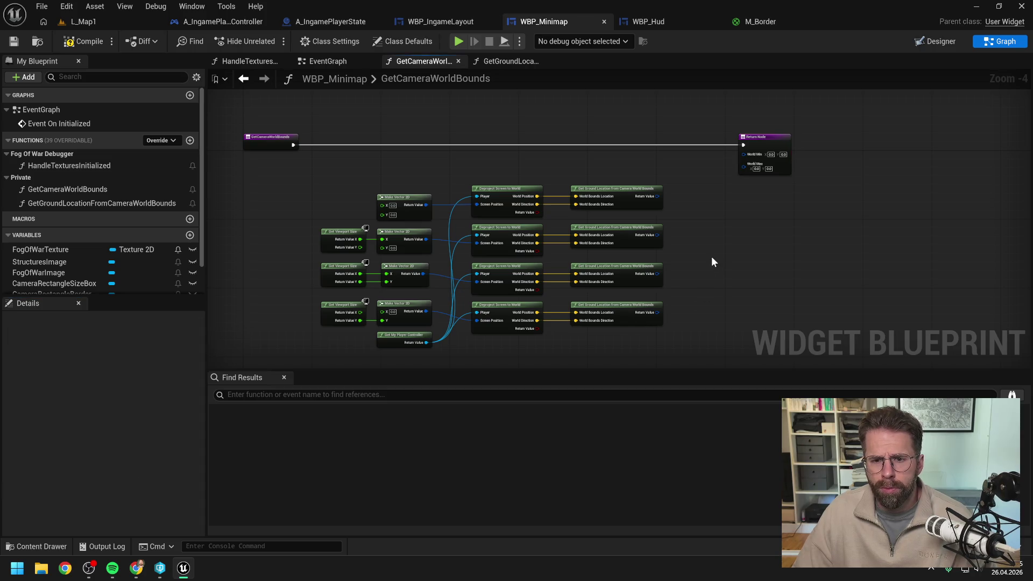
left_click(81, 41)
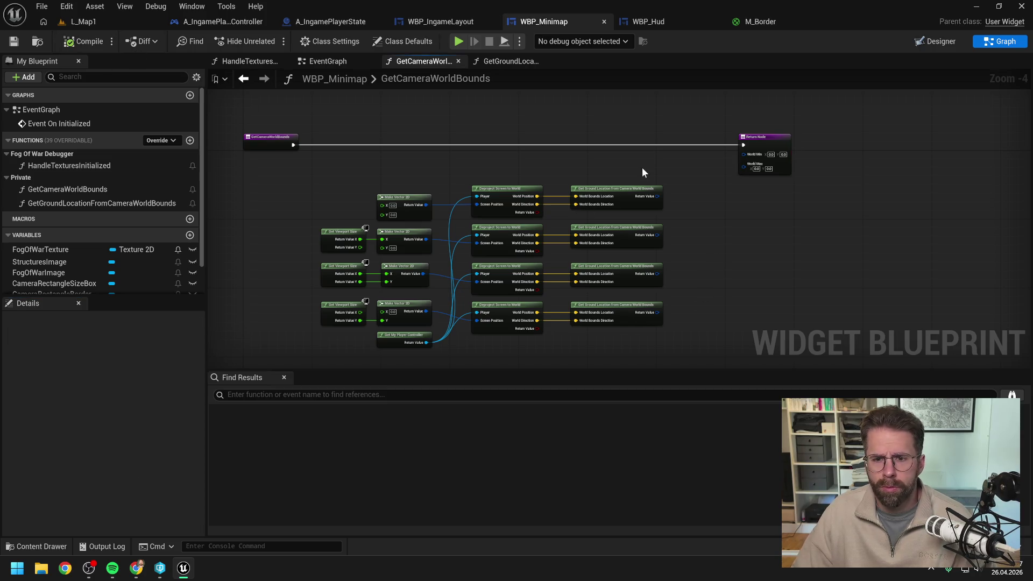
Move the Return Node right and split all four ground-location Return Value pins into X and Y.
mouse_move(703, 205)
left_mouse_down()
mouse_move(659, 222)
mouse_move(632, 202)
left_mouse_up()
mouse_move(684, 131)
left_mouse_down()
mouse_move(751, 130)
mouse_move(673, 133)
mouse_move(741, 132)
left_mouse_up()
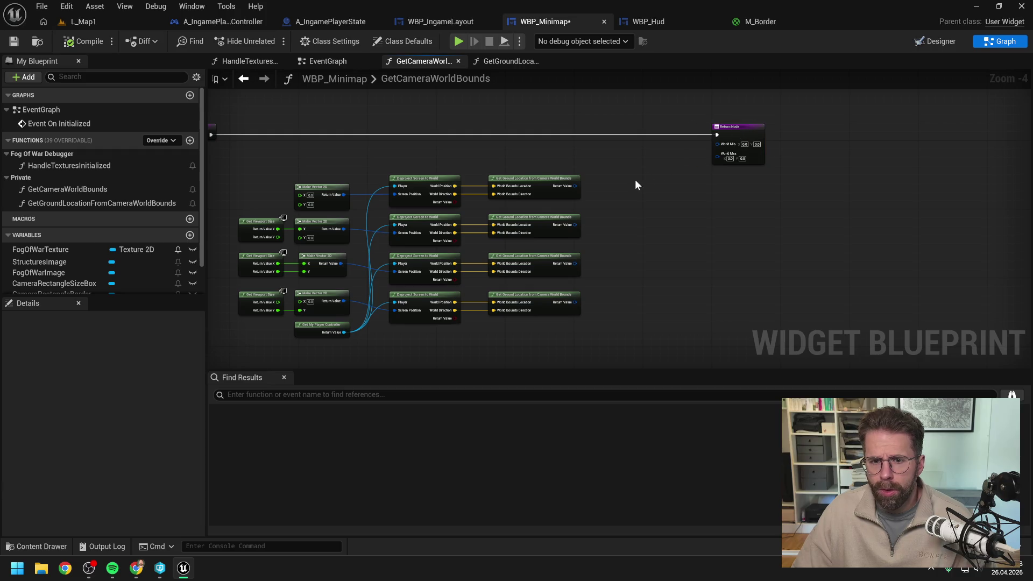
right_click(628, 187)
type("min")
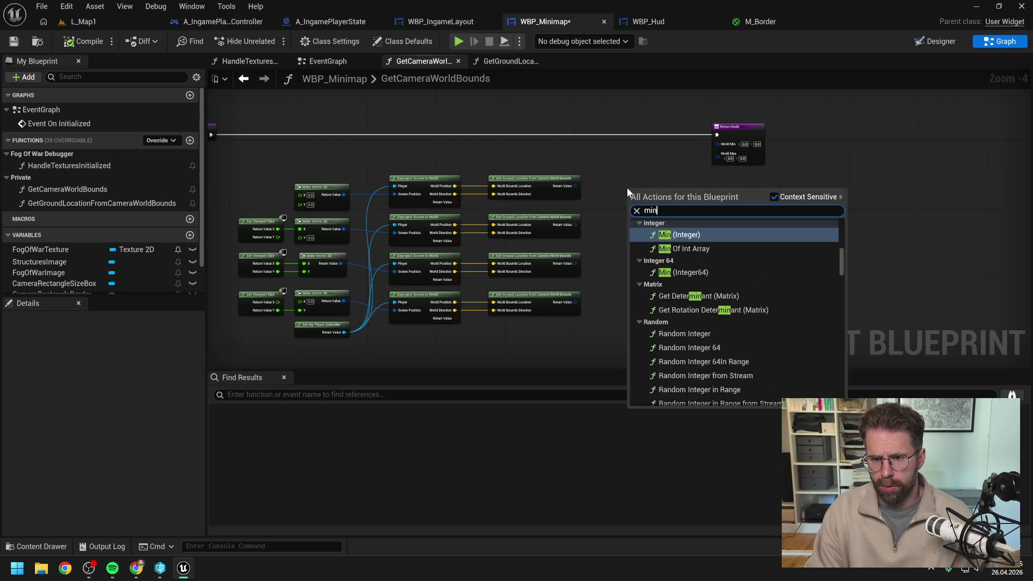
key("Escape")
right_click(576, 185)
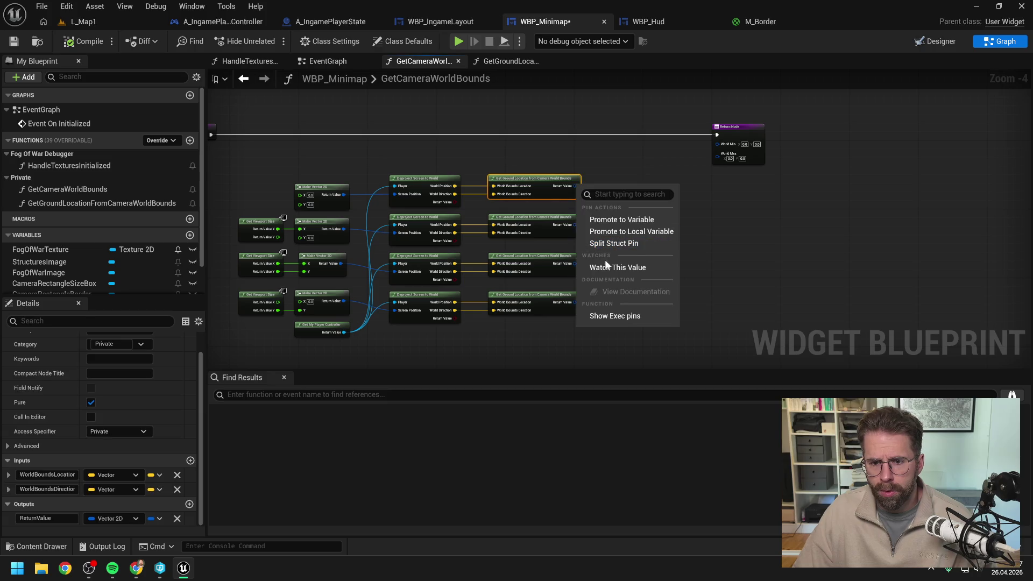
left_click(613, 243)
right_click(575, 224)
left_click(614, 282)
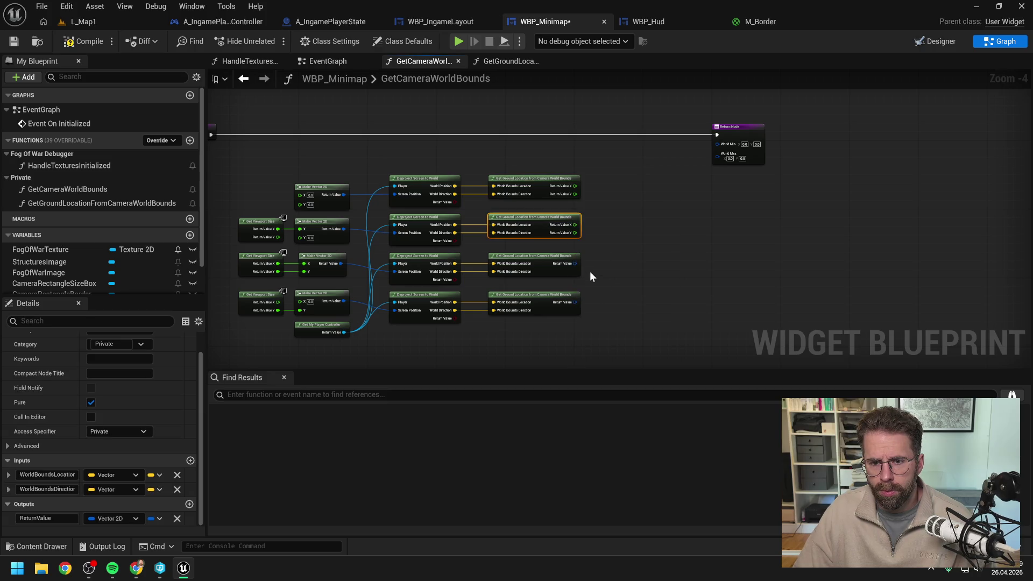
right_click(574, 263)
left_click(600, 317)
right_click(575, 302)
left_click(600, 358)
Feed all four X values into a four-input MIN node wired to World Min X.
left_click_drag(575, 185, 612, 187)
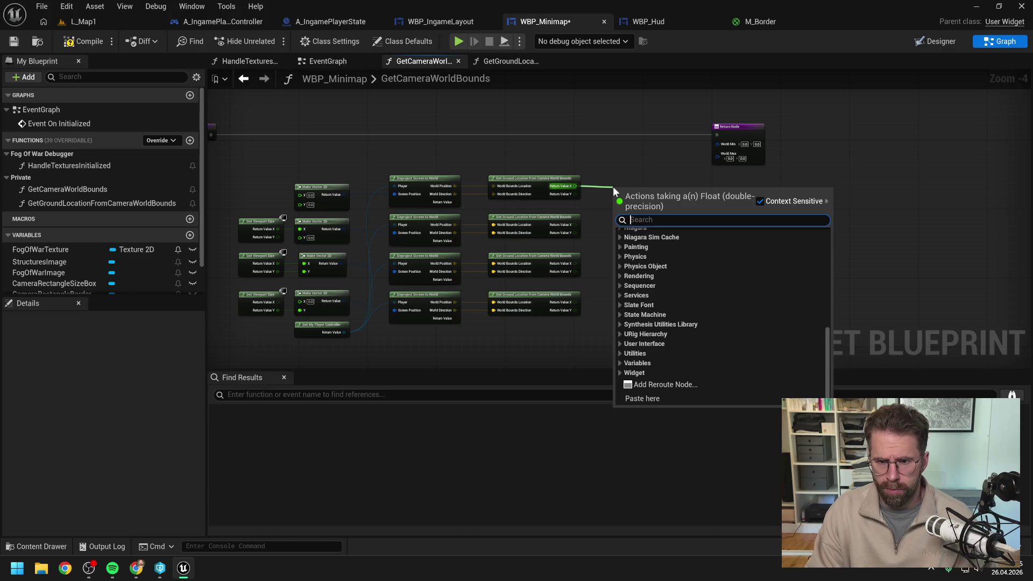
type("min")
left_click(675, 262)
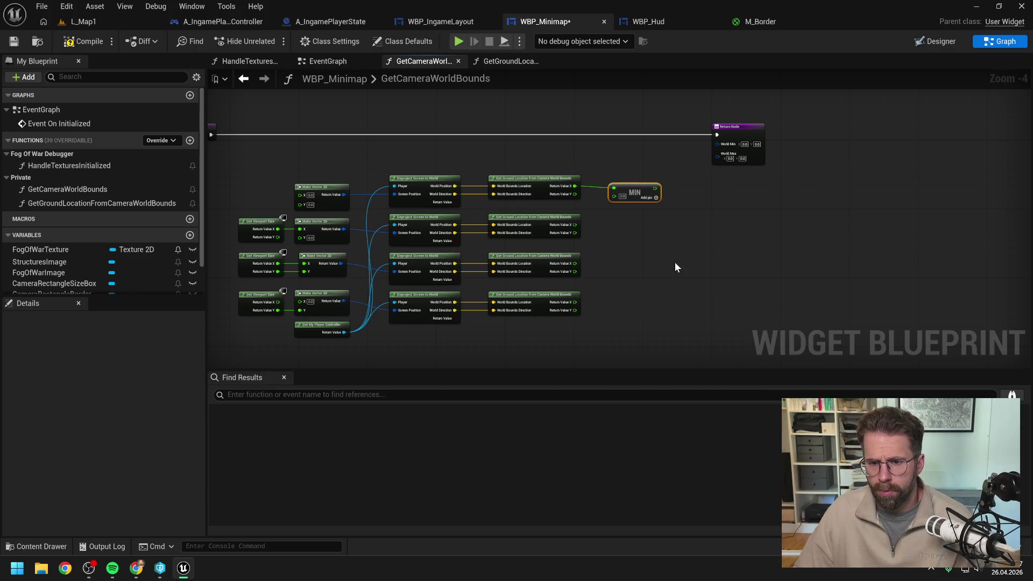
left_click(657, 199)
left_click(656, 202)
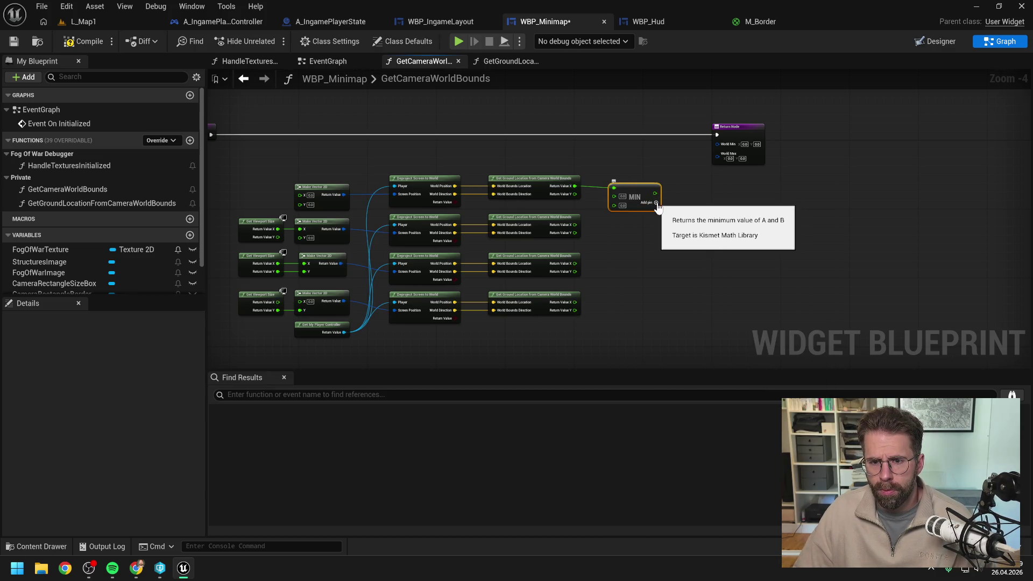
left_click(592, 243)
left_click_drag(574, 224, 632, 199)
left_click_drag(575, 263, 628, 207)
left_click_drag(577, 301, 627, 215)
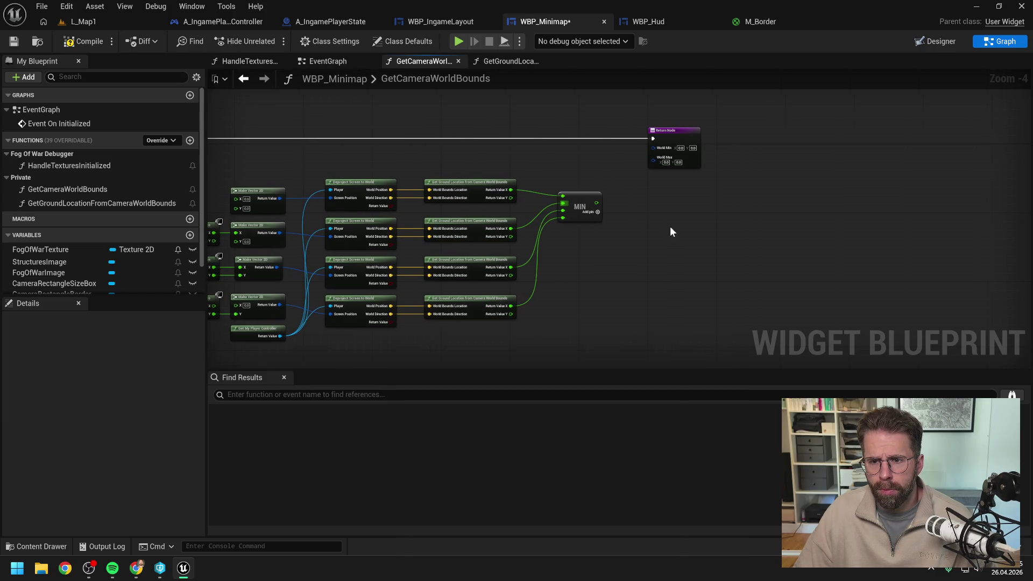
right_click(657, 149)
left_click(679, 205)
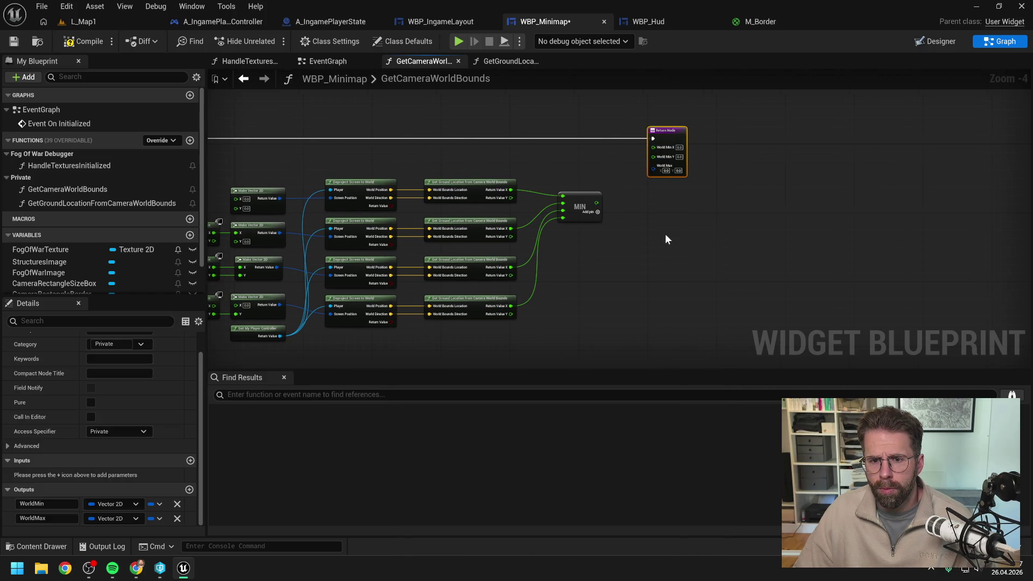
mouse_move(597, 203)
left_mouse_down()
mouse_move(653, 147)
mouse_move(689, 138)
mouse_move(581, 209)
mouse_move(601, 236)
left_mouse_up()
Duplicate the MIN node and wire the four Y values into it.
key("ctrl+d")
left_click_drag(511, 198, 573, 231)
left_click_drag(511, 237, 571, 238)
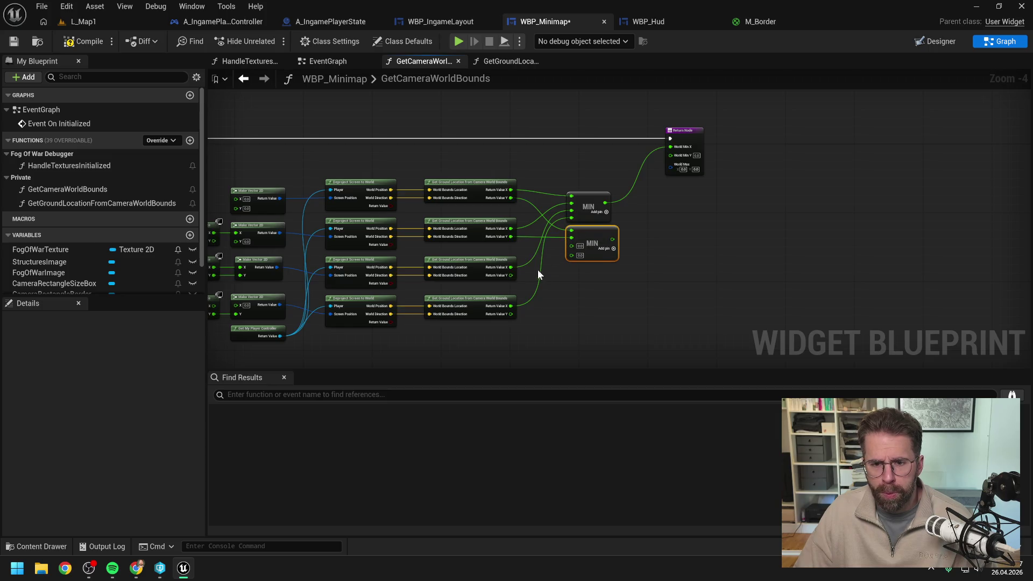
left_click_drag(510, 276, 571, 246)
left_click_drag(512, 315, 670, 155)
Split World Max and feed the four X values into a Max (Float) node wired to World Max X.
right_click(671, 167)
left_click(697, 228)
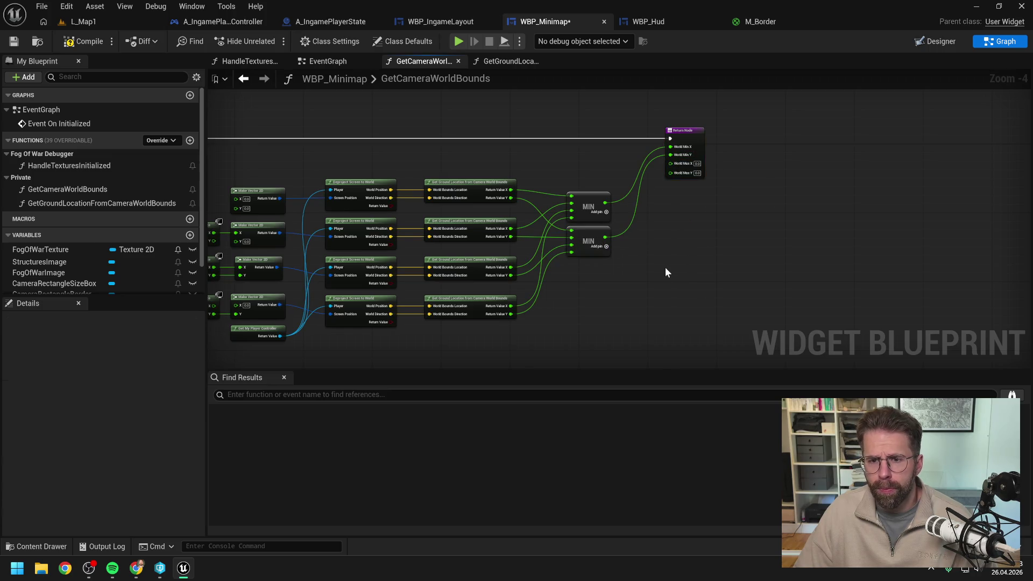
right_click(596, 279)
type("max")
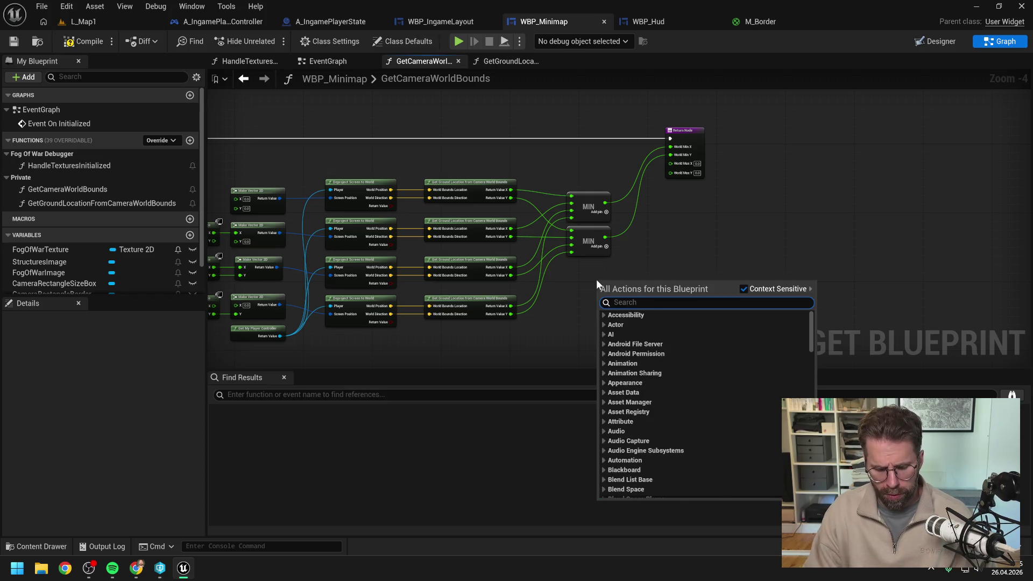
type(" float")
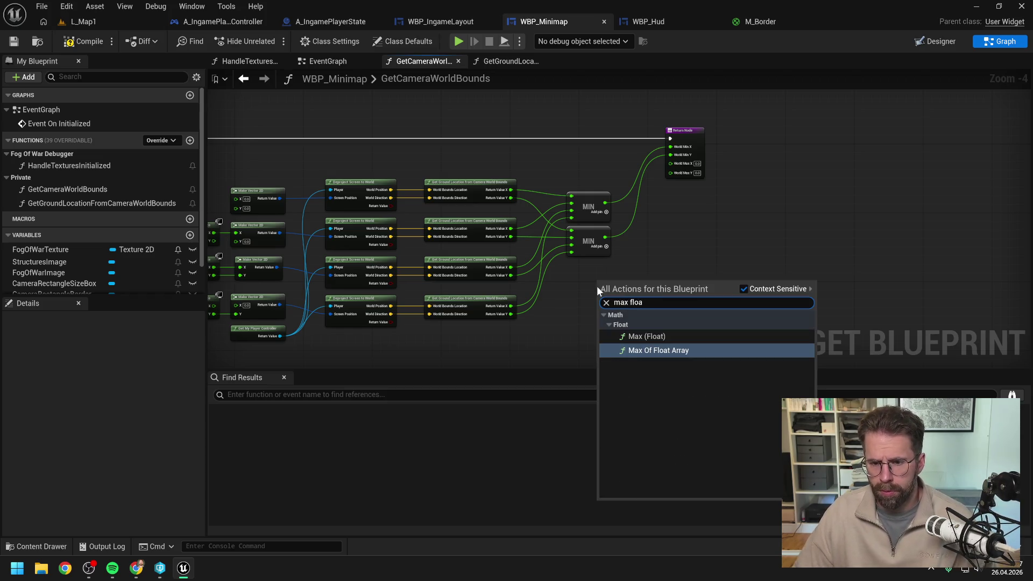
left_click(636, 334)
left_click_drag(611, 282, 581, 269)
left_click(527, 233)
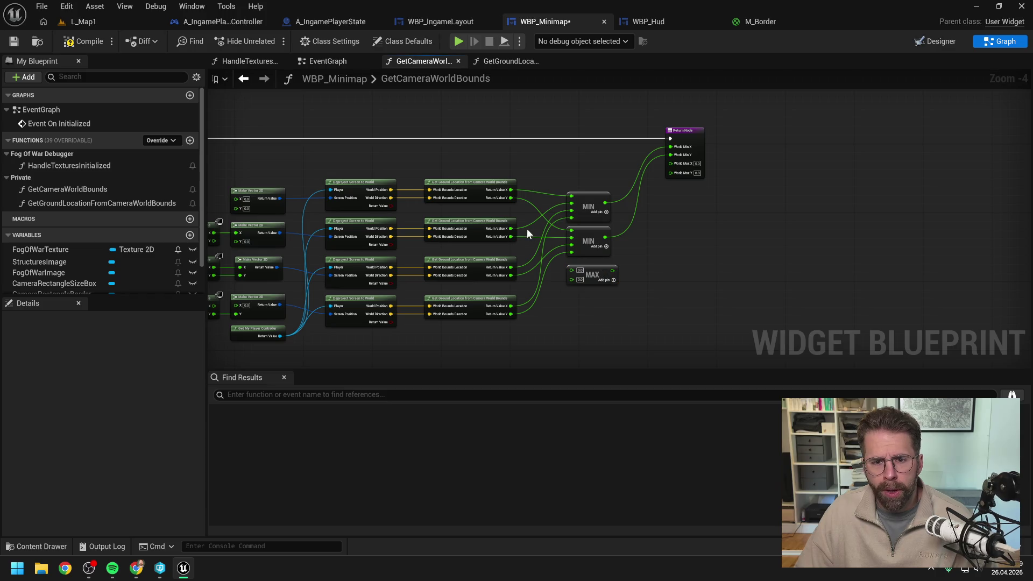
left_click_drag(511, 190, 572, 270)
left_click(614, 279)
left_click(613, 289)
left_click_drag(510, 229, 571, 276)
left_click_drag(512, 265, 572, 285)
mouse_move(511, 306)
left_mouse_down()
mouse_move(573, 293)
mouse_move(618, 251)
mouse_move(673, 163)
left_mouse_up()
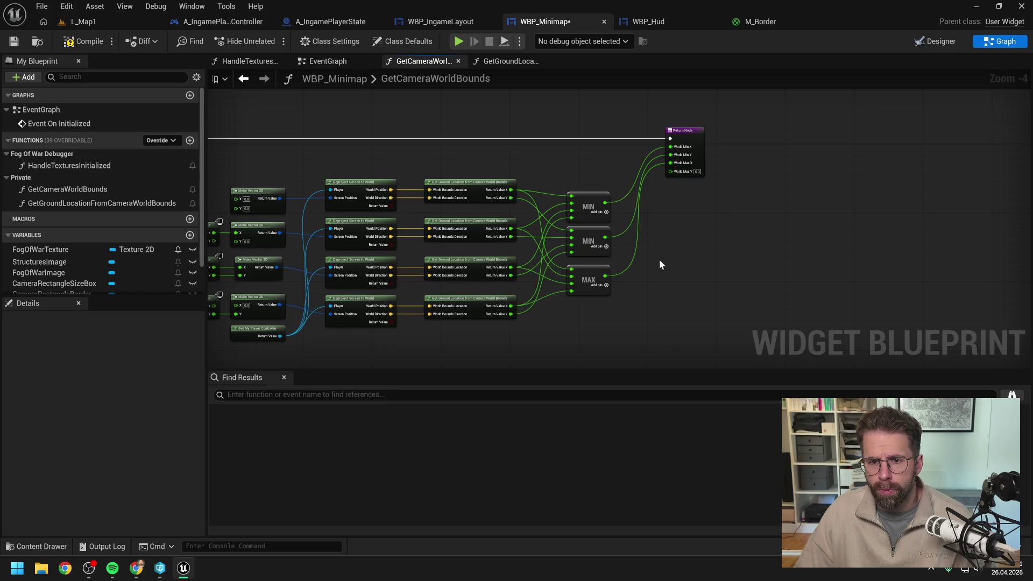
Copy the MAX node for the Y values, wire them in, and save the blueprint.
left_click_drag(631, 297, 602, 196)
left_click_drag(592, 258, 592, 237)
mouse_move(611, 307)
left_mouse_down()
mouse_move(590, 263)
mouse_move(607, 298)
mouse_move(574, 278)
mouse_move(670, 171)
left_mouse_up()
left_click(598, 261)
key("ctrl+c")
key("ctrl+v")
left_click(638, 271)
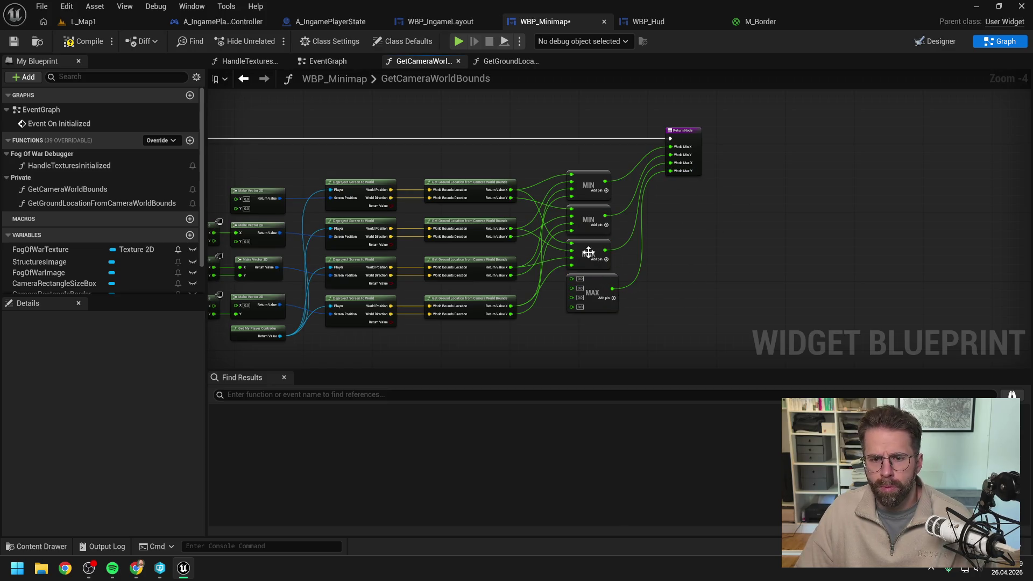
left_click_drag(511, 198, 571, 278)
left_click_drag(510, 237, 572, 293)
left_click_drag(511, 314, 571, 300)
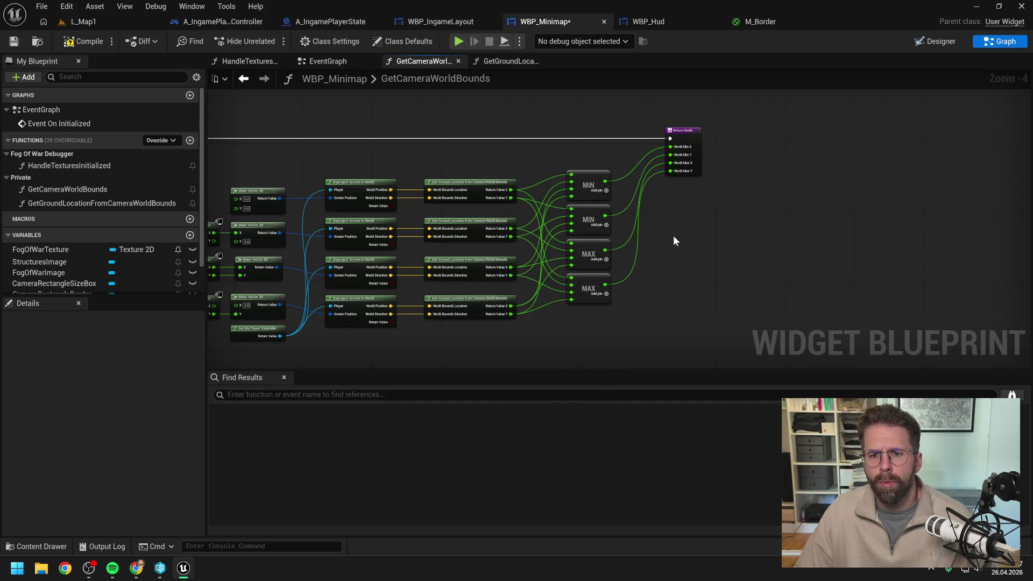
left_click_drag(681, 131, 685, 131)
left_click_drag(344, 195, 478, 177)
key("ctrl+s")
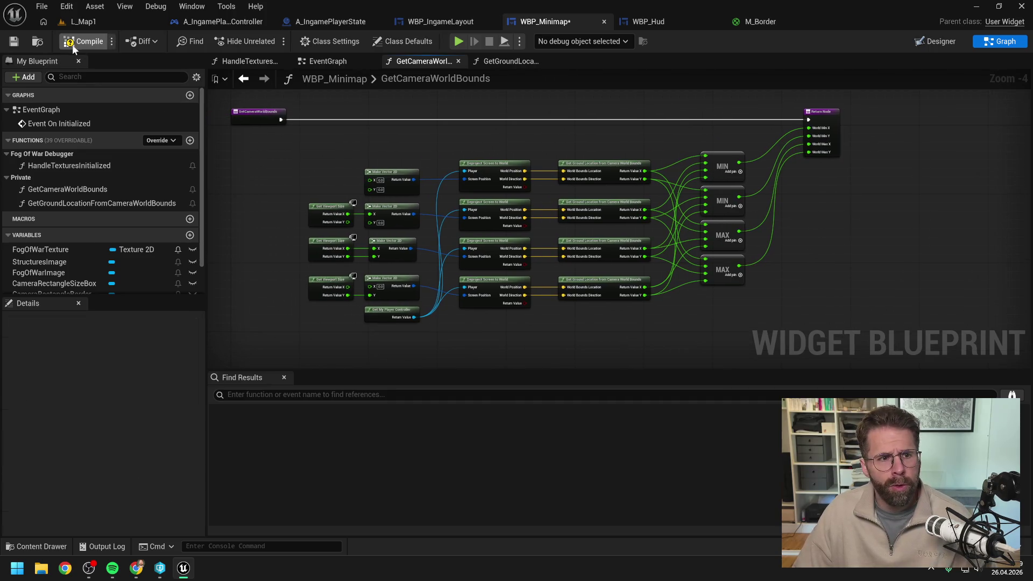
Open GetGroundLocationFromCameraWorldBounds and spread its entry and Return Node apart.
double_click(592, 165)
scroll(591, 169, "down", 3)
left_click_drag(603, 215, 761, 217)
left_click_drag(565, 222, 408, 222)
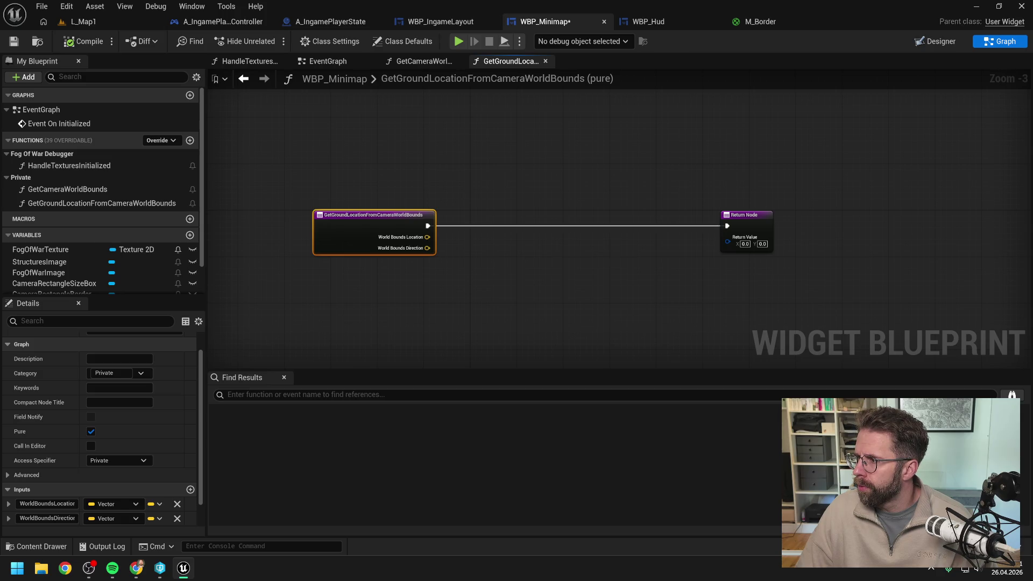
left_click(623, 176)
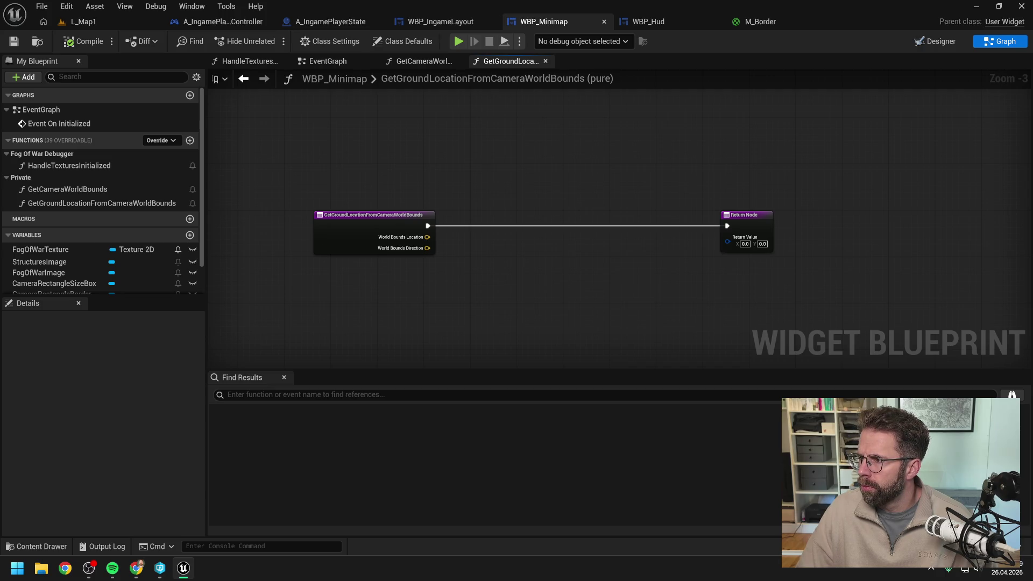
Split the World Bounds Location and Direction pins into X, Y, Z and save.
right_click(429, 240)
left_click(470, 298)
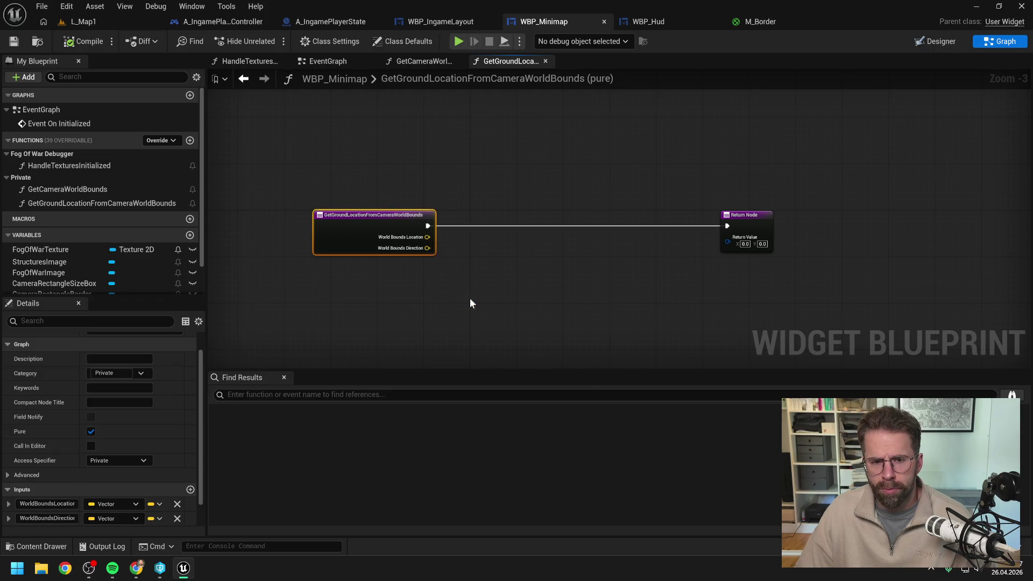
right_click(428, 270)
left_click(469, 331)
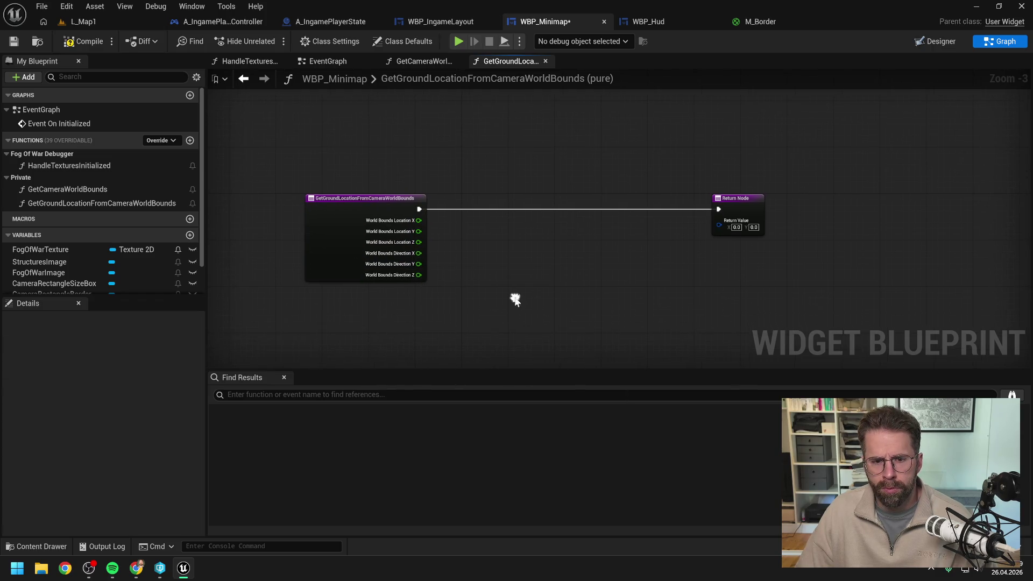
left_click(83, 41)
key("ctrl+s")
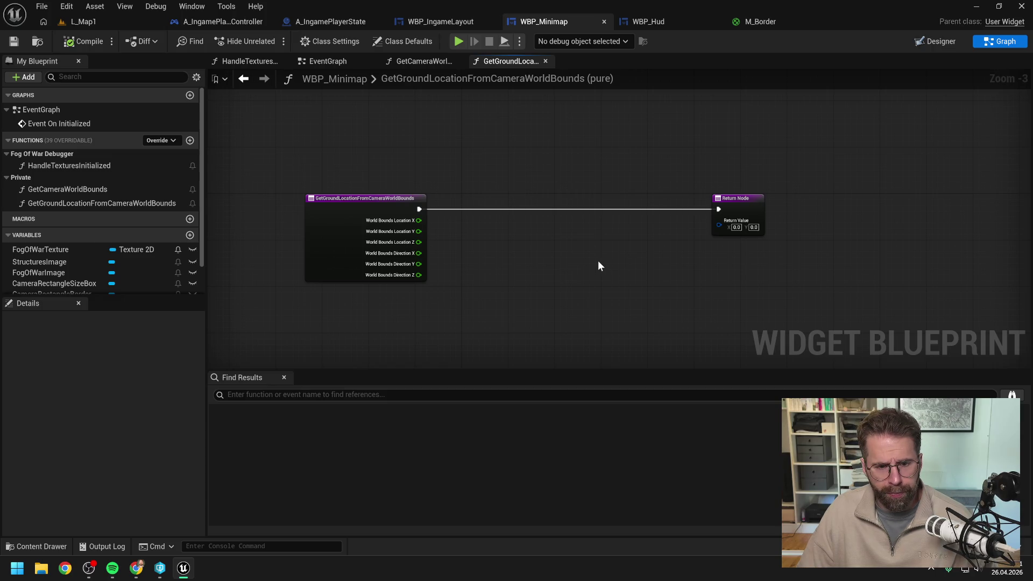
Multiply World Bounds Location Z by -1.
left_click_drag(418, 242, 502, 252)
type("*")
key("Return")
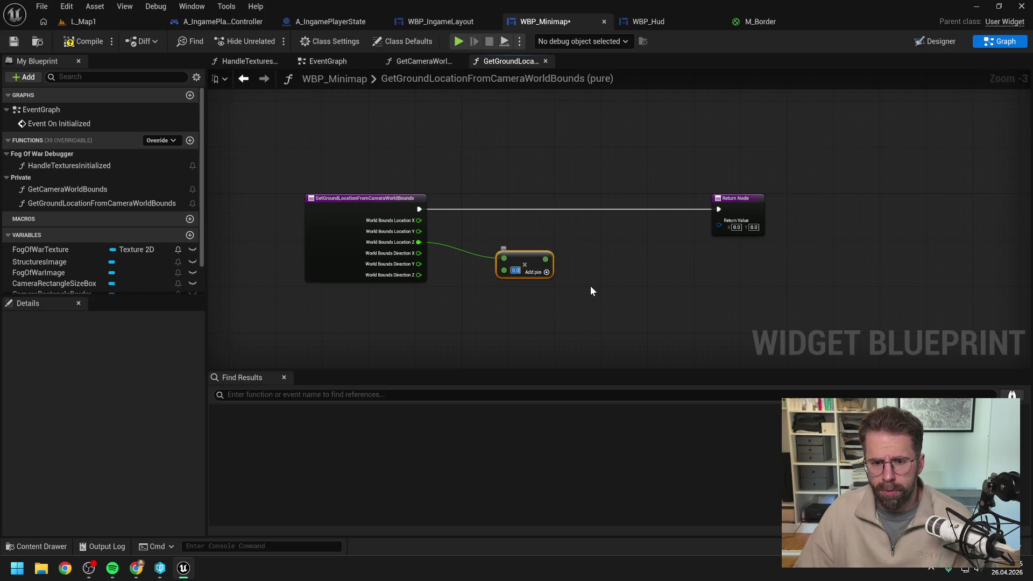
type("-1")
left_click(589, 286)
left_click_drag(530, 261, 523, 249)
Try other nodes on Location Z, adding and then deleting a Negate Float node.
left_click_drag(419, 242, 458, 262)
type("1")
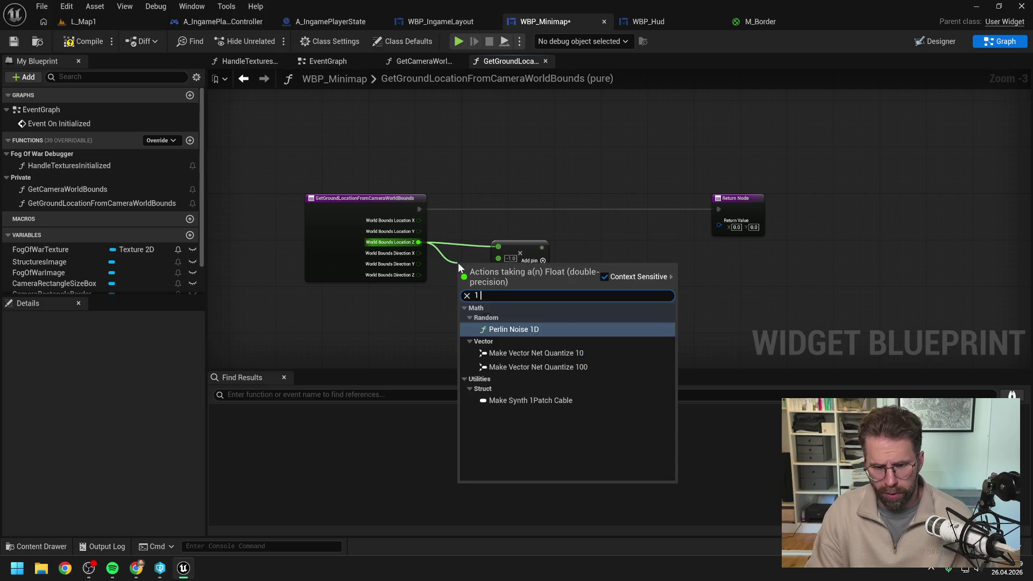
left_click(641, 248)
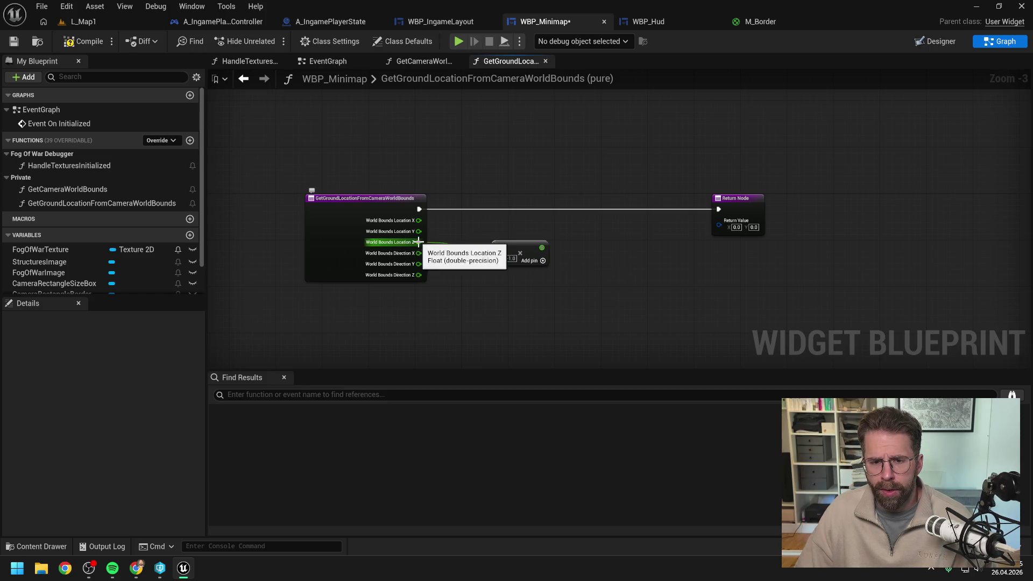
left_click_drag(419, 242, 477, 267)
left_click(596, 262)
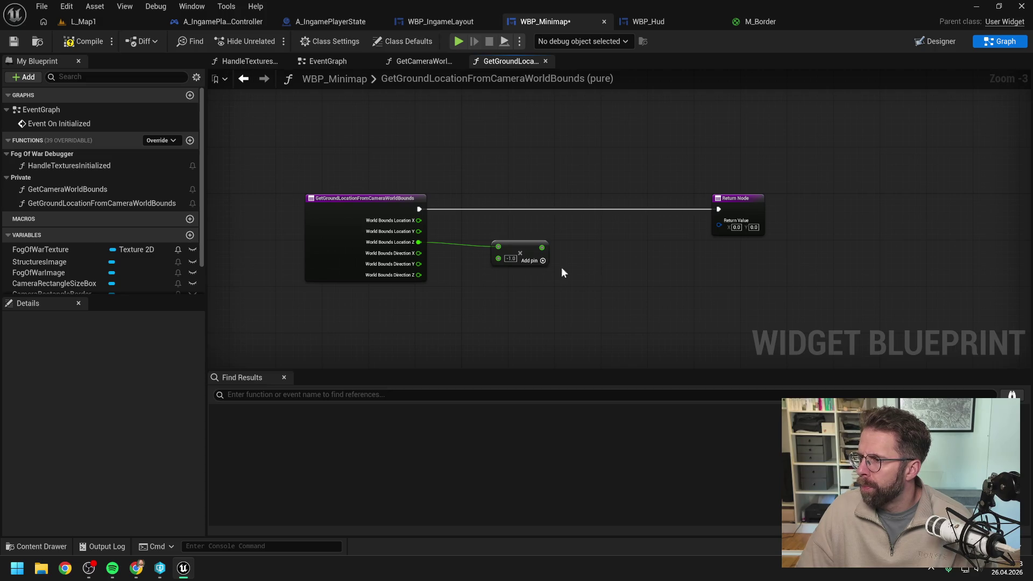
left_click_drag(419, 243, 463, 273)
type("nega")
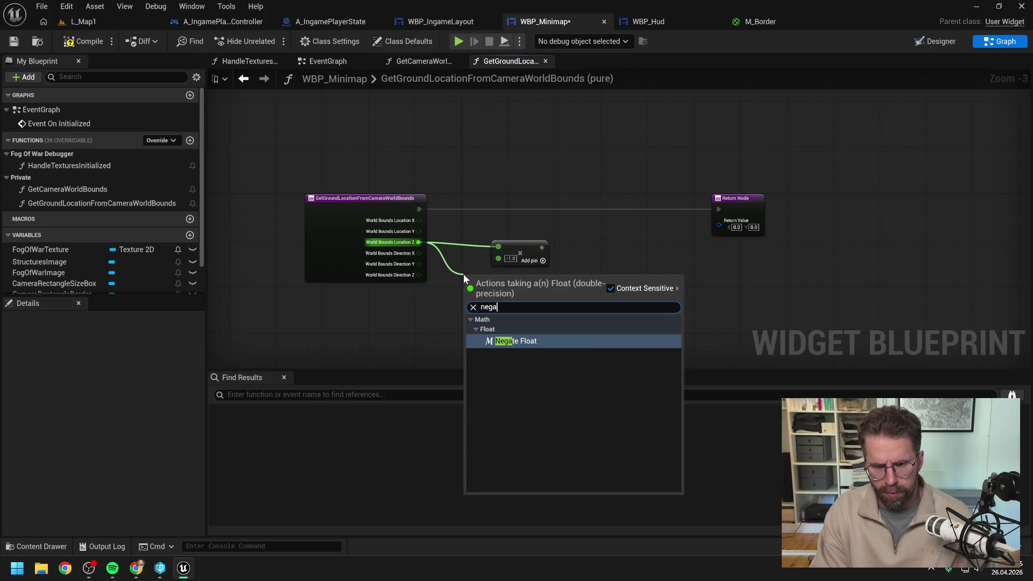
left_click(531, 341)
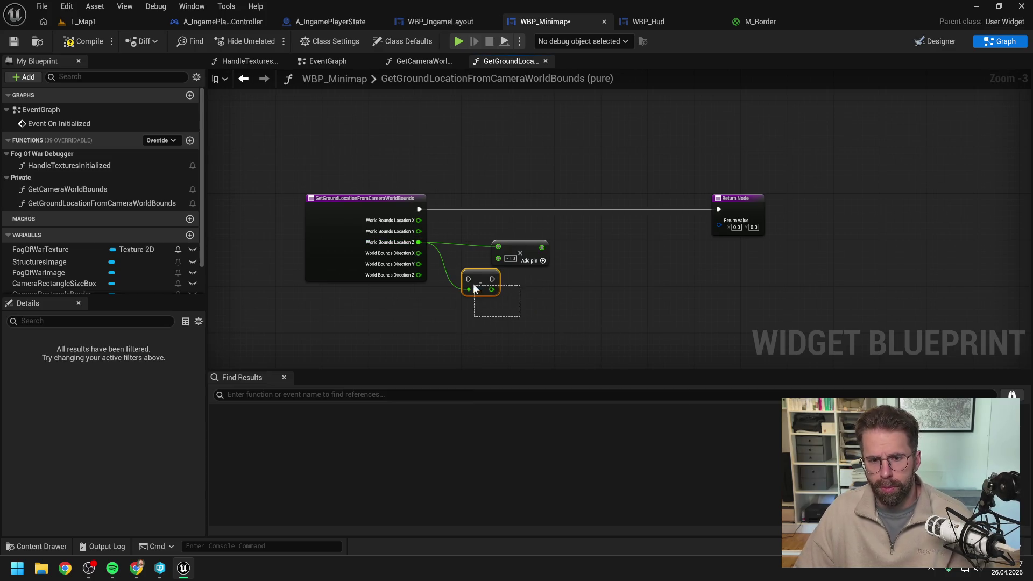
key("Delete")
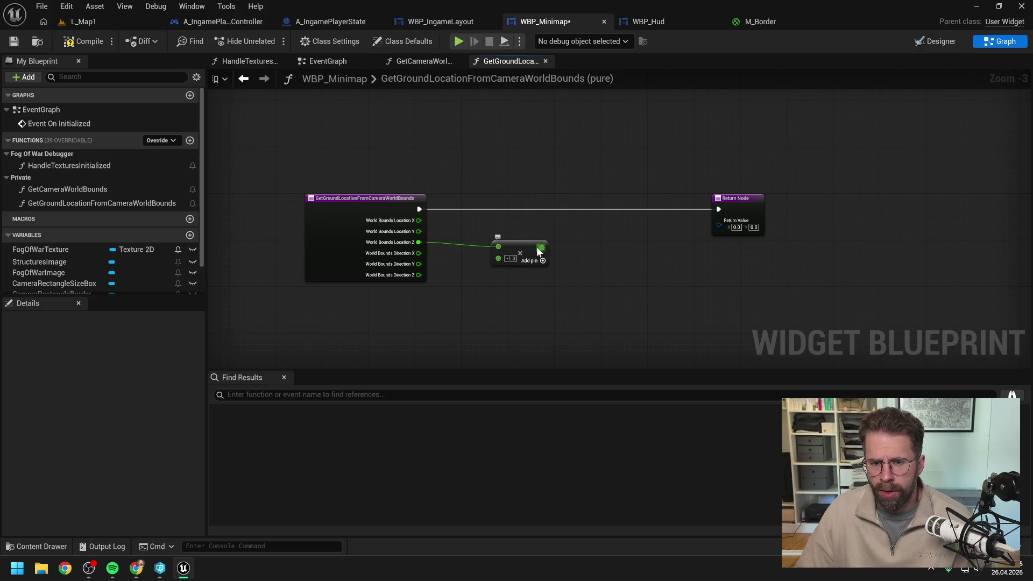
Divide the multiply result by World Bounds Direction Z.
left_click_drag(539, 248, 572, 264)
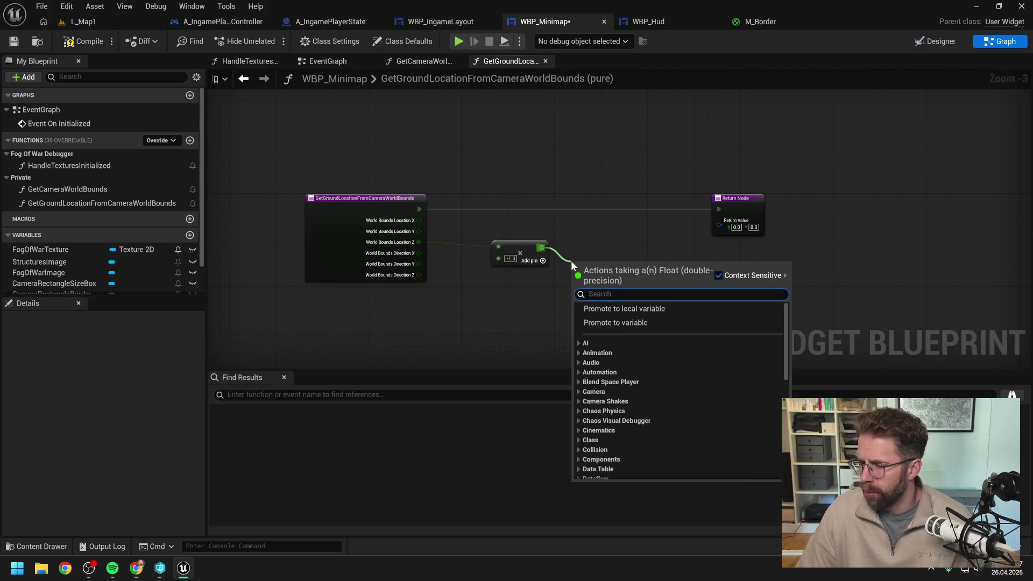
type("/")
key("Return")
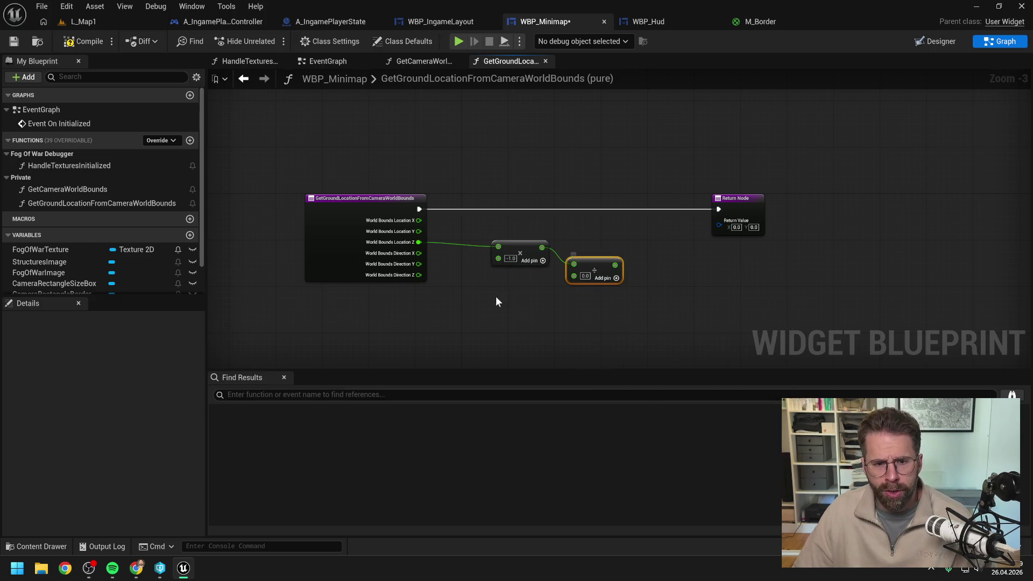
left_click_drag(418, 275, 574, 277)
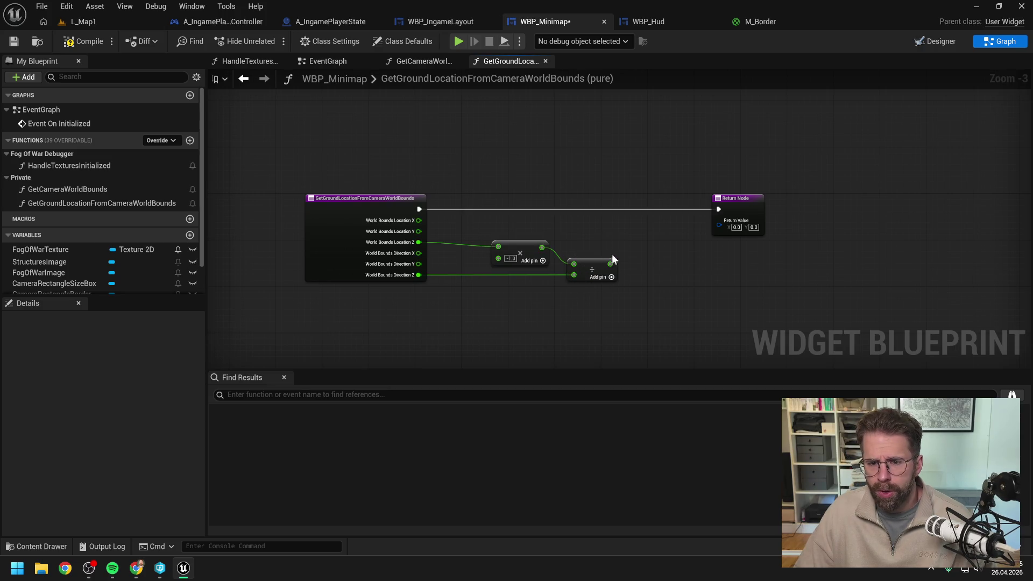
left_click_drag(641, 258, 618, 263)
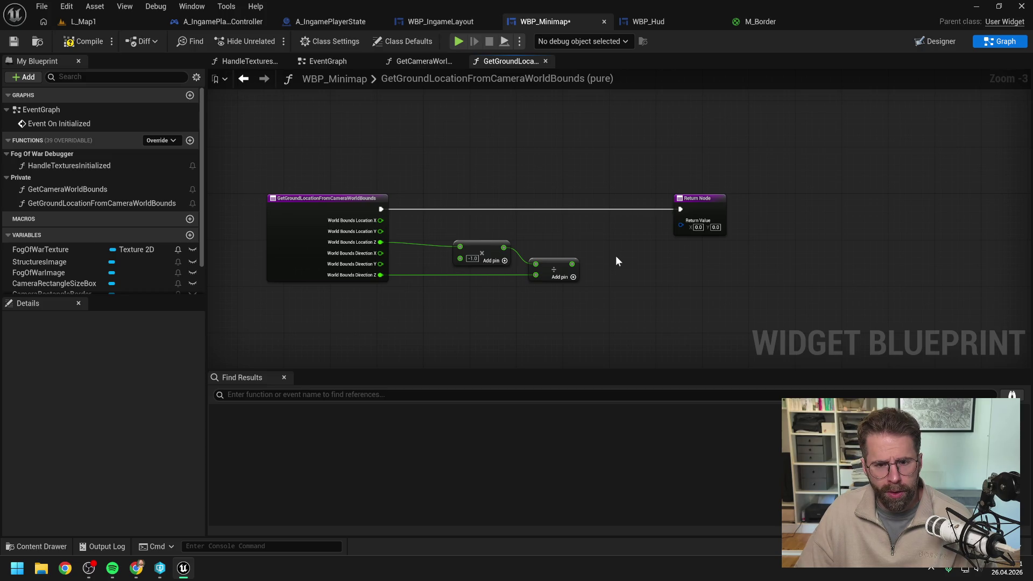
right_click(381, 242)
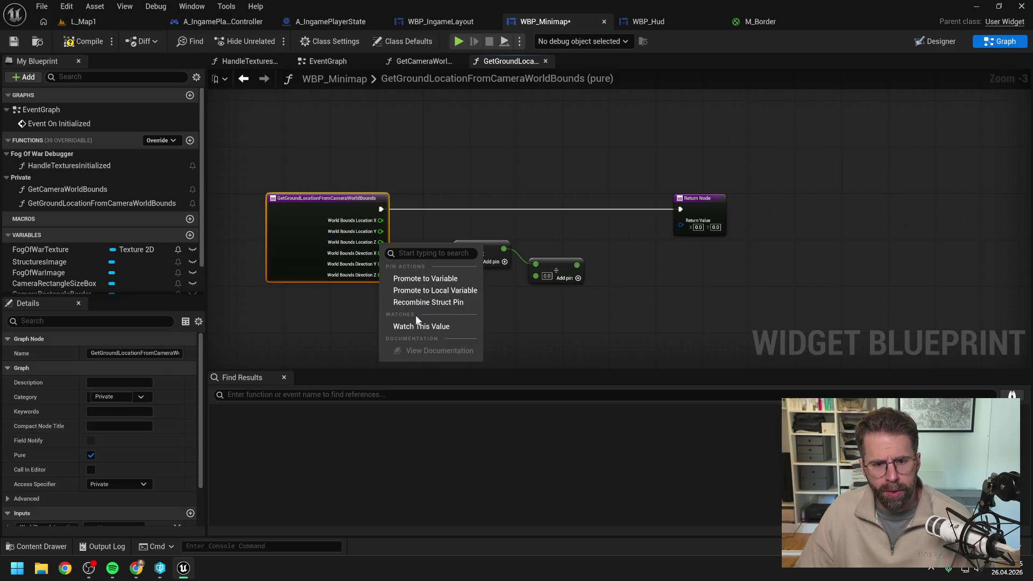
Recombine the split Location and Direction pins and add a Break Vector for World Bounds Location.
left_click(429, 302)
right_click(379, 242)
left_click(400, 301)
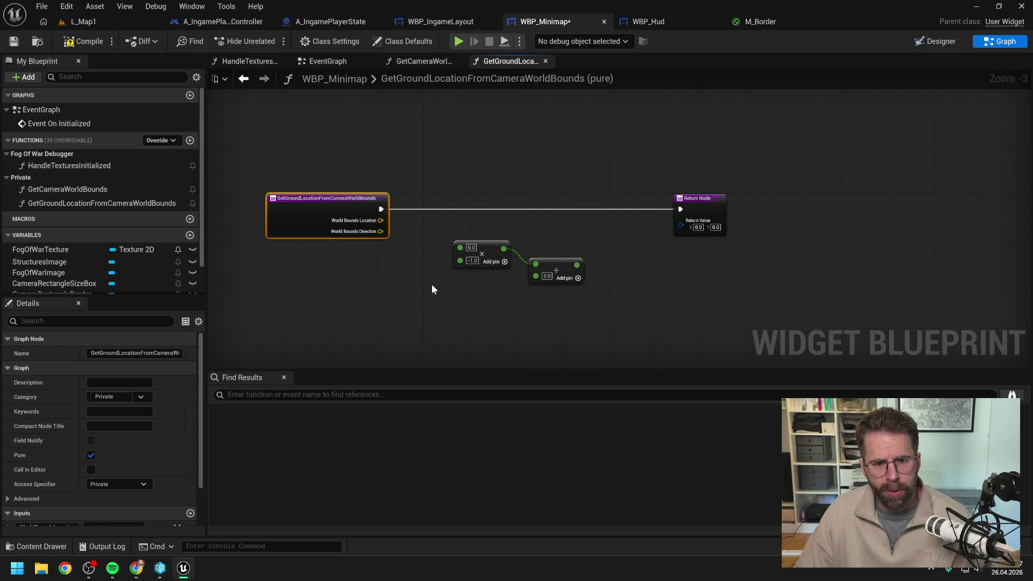
left_click_drag(381, 220, 409, 275)
type("br")
key("Return")
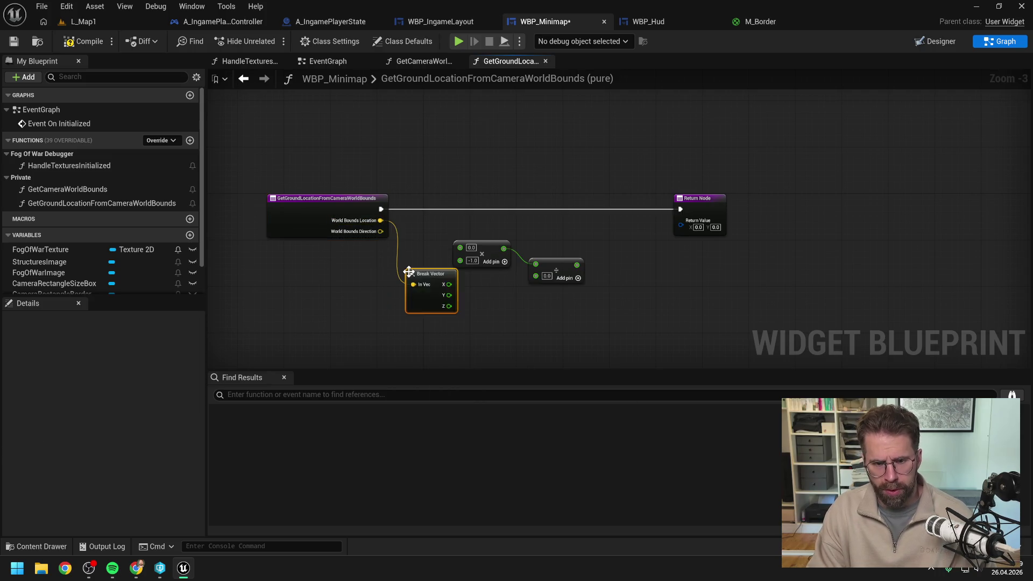
left_click(340, 213)
left_click_drag(344, 226, 263, 226)
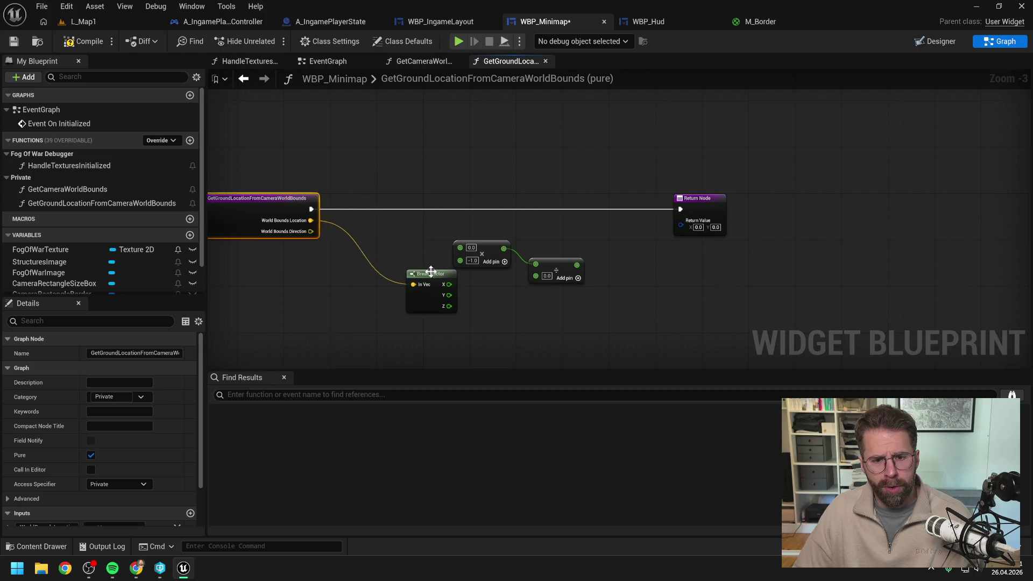
left_click_drag(436, 277, 394, 248)
Add a second Break Vector for World Bounds Direction, placed below the first.
left_click_drag(294, 231, 340, 287)
type("brea")
key("Return")
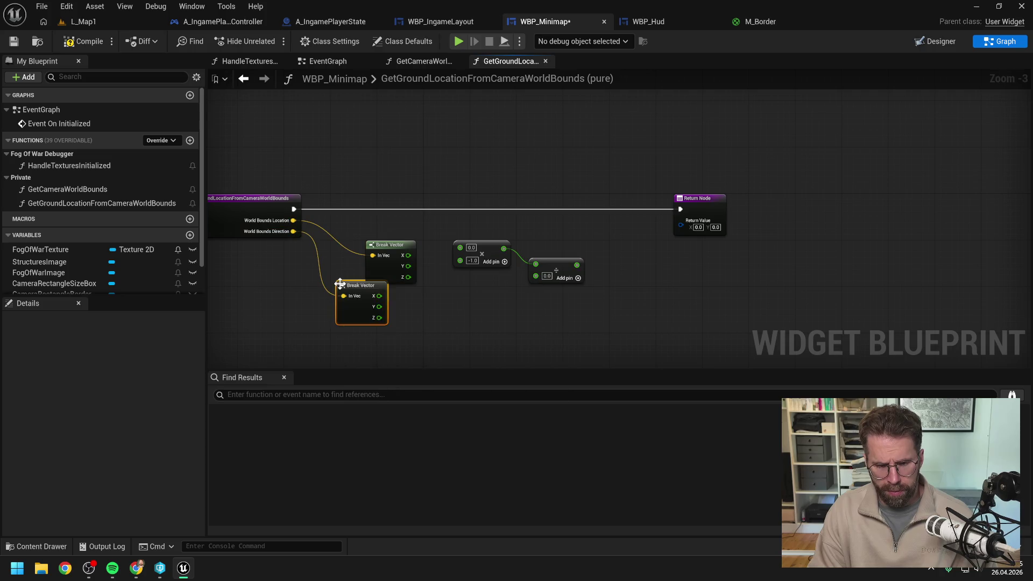
left_click_drag(343, 285, 371, 297)
left_click(449, 297)
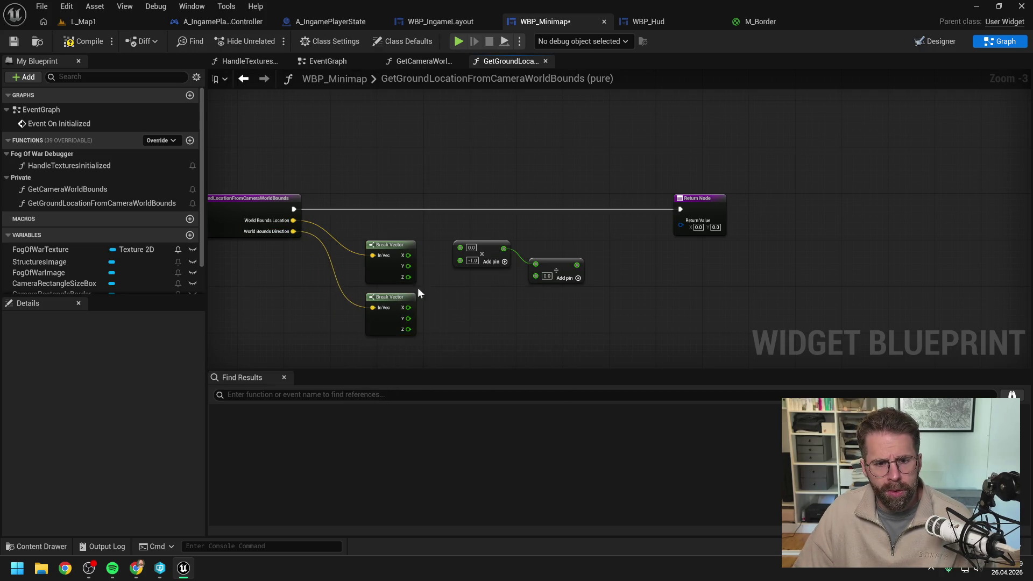
Wire location Z into the Multiply and direction Z into the Divide, then tidy node positions.
left_click_drag(407, 278, 460, 247)
left_click_drag(408, 329, 537, 276)
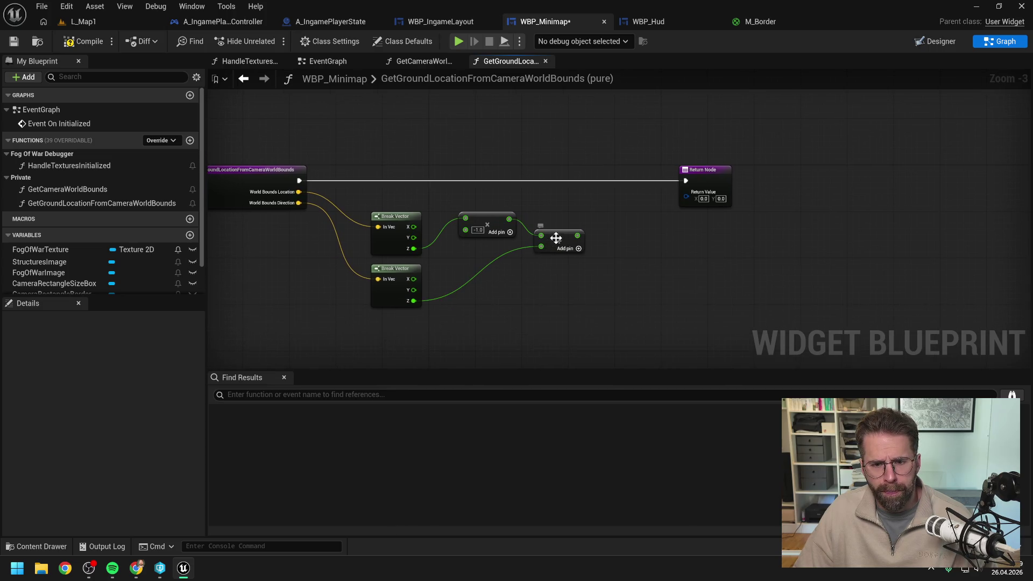
left_click_drag(559, 244, 568, 278)
left_click_drag(480, 218, 468, 253)
left_click_drag(394, 204, 493, 257)
left_click(486, 325)
left_click_drag(570, 274, 569, 291)
mouse_move(591, 337)
left_mouse_down()
mouse_move(402, 283)
mouse_move(587, 334)
left_mouse_up()
Add a reroute on the location wire, branch a Multiply (*) from it, and feed the Divide result in.
double_click(352, 233)
mouse_move(351, 237)
left_mouse_down()
mouse_move(346, 302)
mouse_move(624, 301)
left_mouse_up()
type("*")
key("Return")
left_click_drag(588, 258, 628, 315)
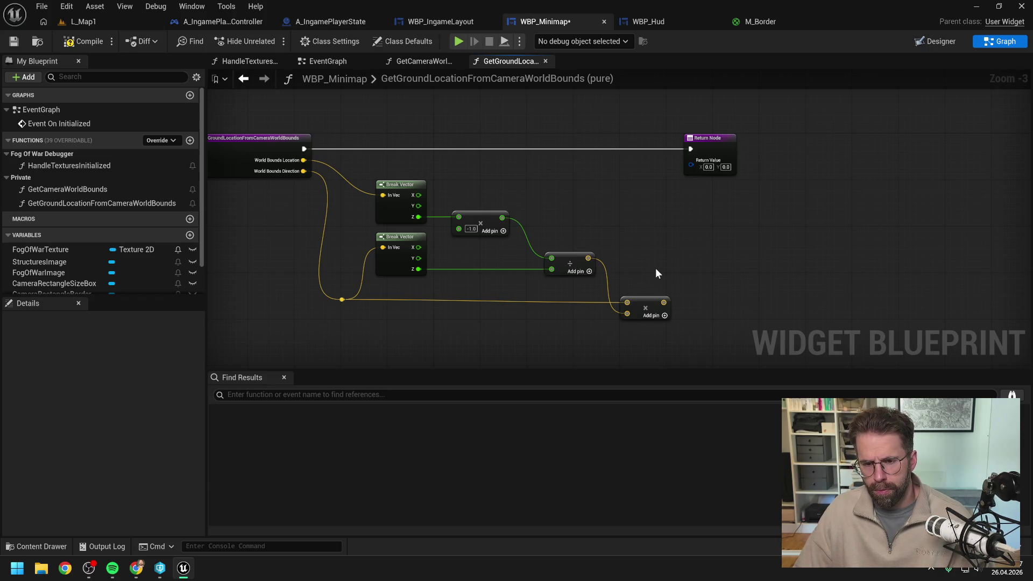
Undo the Divide-to-Multiply link and try a 'vector float' action search, then cancel it.
key("ctrl+z")
right_click(650, 265)
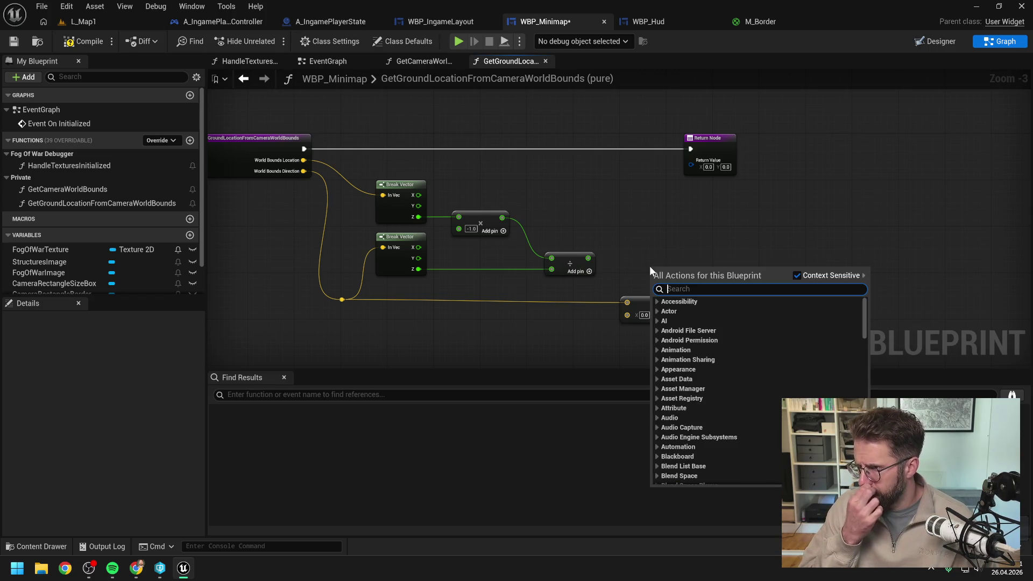
type("vector")
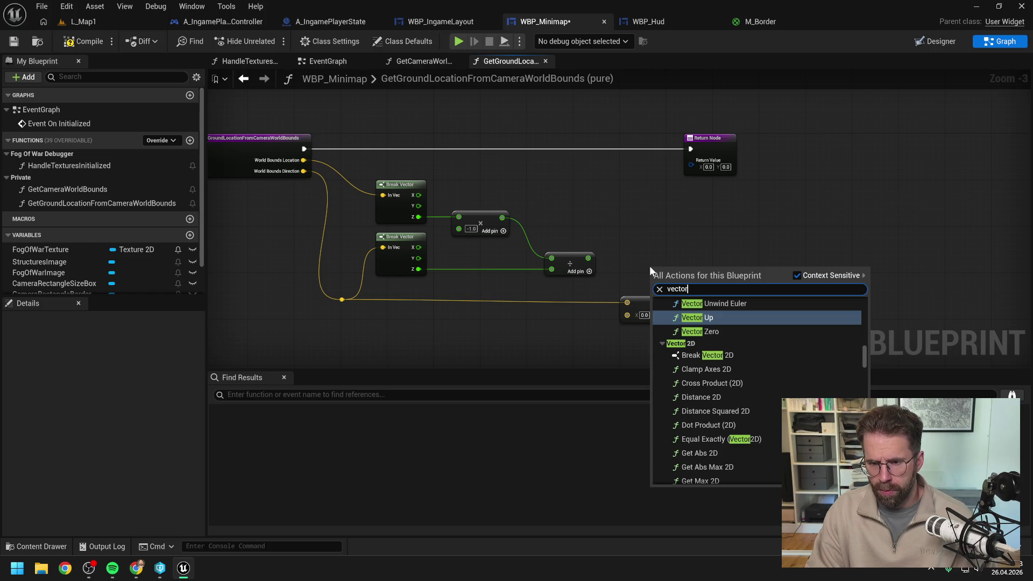
type(" float")
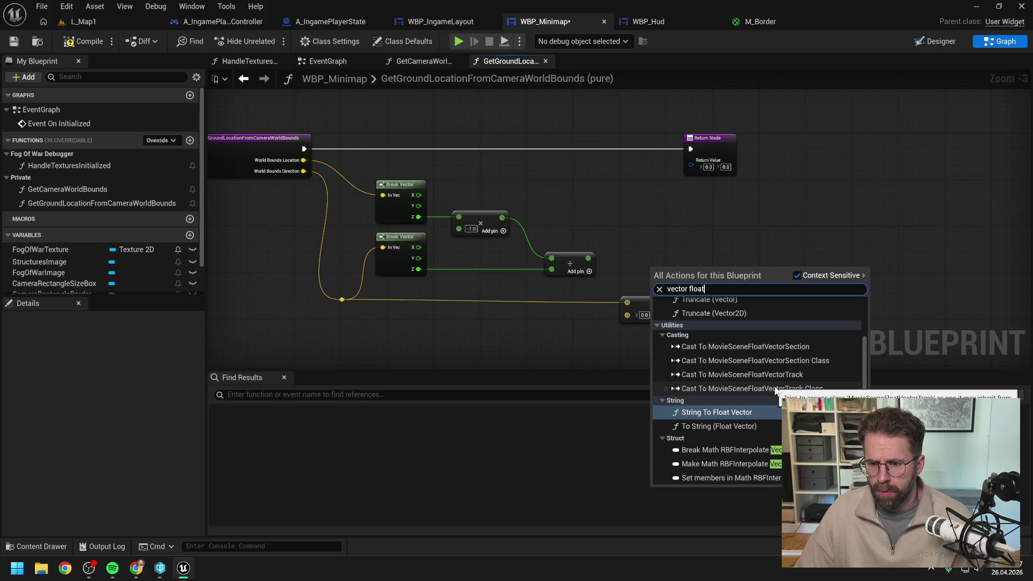
scroll(775, 388, "up", 2)
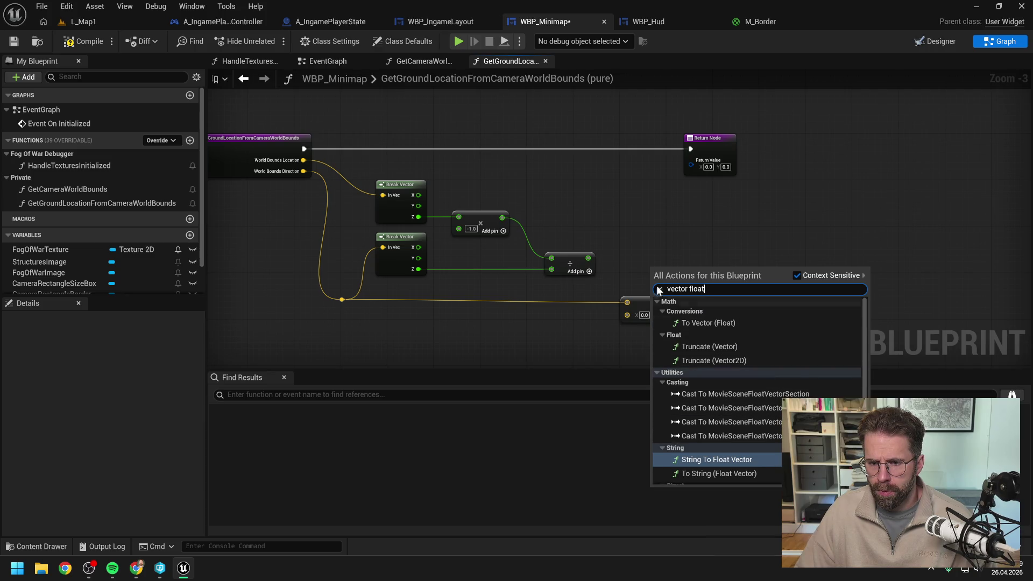
left_click(634, 257)
Add a new Multiply node with its top input converted to float and lower input to vector.
right_click(654, 256)
type("multiply")
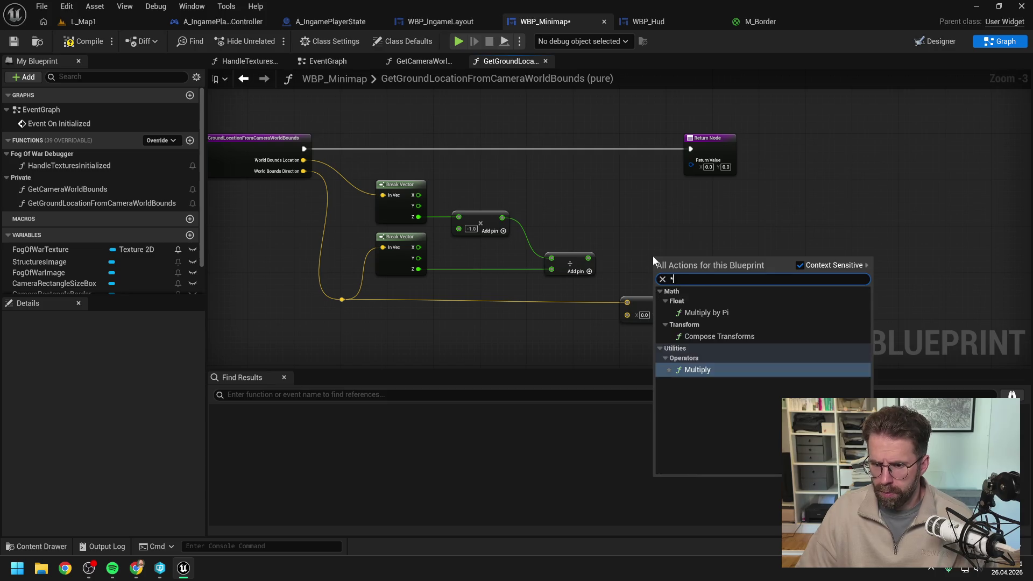
key("Return")
right_click(655, 258)
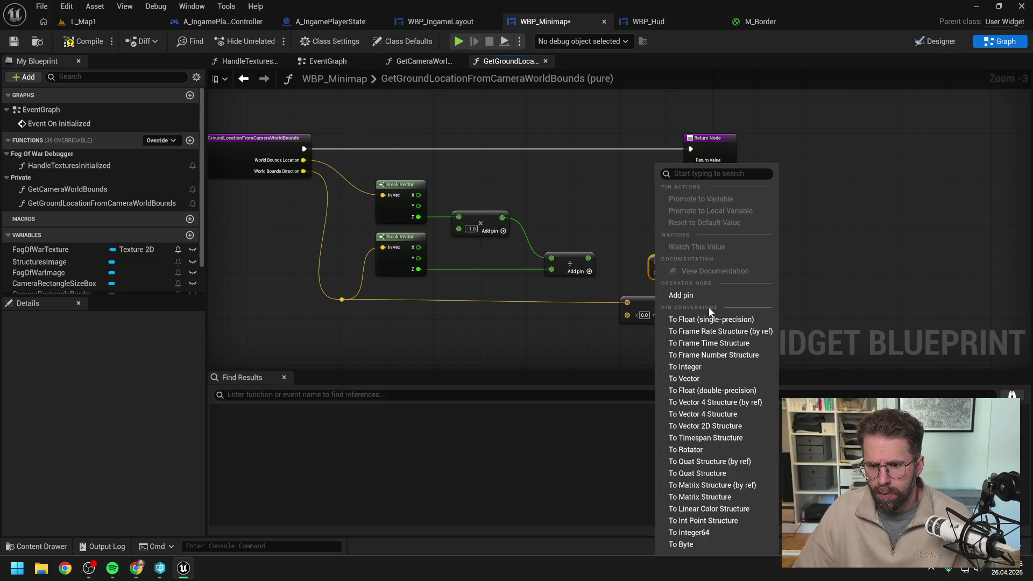
left_click(700, 319)
right_click(657, 276)
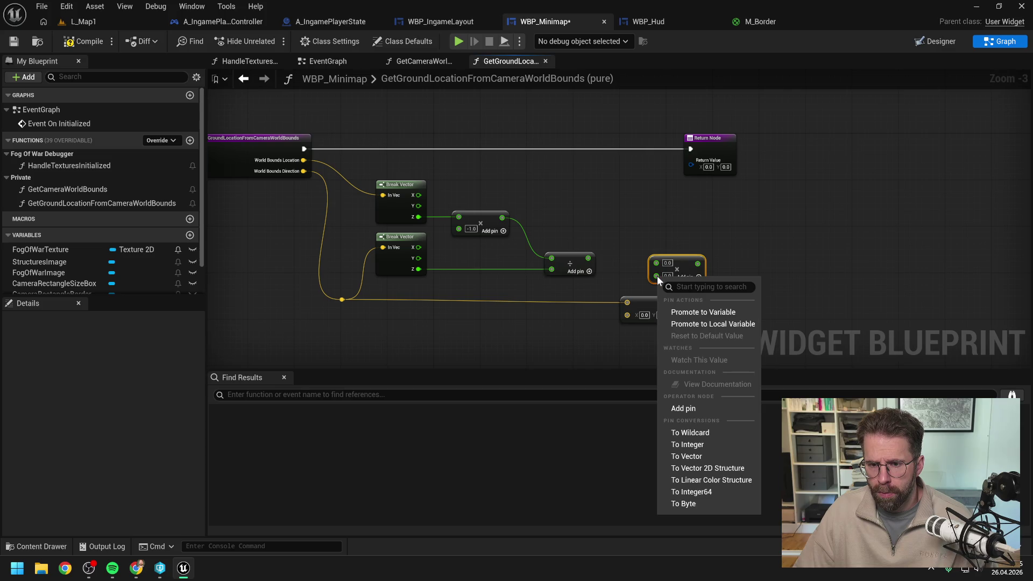
left_click(686, 457)
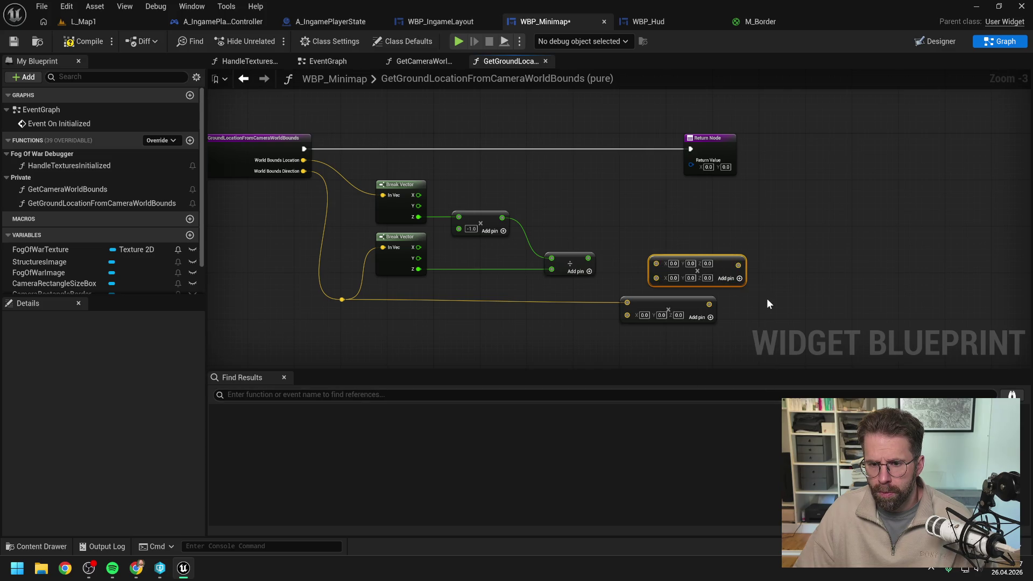
left_click(767, 298)
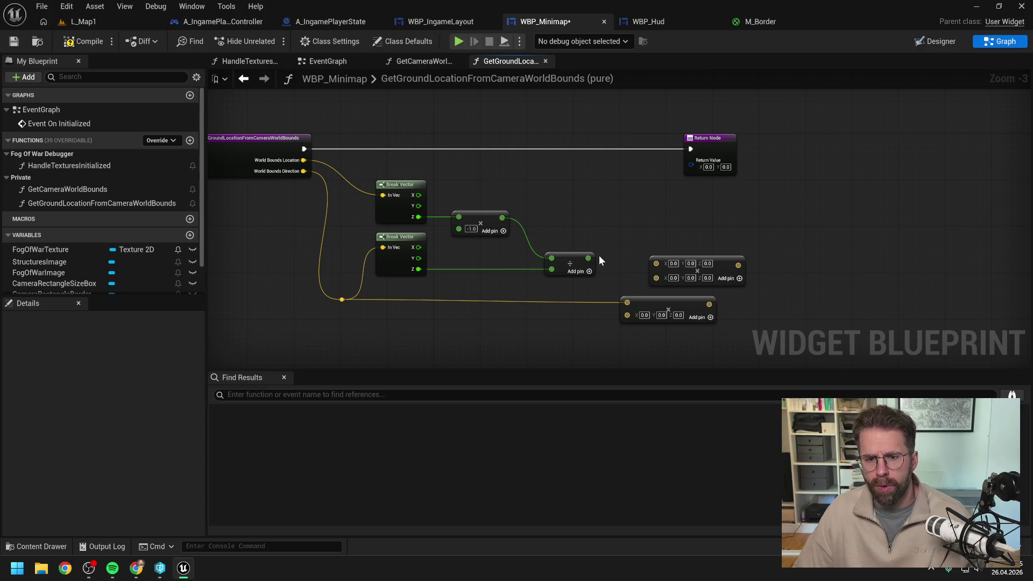
Wire the Divide result and World Bounds Location into the new Multiply, delete the extra one, straighten the wire.
left_click_drag(587, 260, 626, 303)
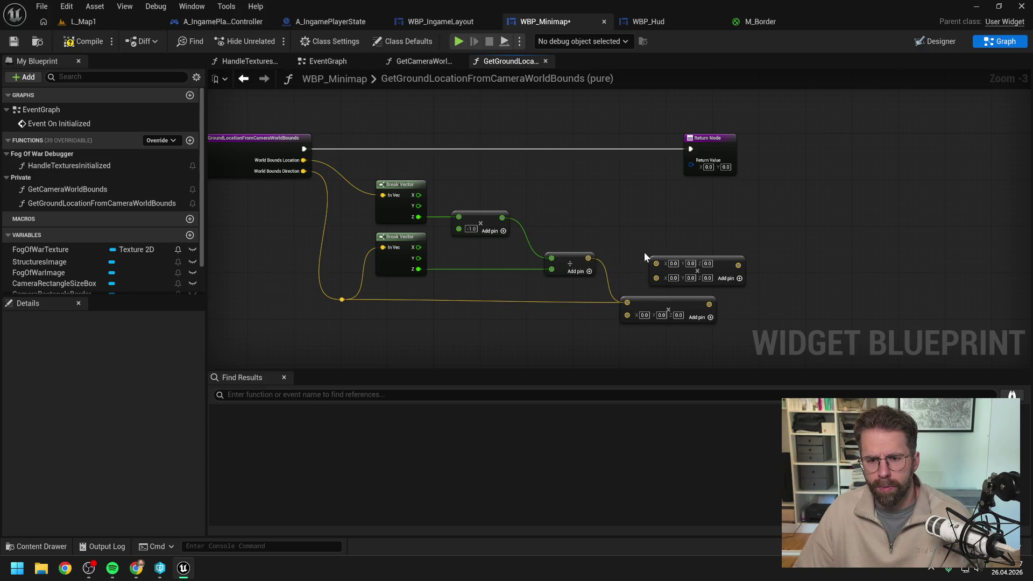
left_click_drag(343, 300, 628, 314)
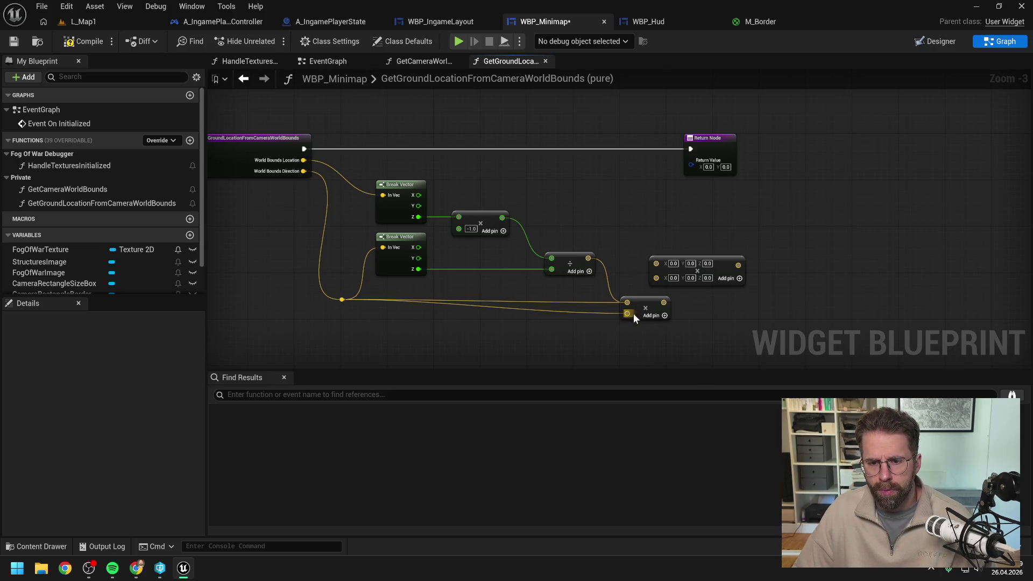
mouse_move(589, 260)
left_mouse_down()
mouse_move(623, 302)
mouse_move(646, 280)
left_mouse_up()
left_click(729, 266)
key("Delete")
left_click_drag(673, 329, 334, 295)
key("q")
left_click(561, 331)
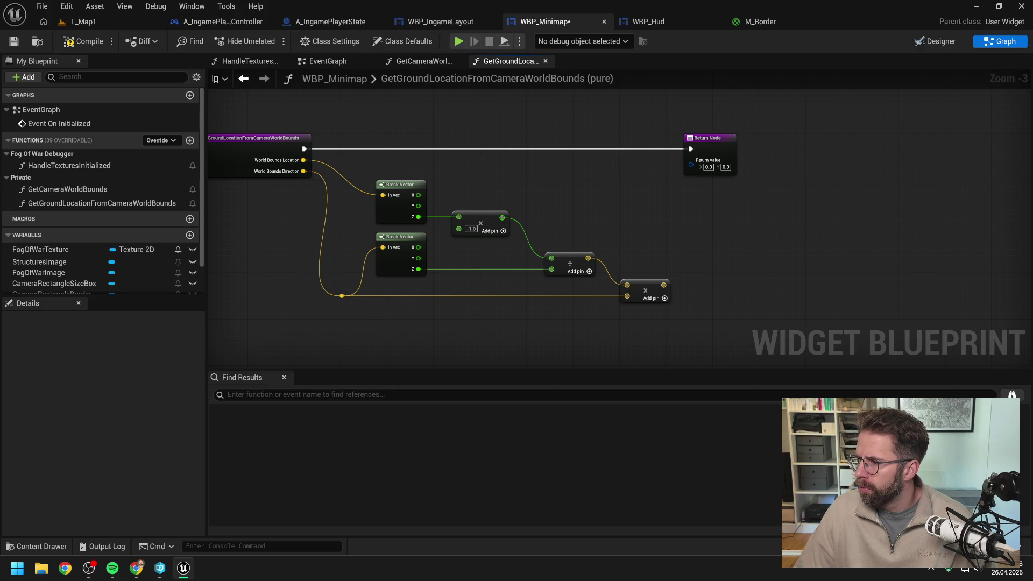
mouse_move(791, 241)
left_mouse_down()
mouse_move(865, 237)
mouse_move(818, 240)
mouse_move(870, 249)
mouse_move(878, 241)
left_mouse_up()
scroll(827, 251, "up", 1)
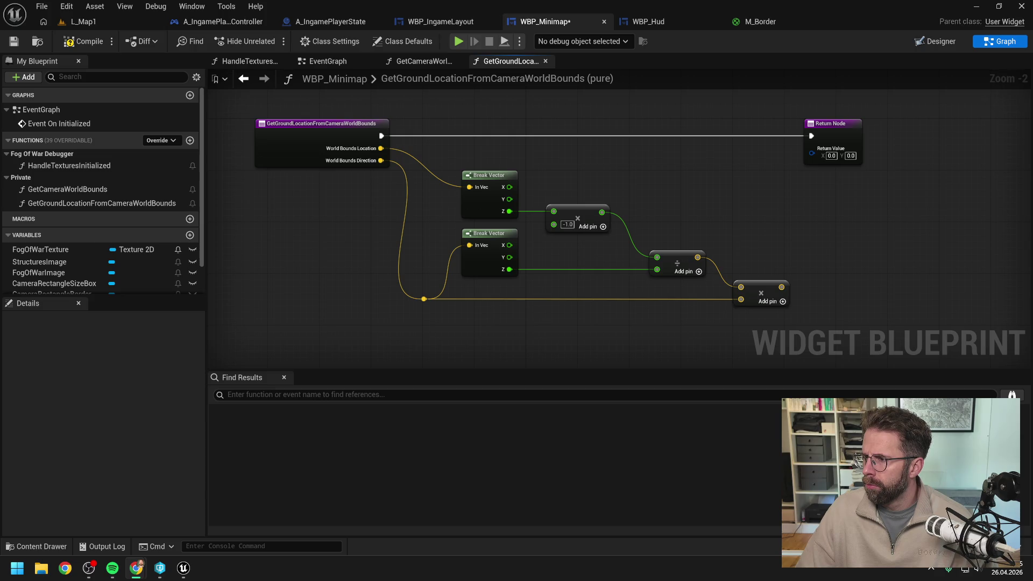
left_click(822, 138)
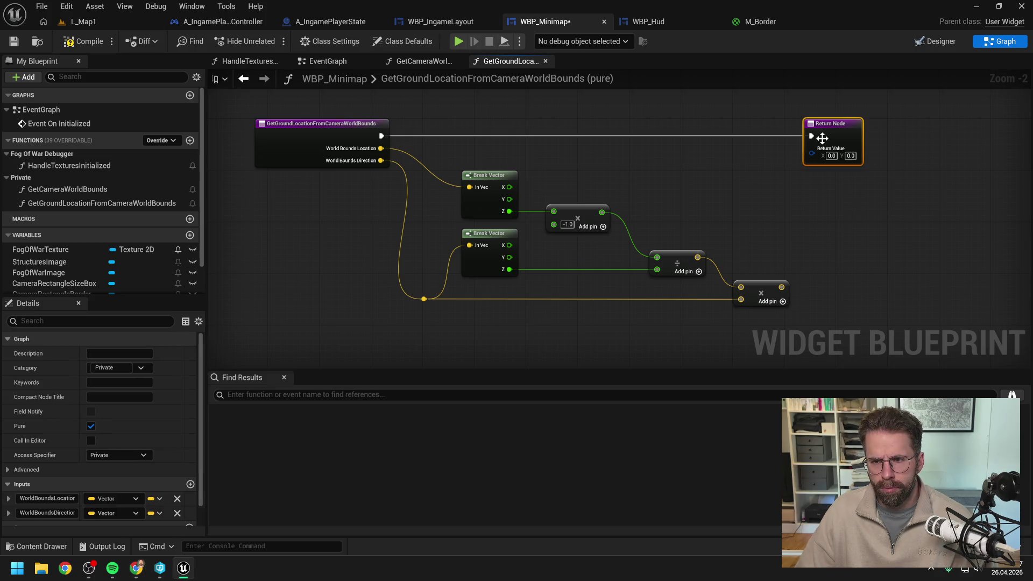
Change the Return Node's ReturnValue type from Vector 2D to Vector and compile.
scroll(151, 444, "down", 2)
left_click(119, 516)
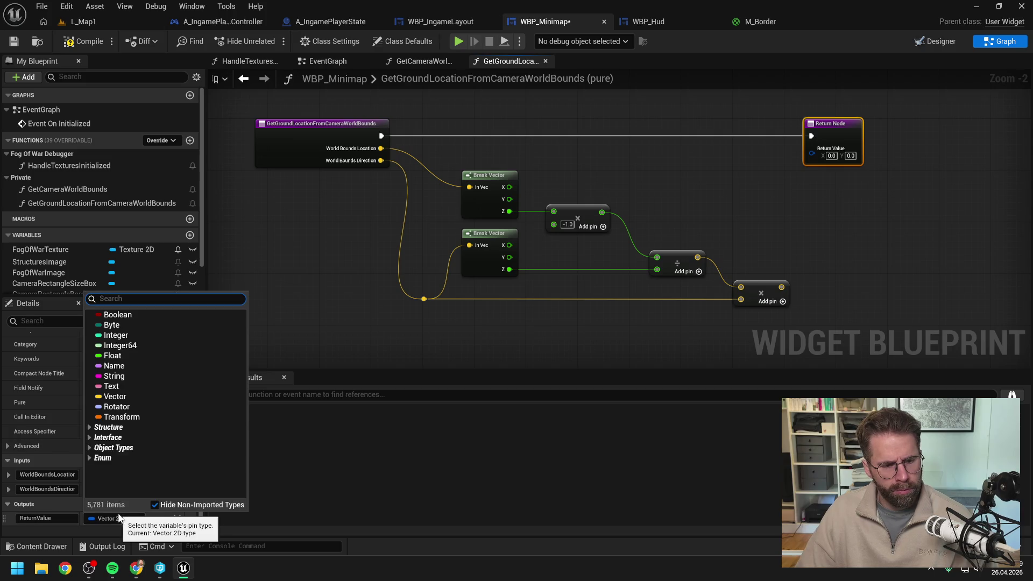
left_click(114, 396)
left_click(89, 42)
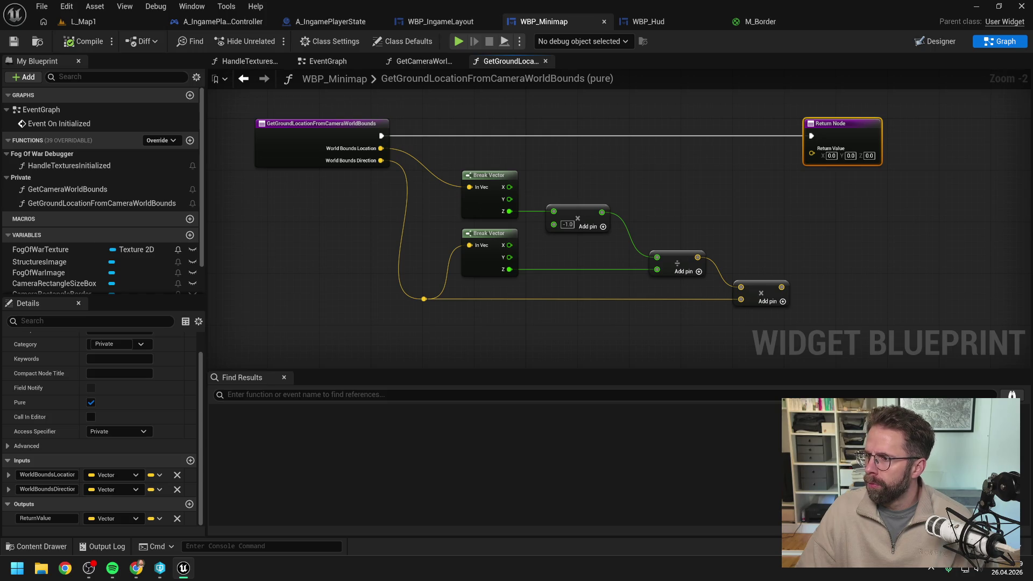
left_click_drag(893, 245, 847, 243)
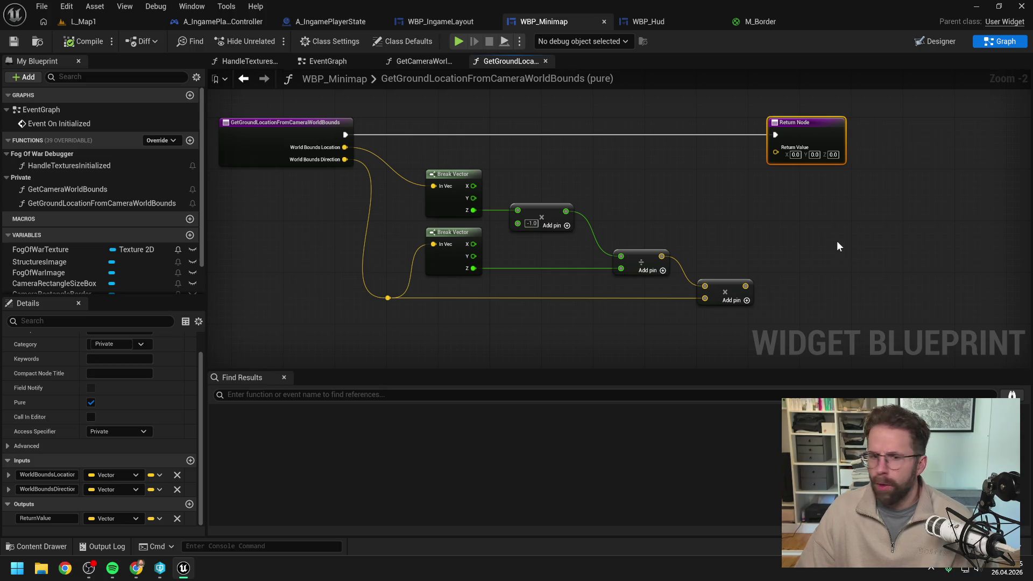
Sum World Bounds Location and the Multiply result with an Add (+) node into ReturnValue, then compile.
left_click_drag(344, 147, 735, 156)
type("+")
key("Return")
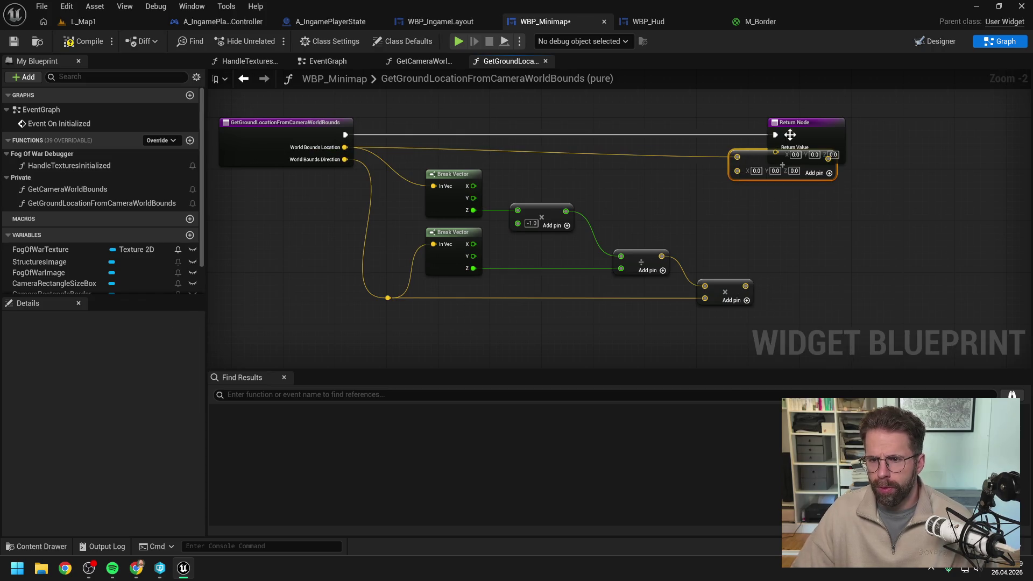
left_click_drag(784, 131, 869, 125)
left_click_drag(745, 286, 737, 171)
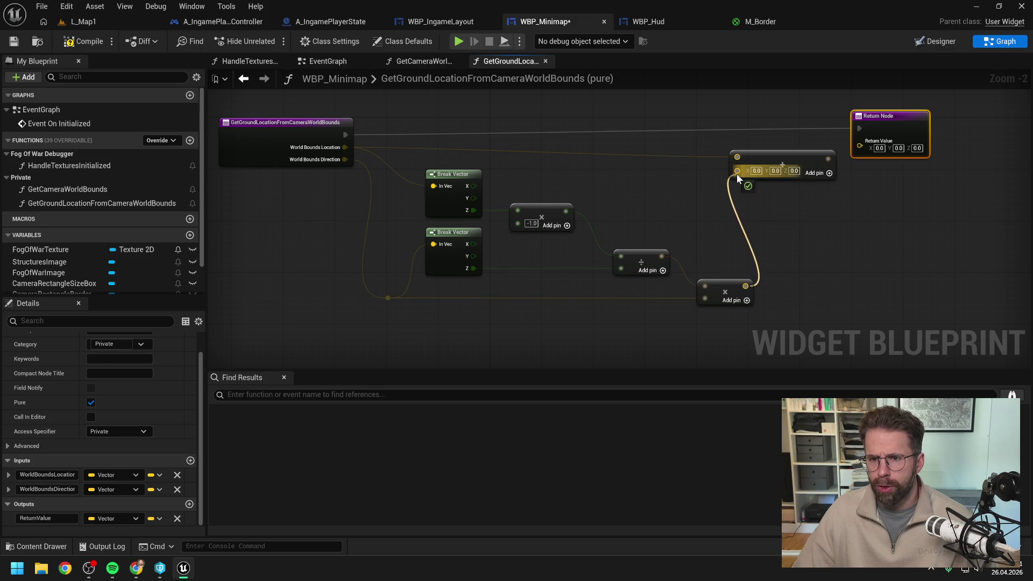
mouse_move(678, 183)
left_mouse_down()
mouse_move(780, 172)
mouse_move(812, 150)
left_mouse_up()
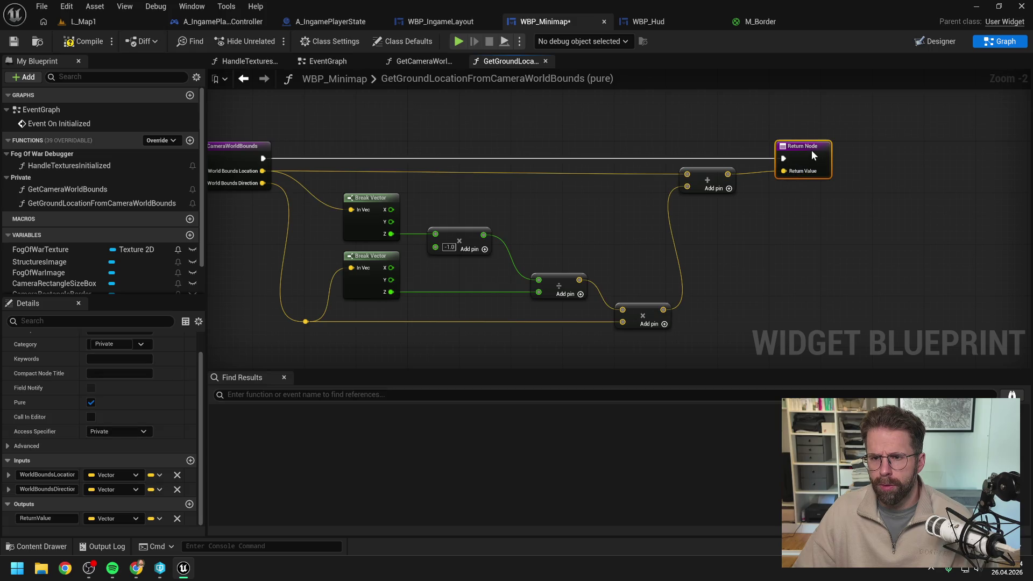
left_click(673, 139)
left_click(83, 42)
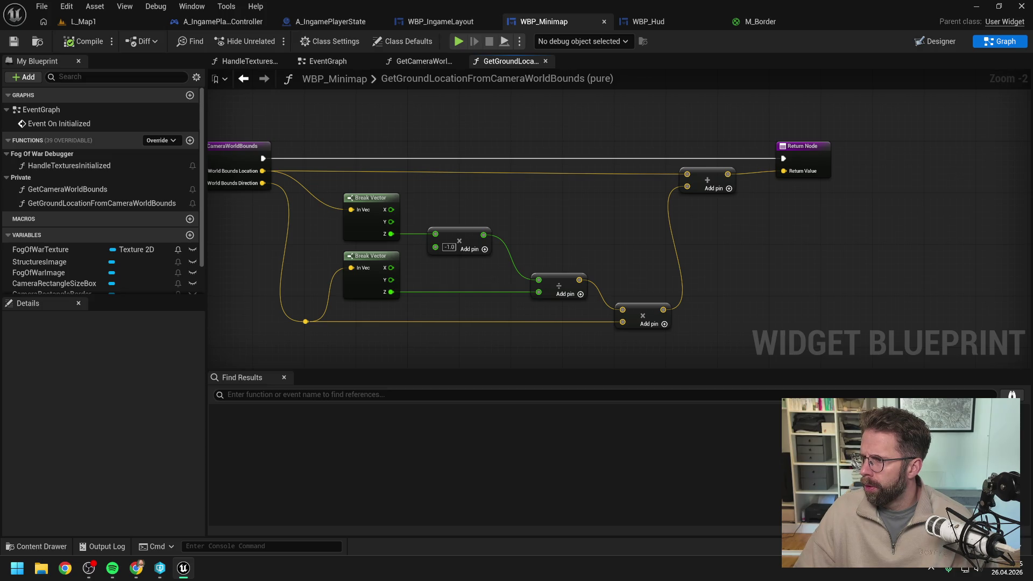
left_click_drag(726, 265, 780, 256)
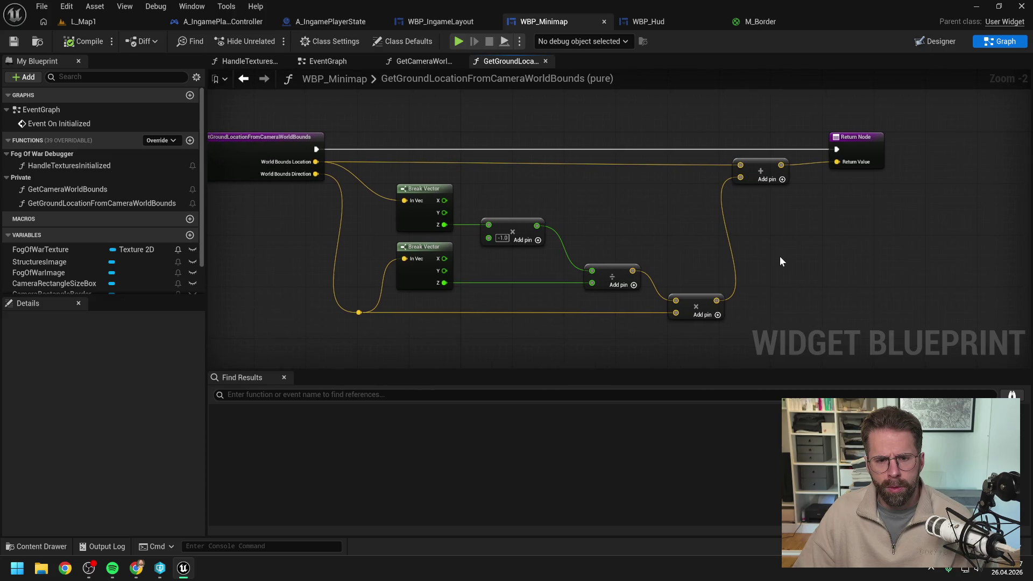
left_click(78, 41)
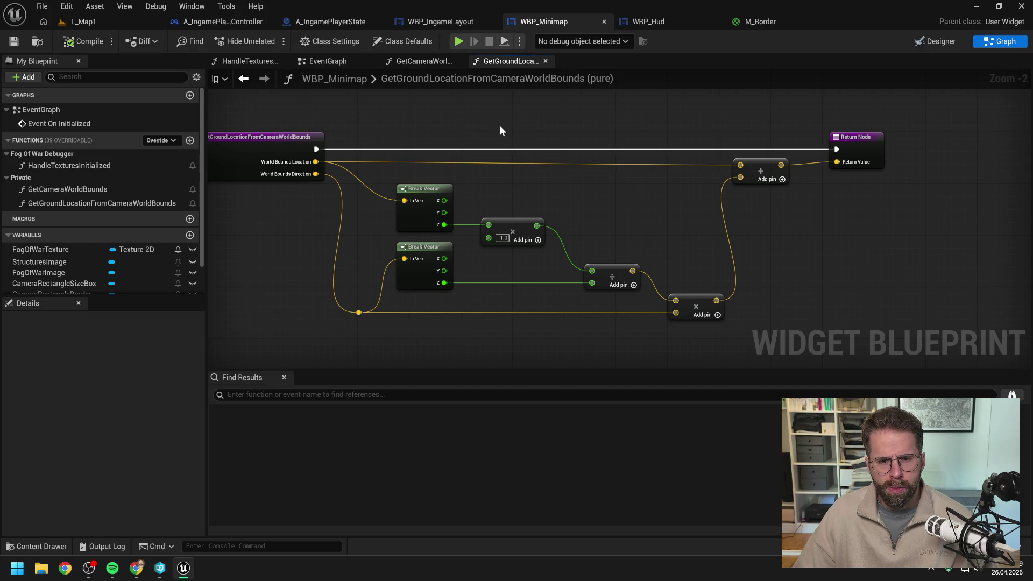
Move from the GetCameraWorldBounds graph to the EventGraph and bring up the node action list on empty space.
left_click(424, 63)
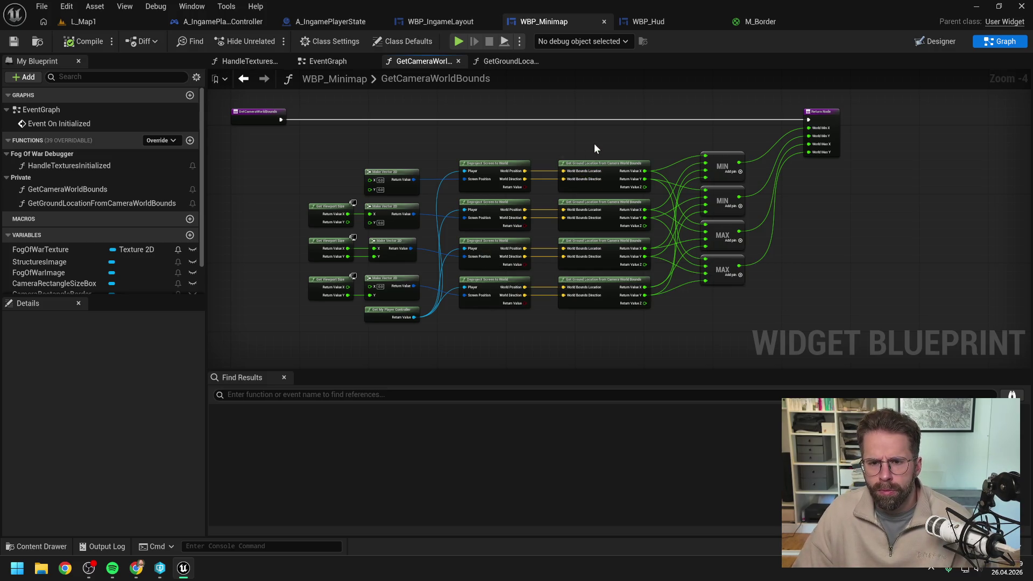
left_click_drag(594, 141, 628, 151)
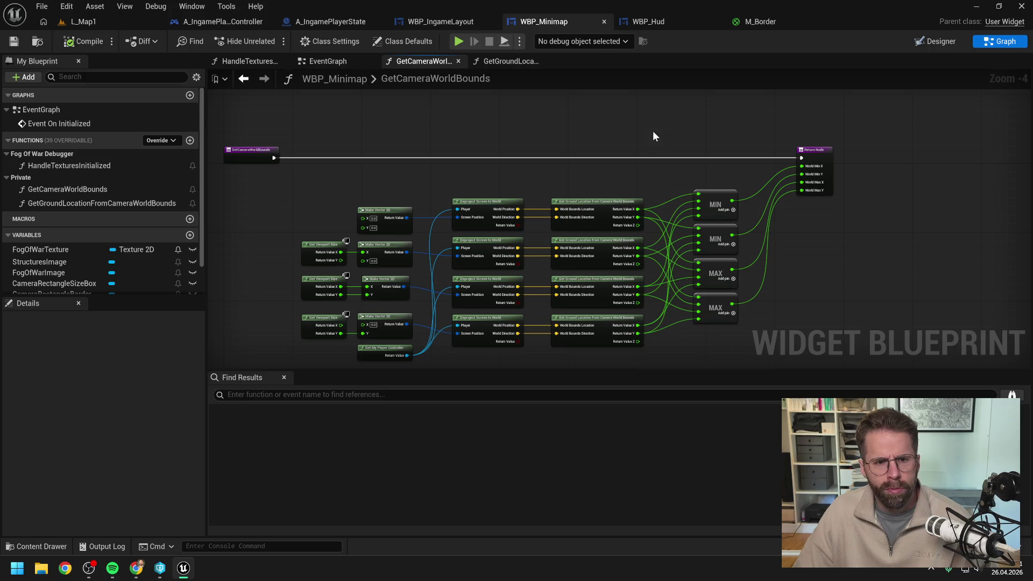
left_click(321, 61)
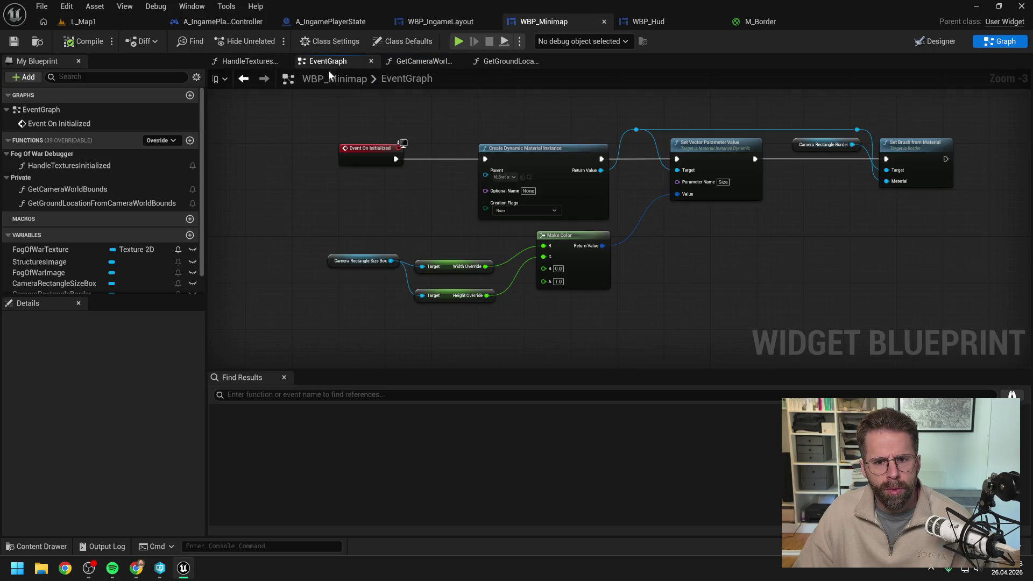
scroll(460, 167, "down", 2)
scroll(452, 197, "up", 2)
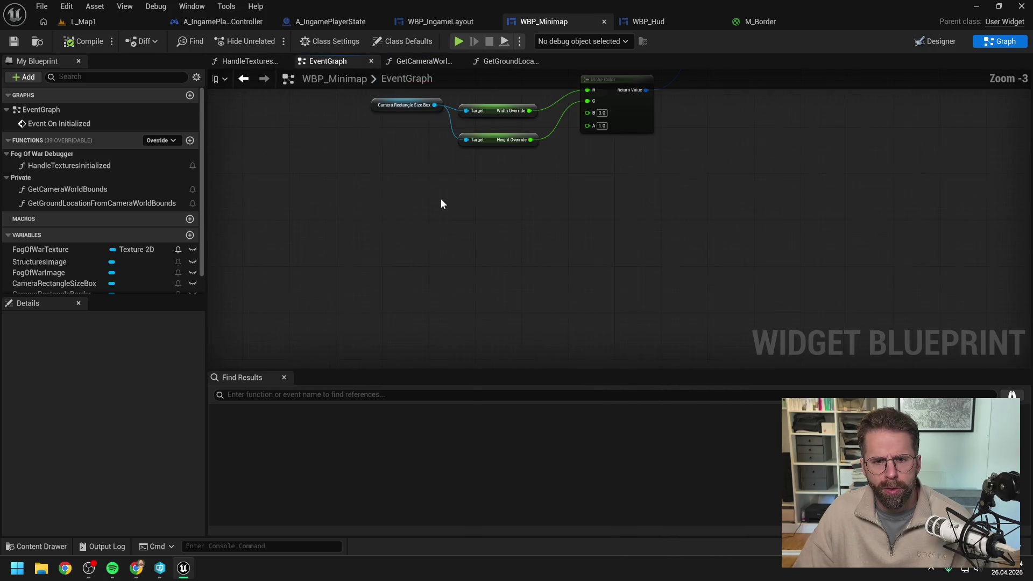
right_click(427, 227)
mouse_move(415, 212)
left_mouse_down()
mouse_move(444, 367)
mouse_move(429, 200)
left_mouse_up()
right_click(435, 295)
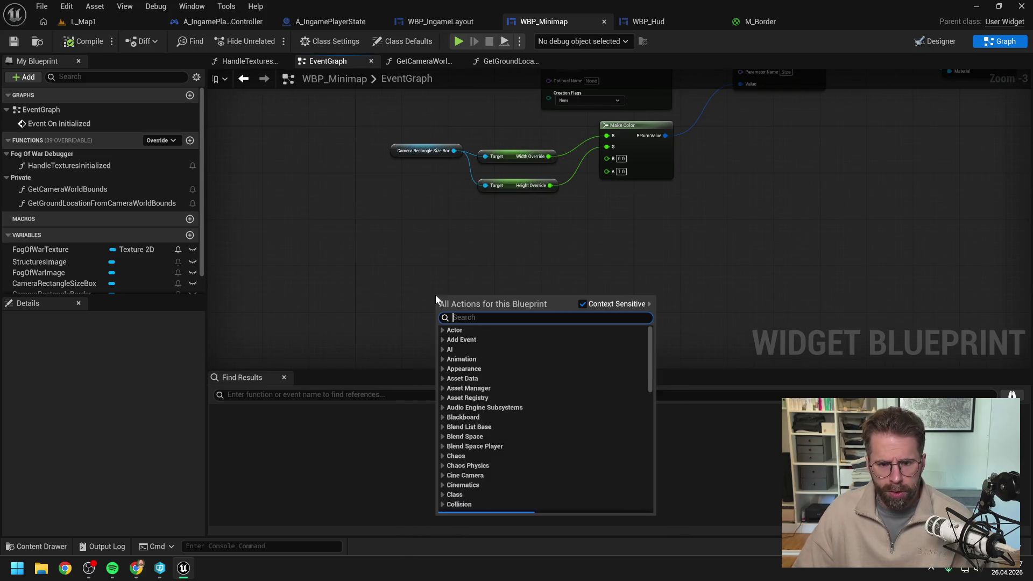
Add an Event Construct node and an 'Enable Debug Key +' event, positioned up and to the left.
type("constru")
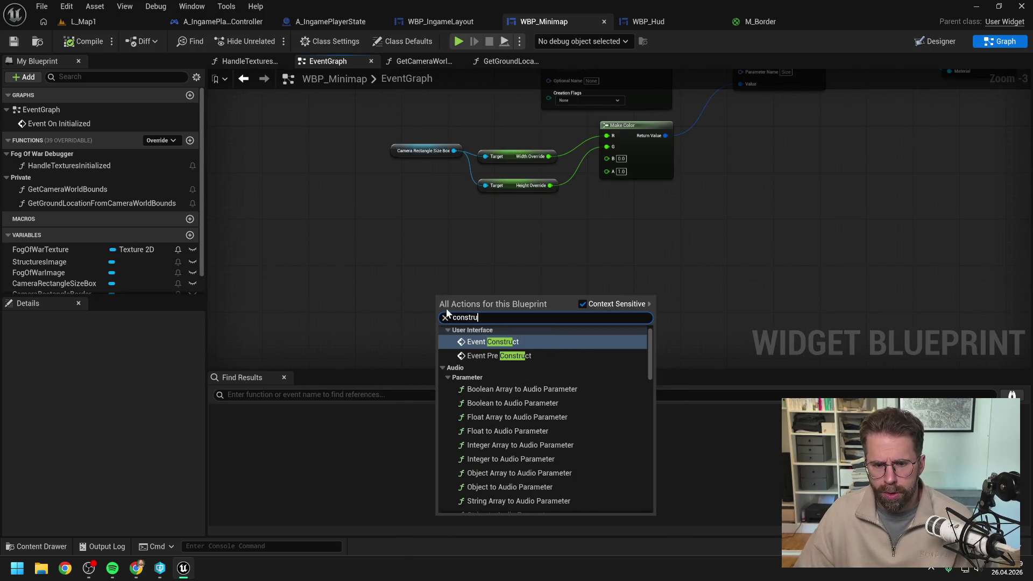
left_click(497, 343)
right_click(487, 265)
type("enable debug key +")
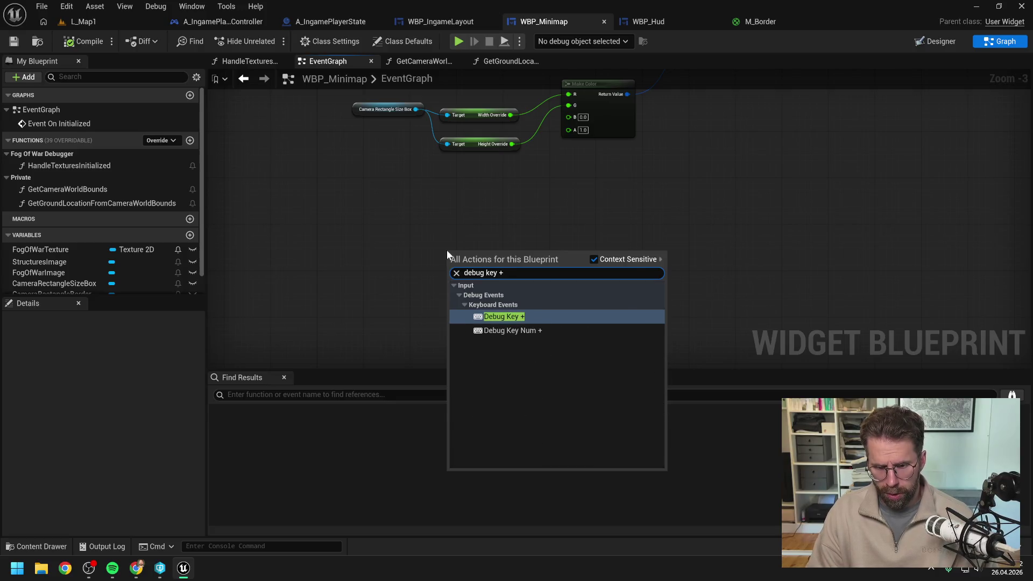
key("Return")
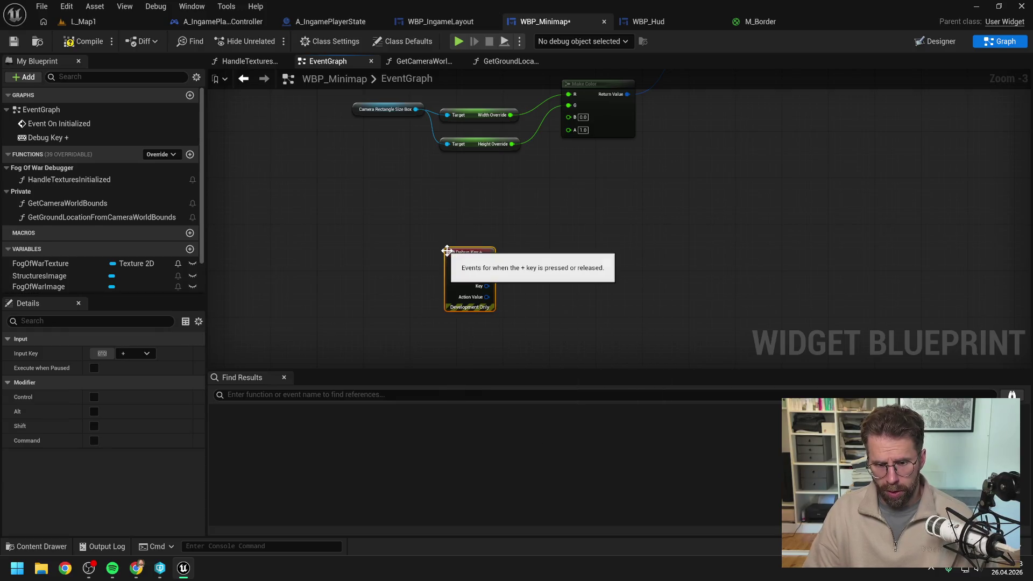
mouse_move(469, 251)
left_mouse_down()
mouse_move(387, 241)
mouse_move(387, 229)
left_mouse_up()
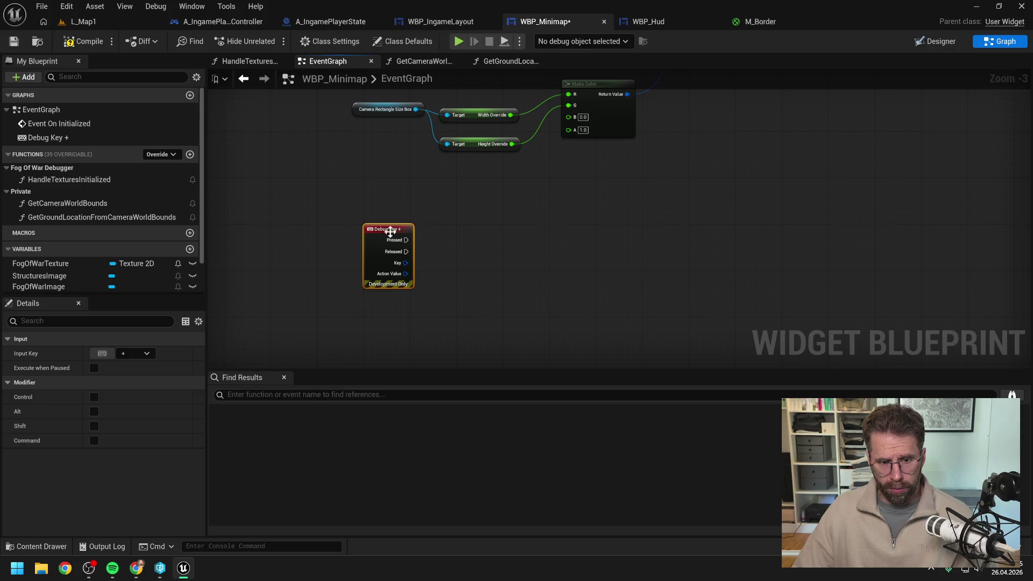
left_click(344, 183)
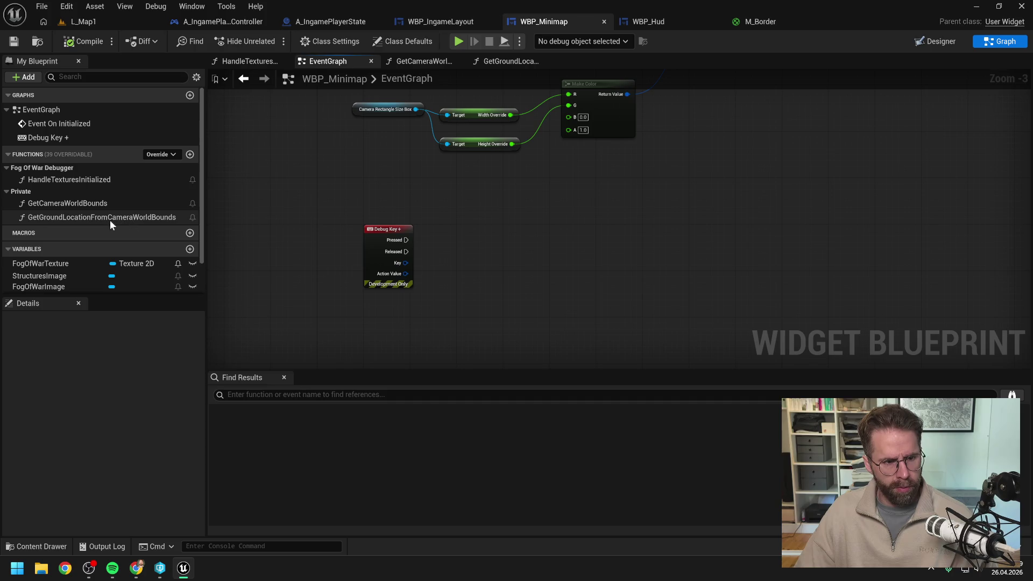
Place Get Camera World Bounds fed by Debug Key Pressed, plus a Get Ground Location from Camera World Bounds node.
mouse_move(82, 205)
left_mouse_down()
mouse_move(507, 234)
mouse_move(521, 253)
left_mouse_up()
left_click_drag(405, 240, 499, 240)
left_click_drag(646, 246, 564, 245)
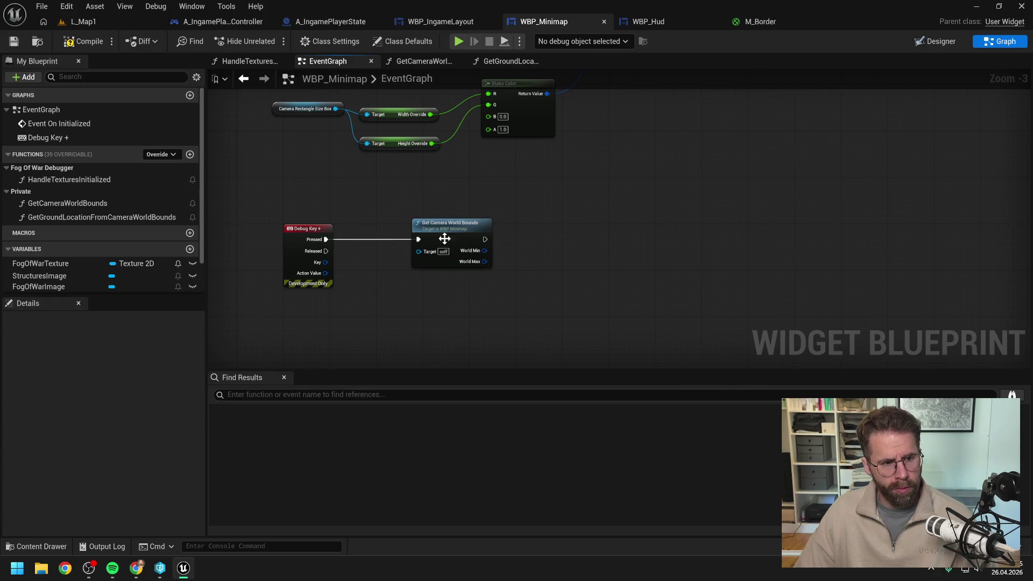
mouse_move(92, 214)
left_mouse_down()
mouse_move(587, 272)
mouse_move(563, 266)
left_mouse_up()
left_click(569, 225)
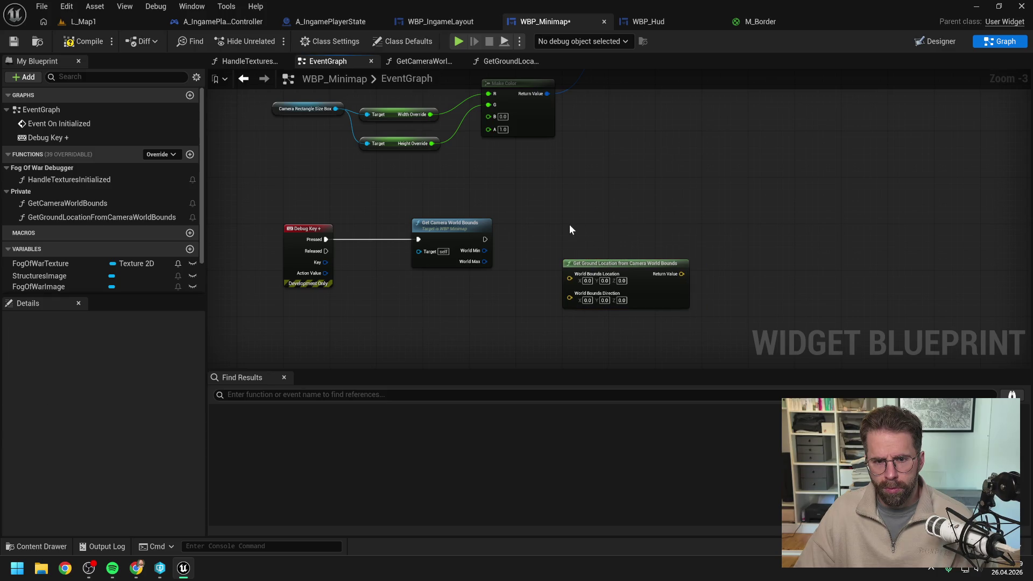
scroll(539, 223, "down", 2)
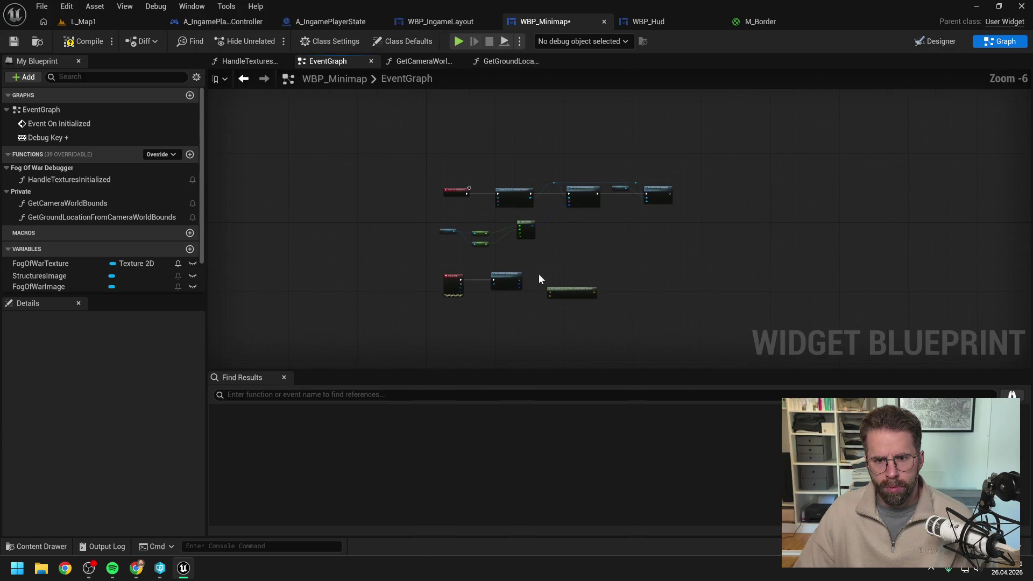
scroll(538, 274, "up", 1)
left_click(510, 61)
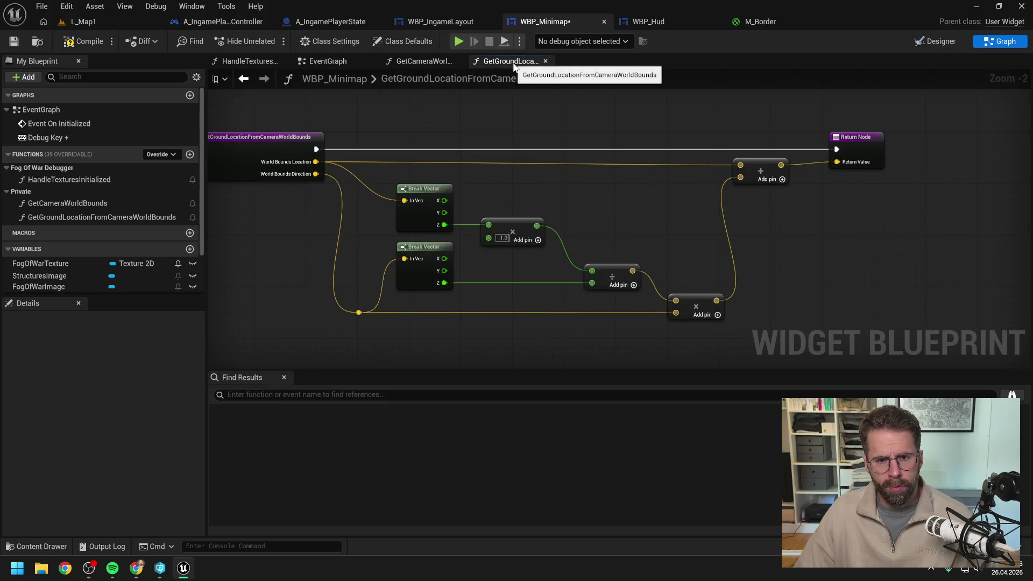
left_click(409, 61)
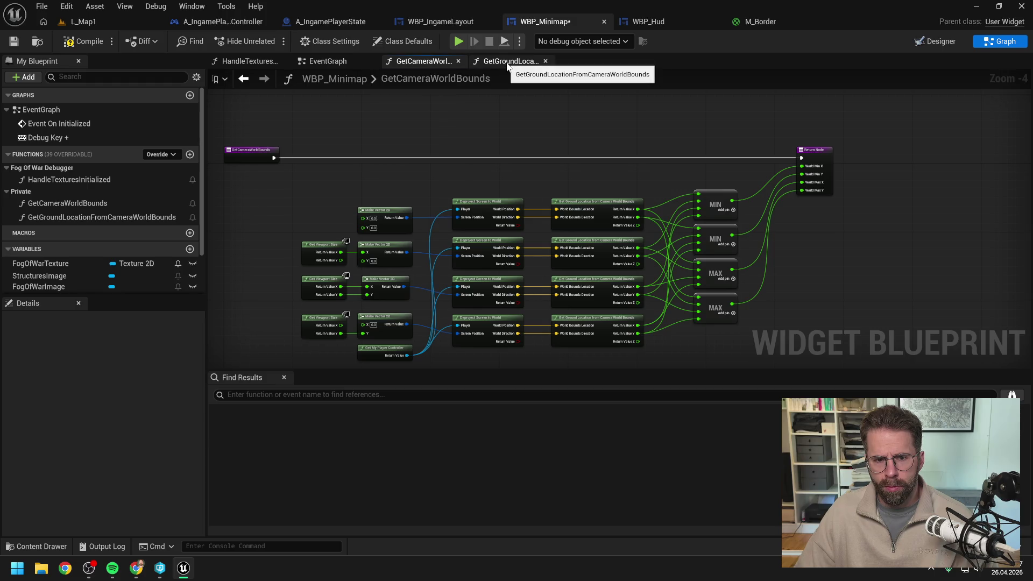
left_click_drag(416, 172, 426, 156)
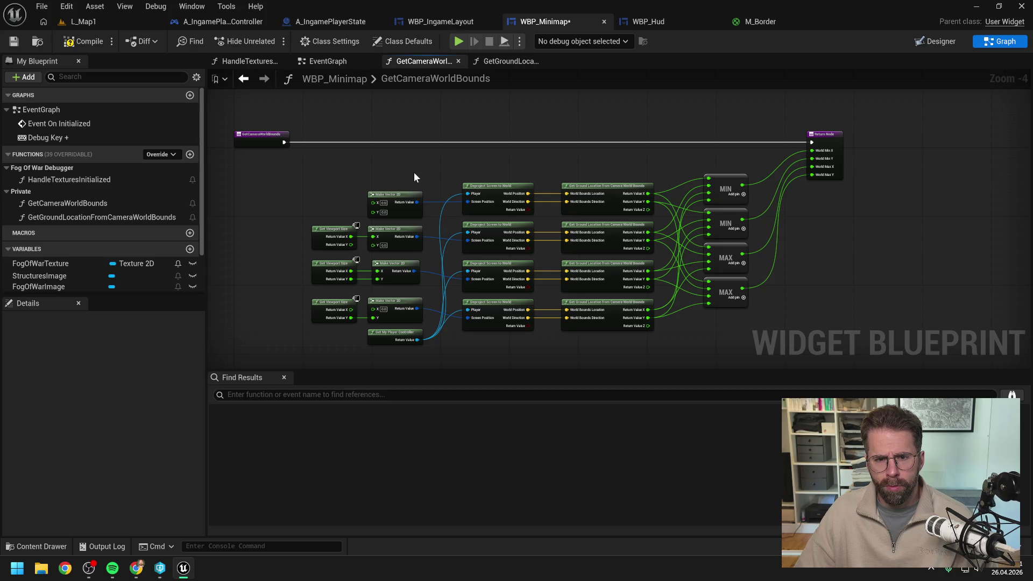
double_click(592, 194)
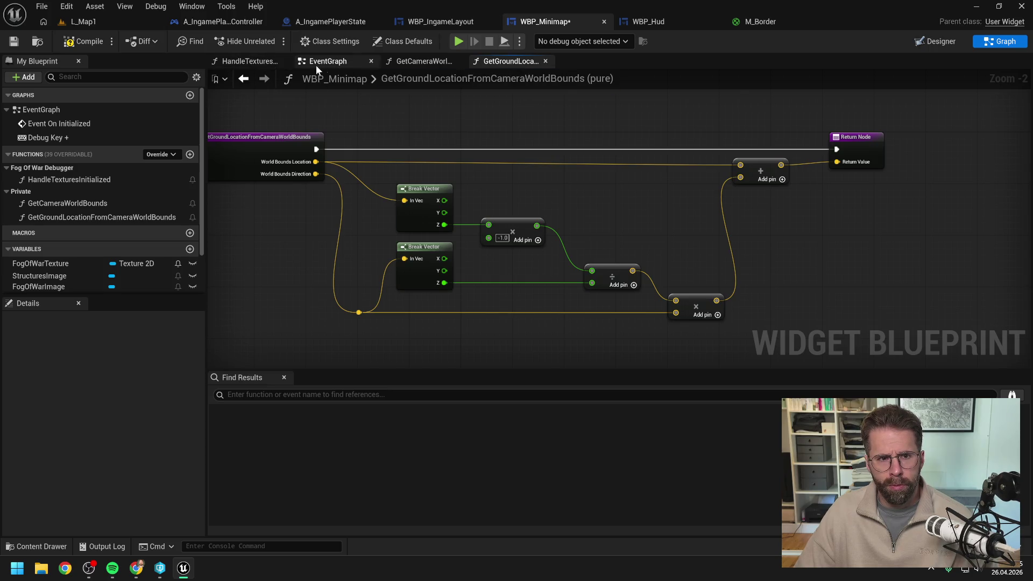
left_click(323, 61)
left_click(463, 225)
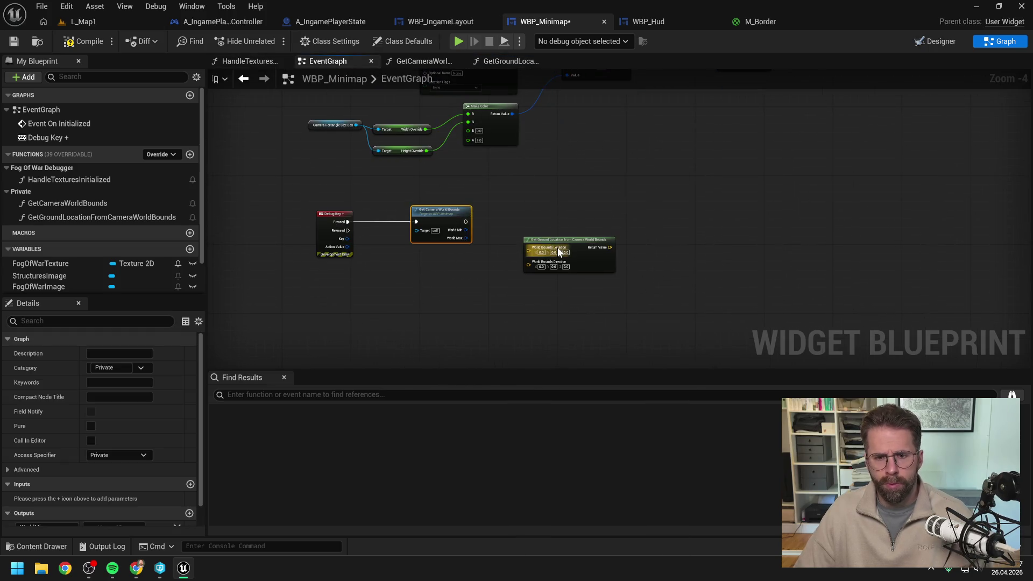
Delete Get Camera World Bounds and set the ground-location inputs to Location Z 1000 and Direction Z -1.
key("Delete")
left_click_drag(540, 240, 504, 245)
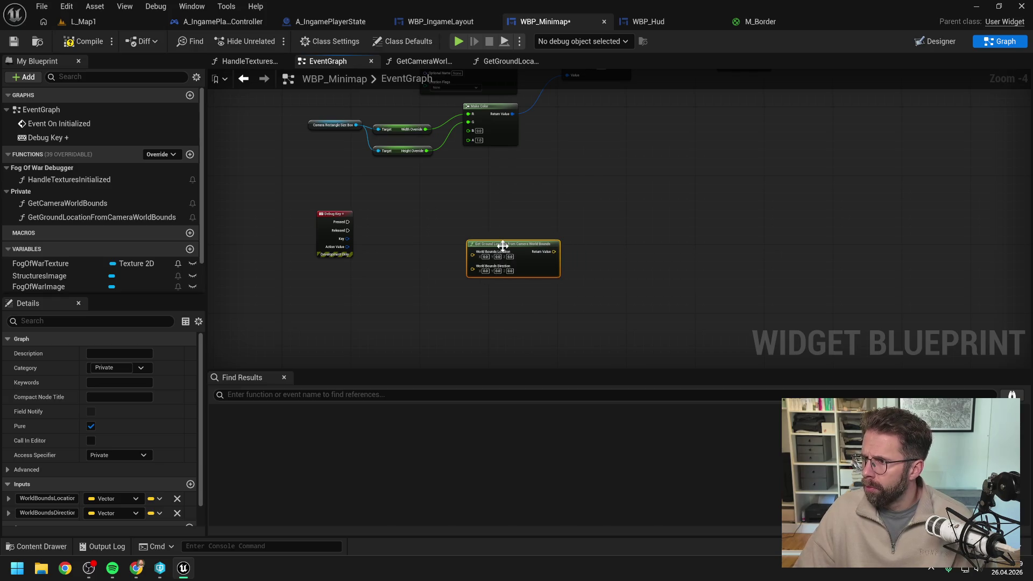
scroll(515, 272, "up", 2)
left_click(508, 246)
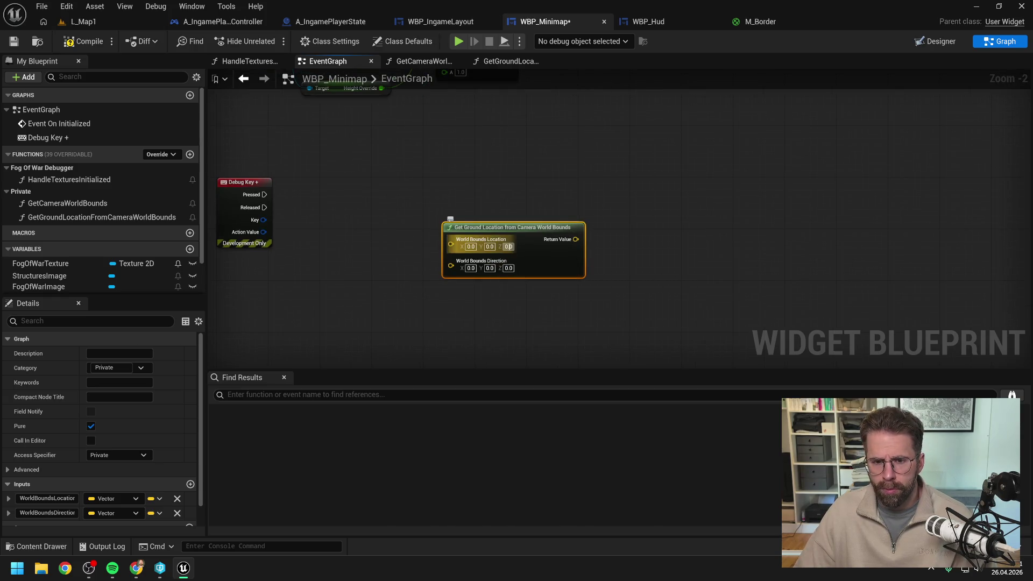
type("1000")
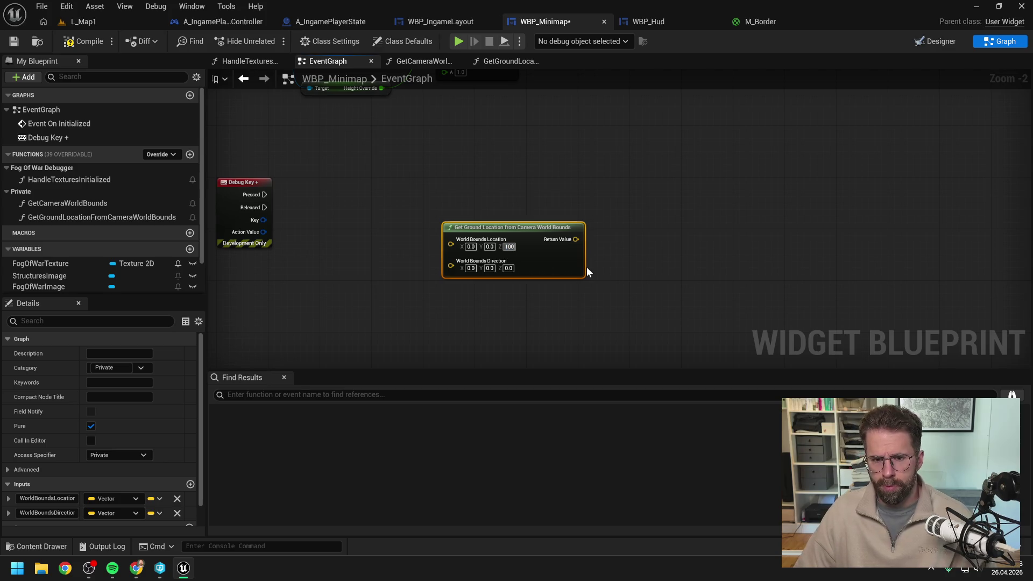
left_click(608, 278)
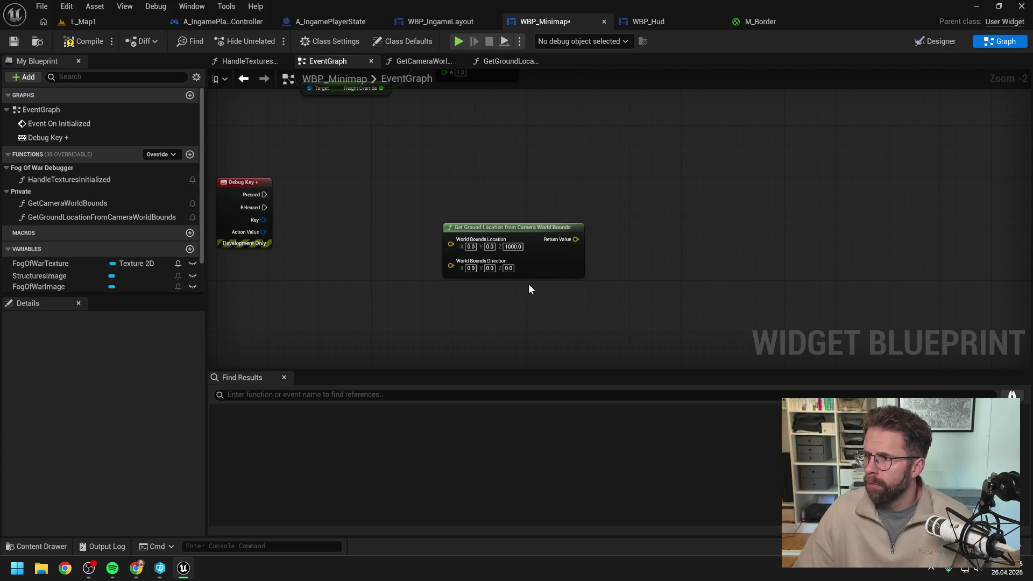
left_click(507, 267)
type("-1")
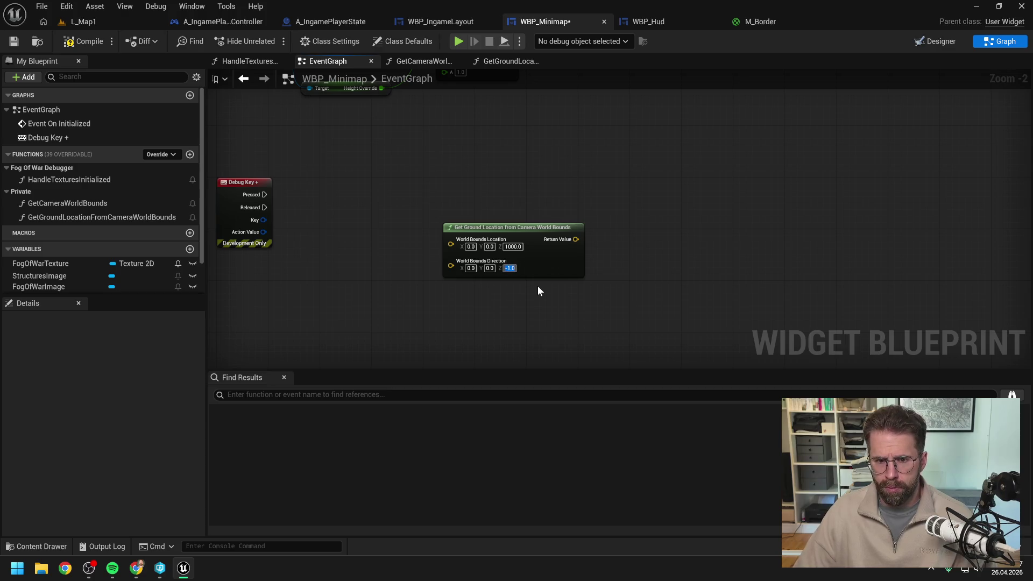
left_click_drag(522, 231, 457, 237)
left_click(538, 202)
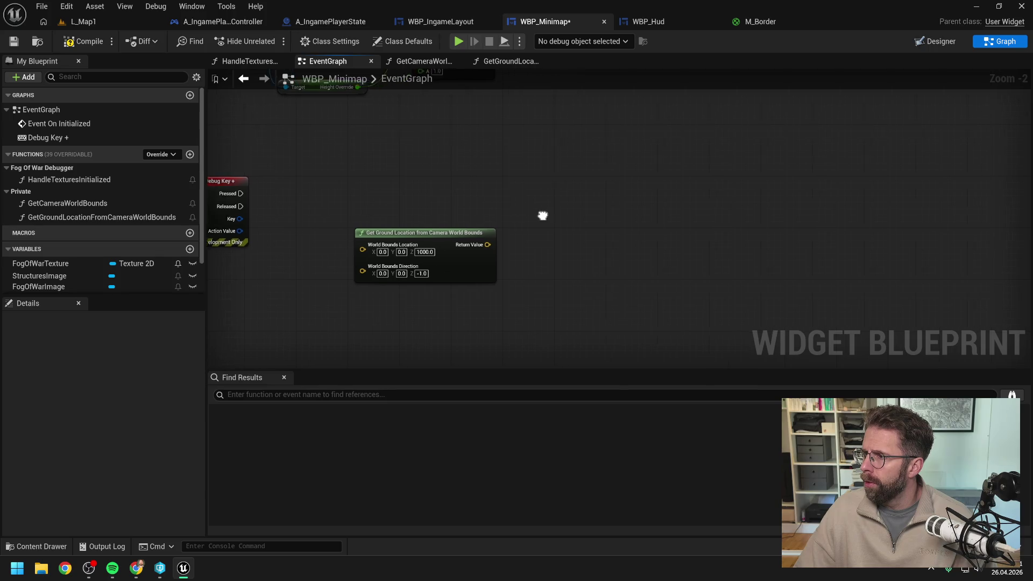
Add a Print String driven by Debug Key Pressed that prints the ground location's Return Value.
right_click(608, 211)
type("print")
key("Return")
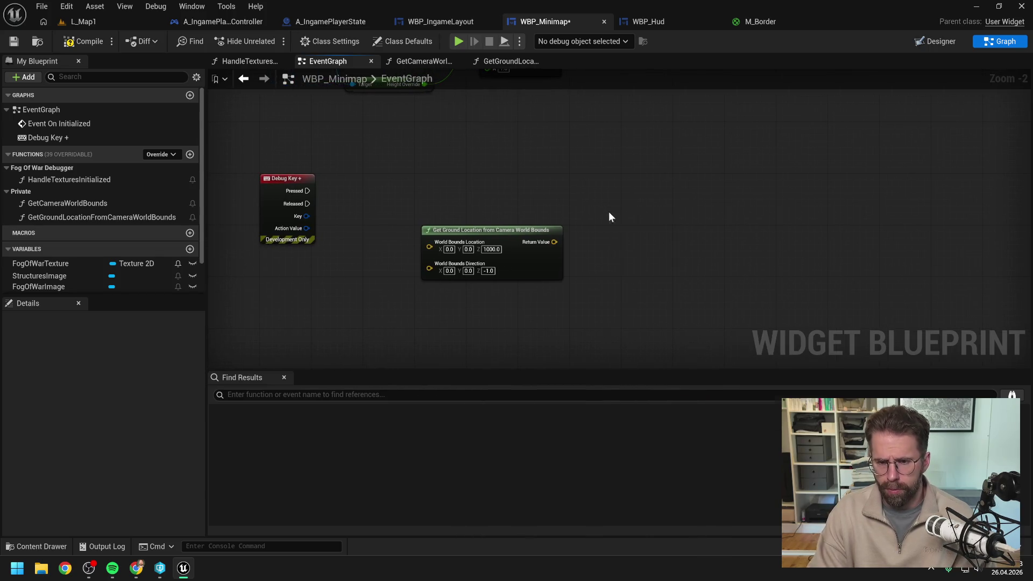
mouse_move(307, 191)
left_mouse_down()
mouse_move(623, 210)
mouse_move(665, 194)
left_mouse_up()
left_click_drag(554, 242, 648, 210)
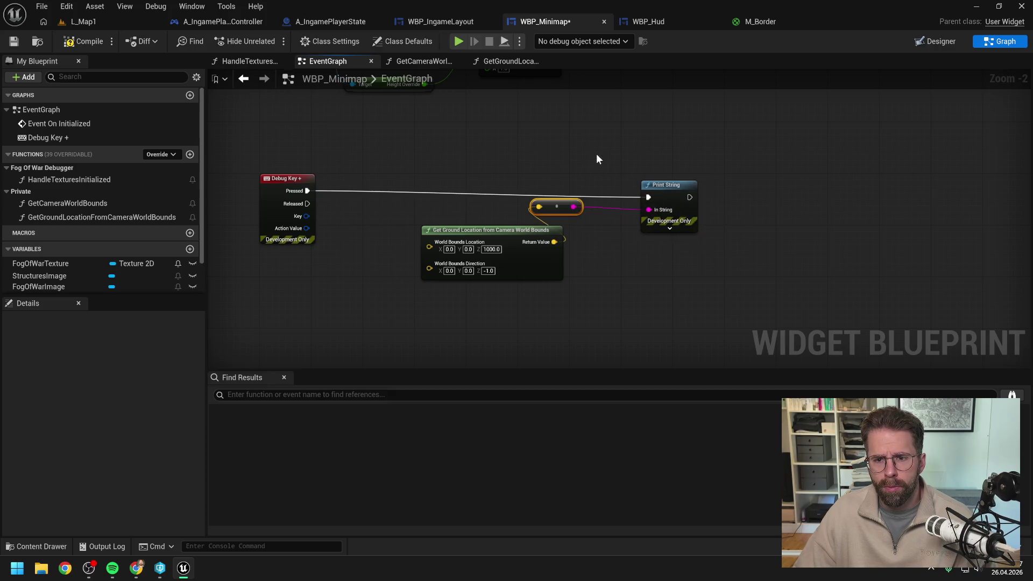
left_click(92, 20)
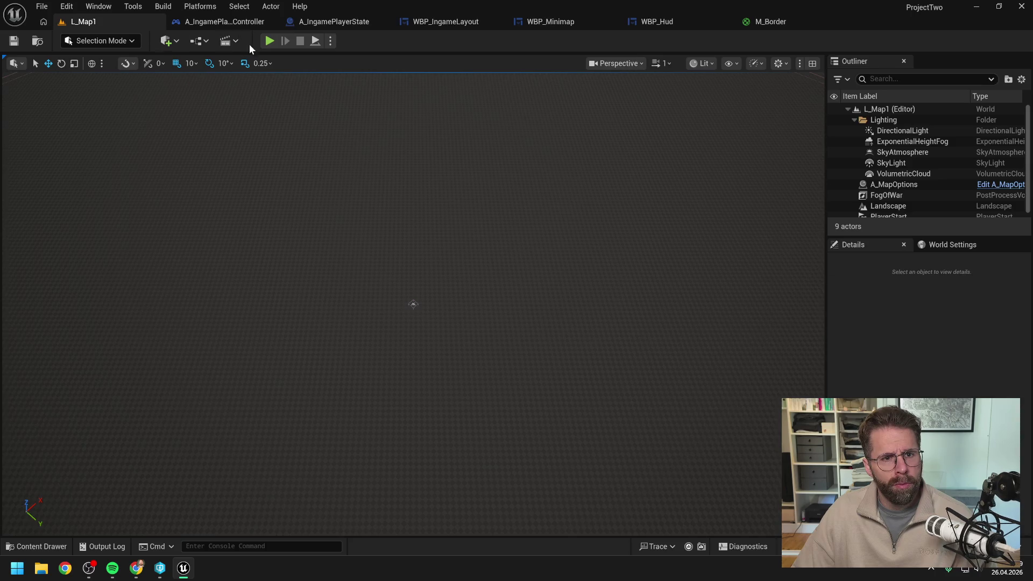
Play-test L_Map1 briefly, then return to WBP_Minimap and shift the Get Ground Location node left.
left_click(270, 41)
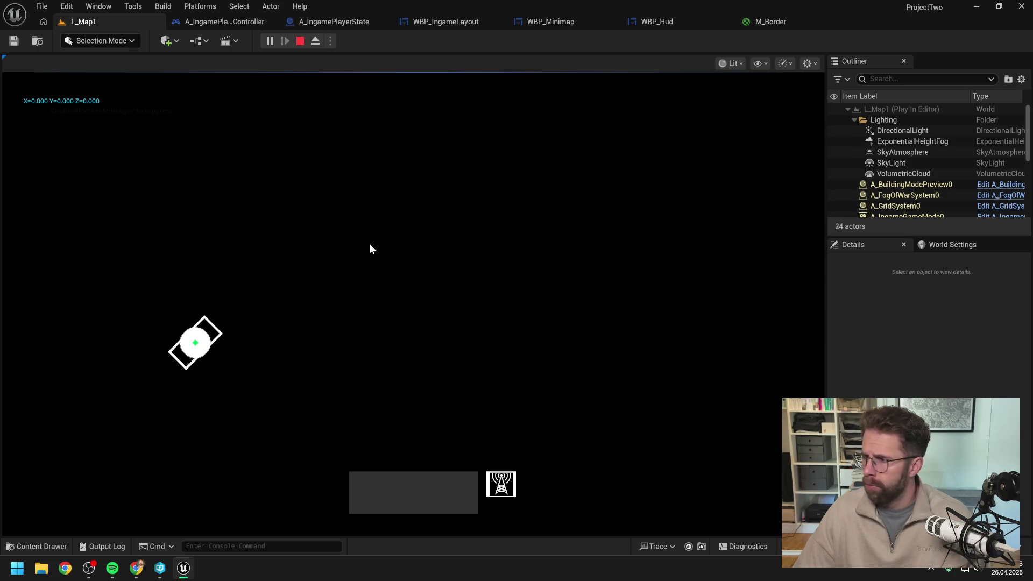
key("Escape")
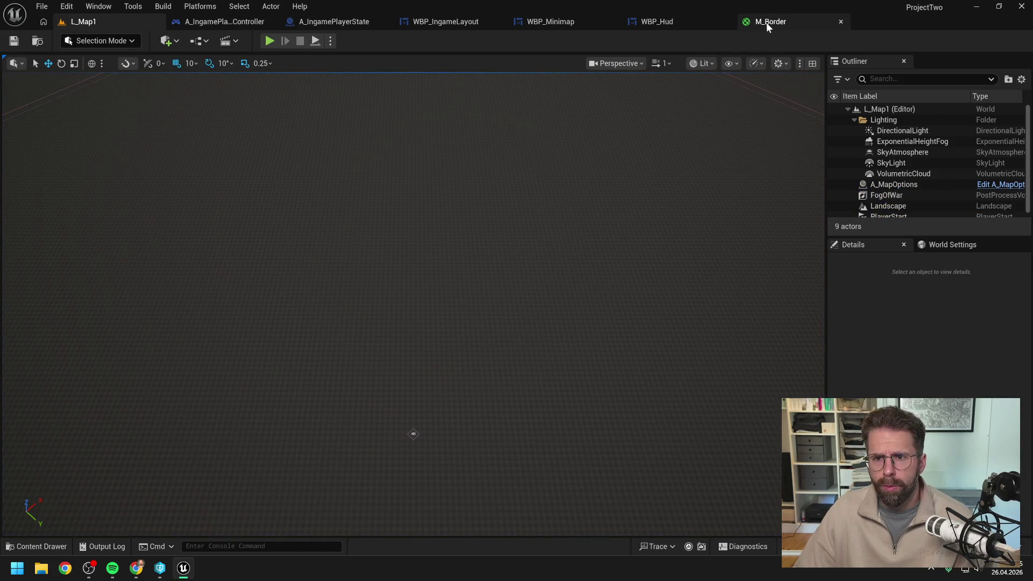
left_click(666, 22)
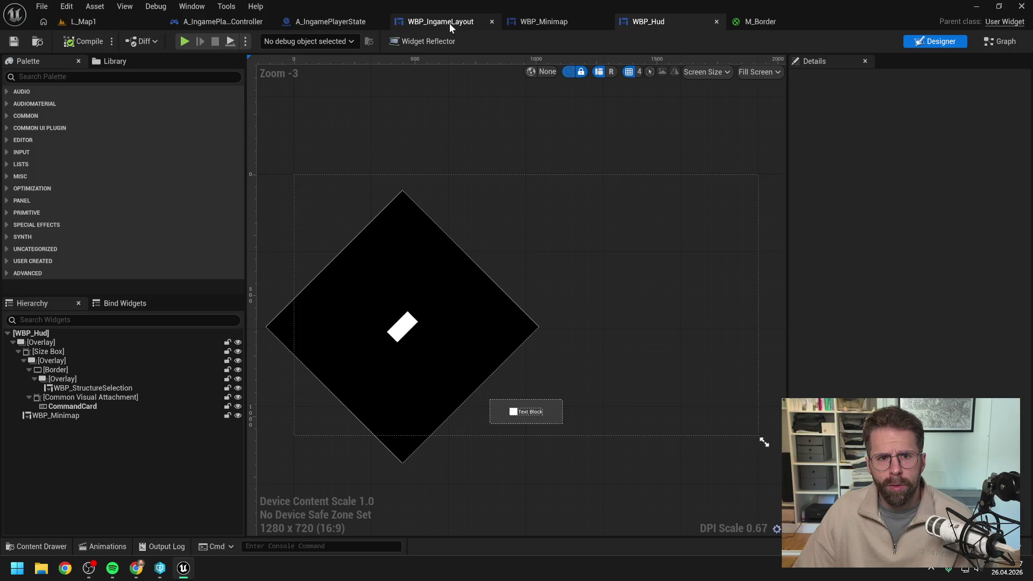
left_click(543, 22)
left_click_drag(538, 230, 499, 231)
left_click(458, 301)
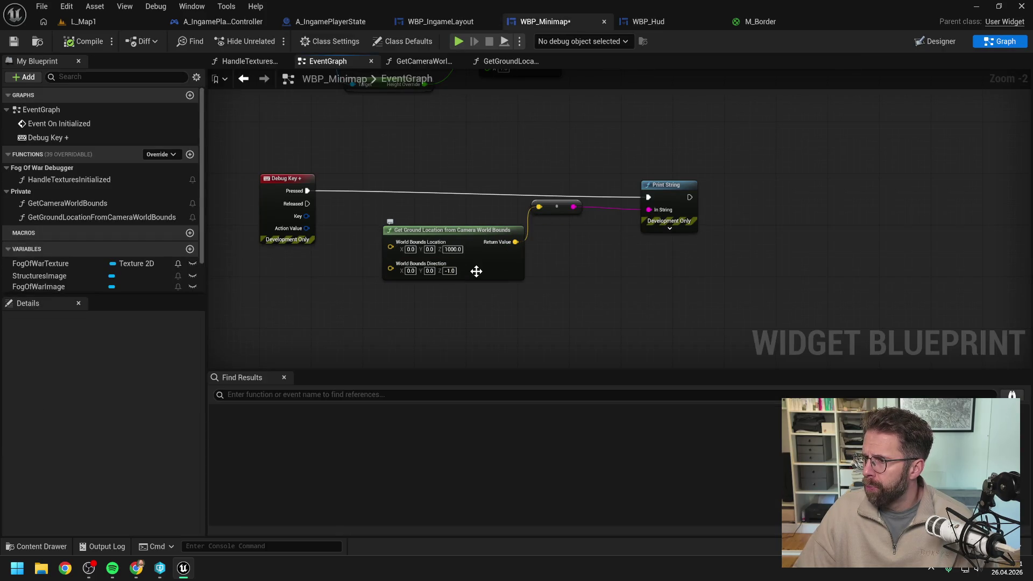
Set the direction X value to 1, compile WBP_Minimap, and play-test L_Map1 again.
type("1")
key("Return")
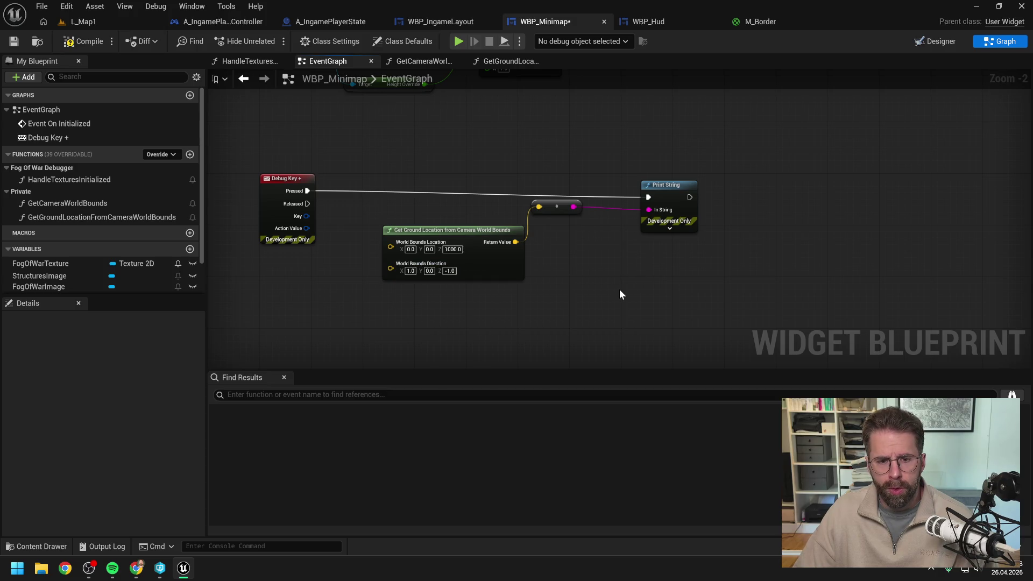
left_click(71, 42)
left_click(71, 42)
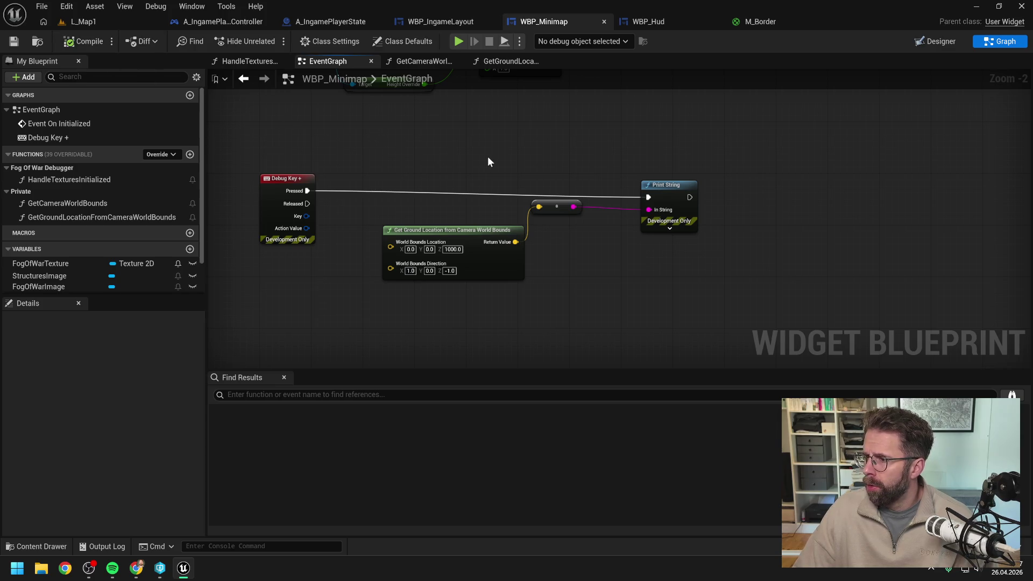
left_click(156, 21)
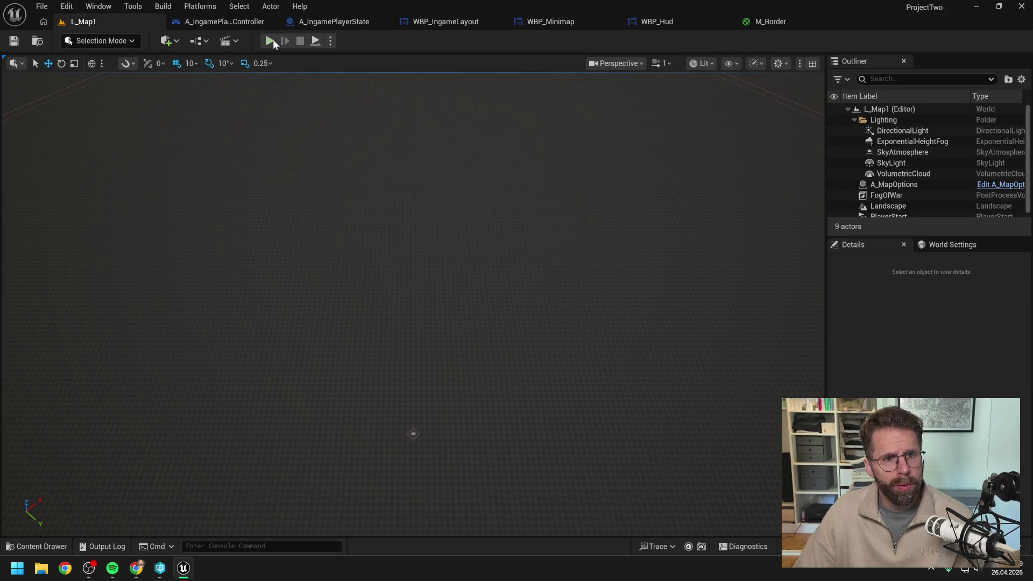
key("alt+p")
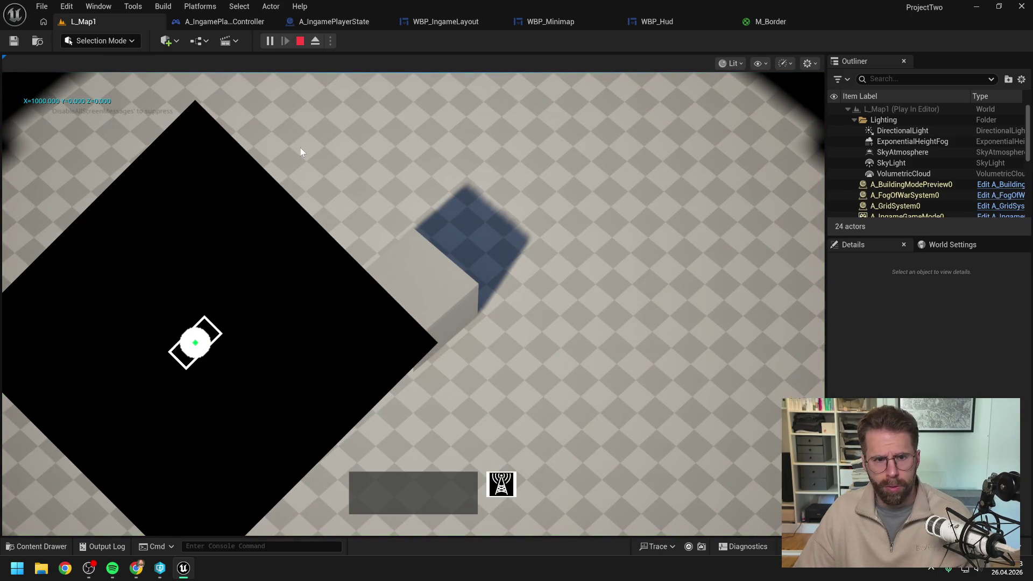
key("Escape")
left_click(637, 22)
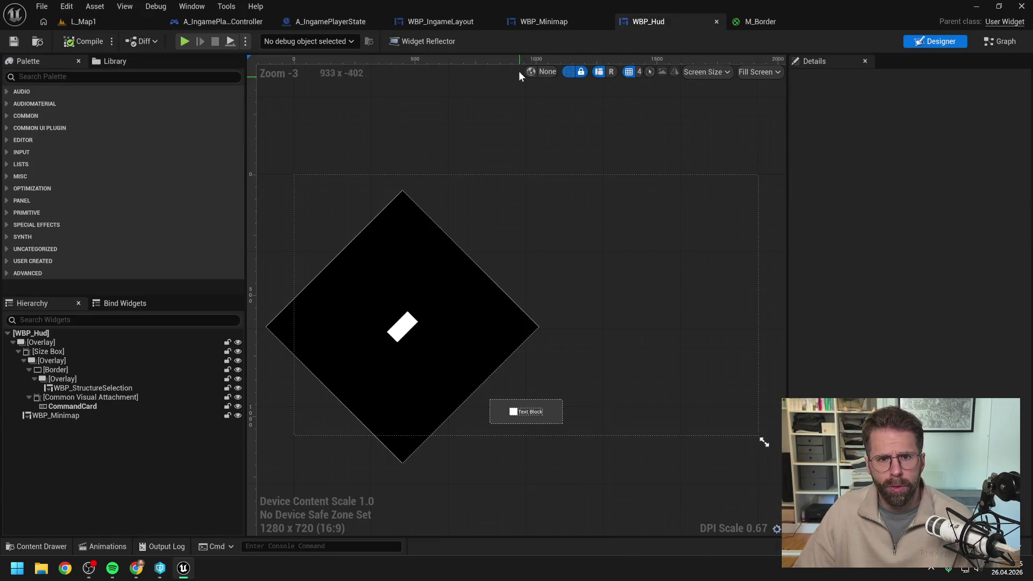
left_click(543, 21)
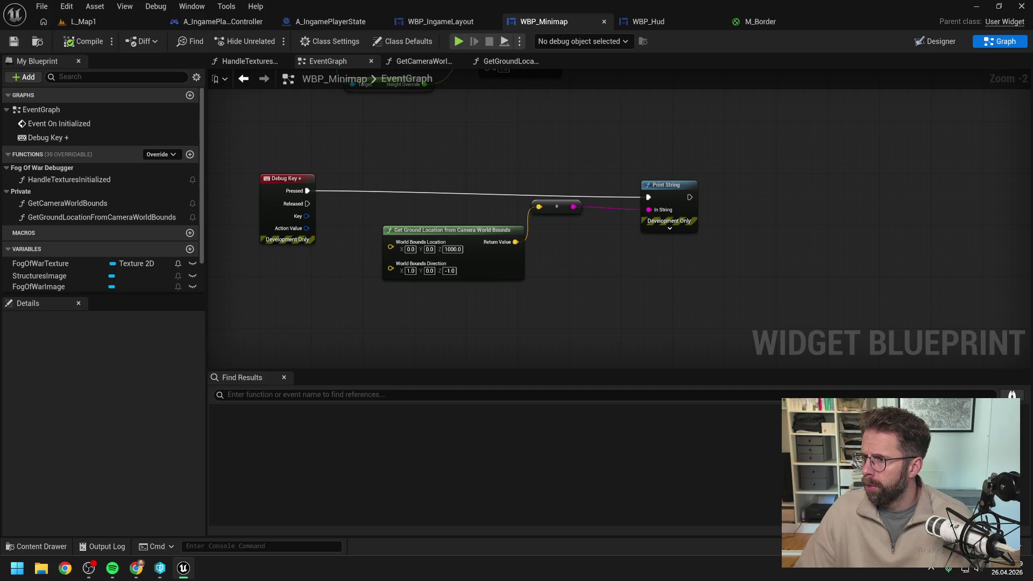
Box-select the Debug Key, Get Ground Location, reroute and Print String test nodes and delete them.
key("alt+Tab")
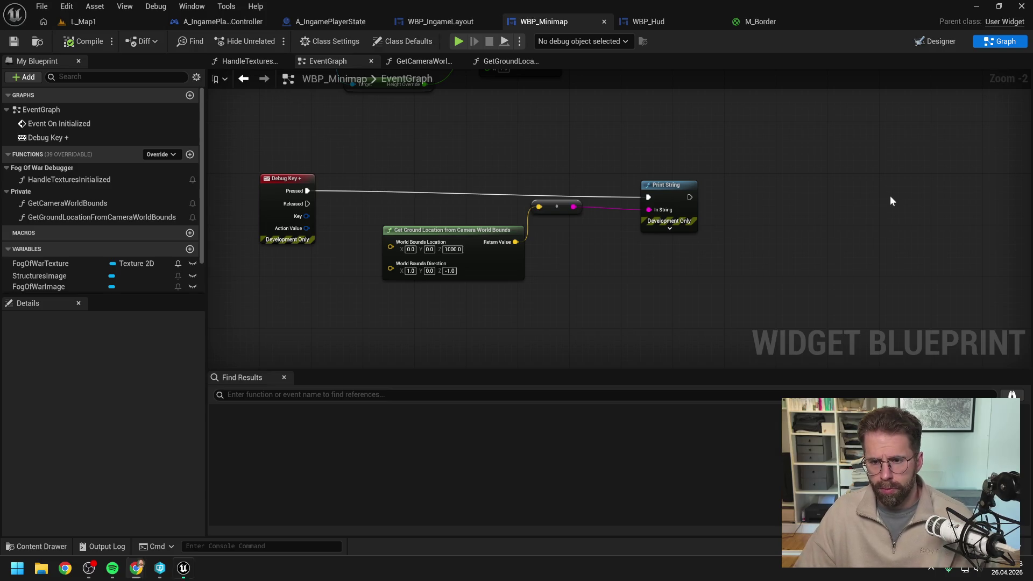
scroll(890, 200, "down", 2)
left_click_drag(486, 221, 783, 340)
key("Delete")
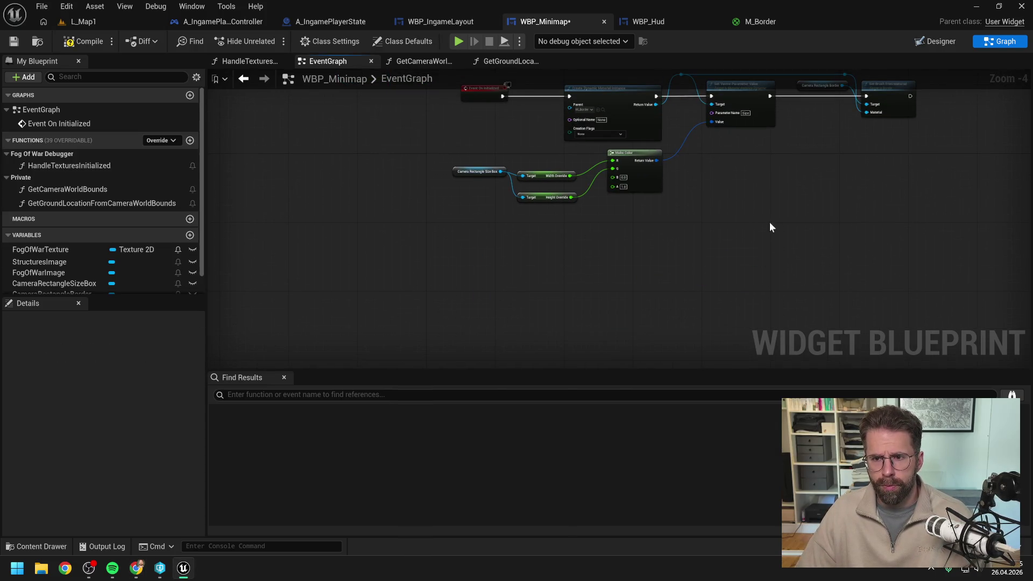
Review the GetGroundLocation and GetCameraWorldBounds graphs and compile the widget blueprint.
left_click(502, 59)
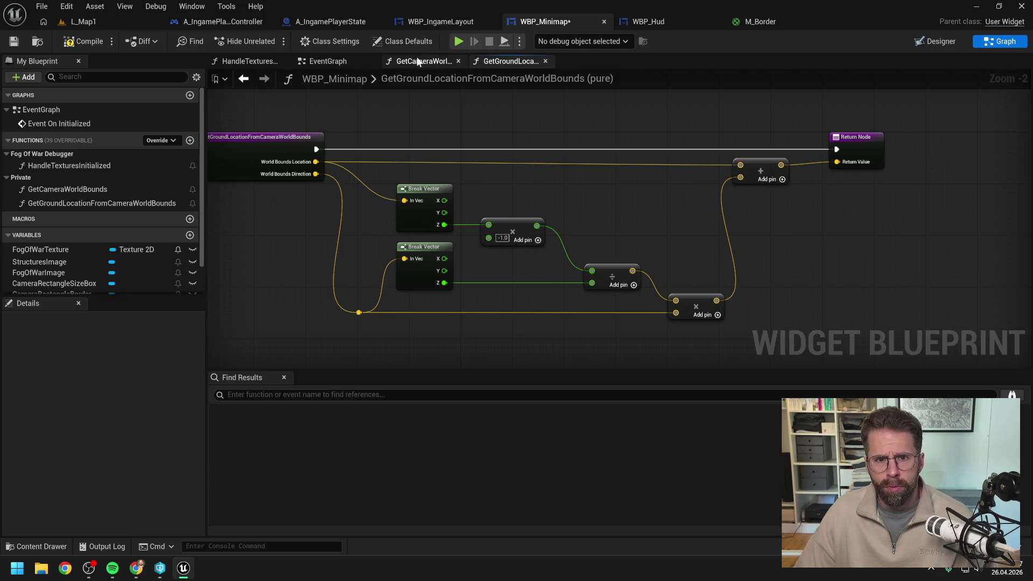
left_click(416, 58)
left_click(83, 41)
left_click(329, 61)
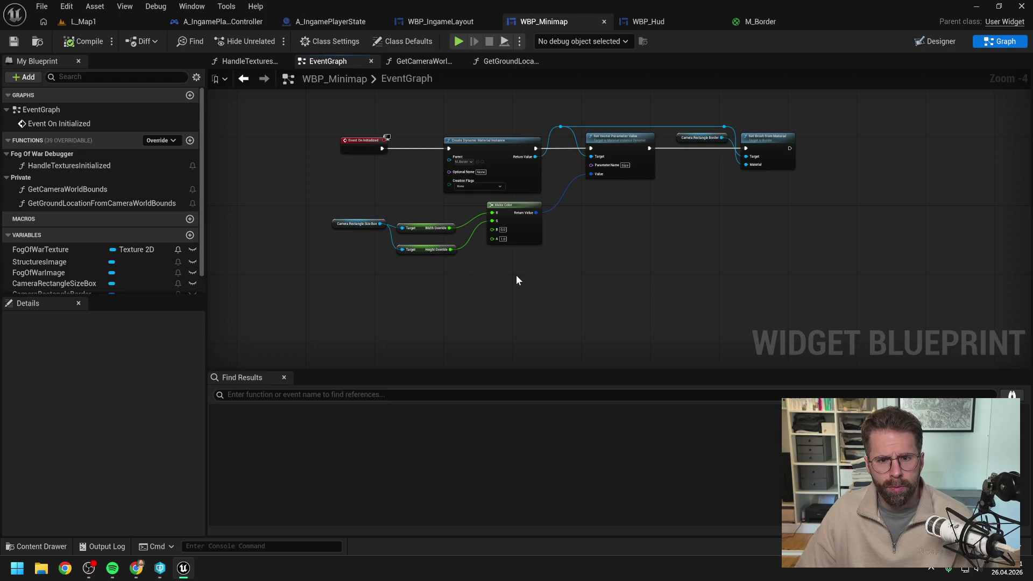
Place a Get Camera World Bounds node in the EventGraph, deleting a stray Get Ground Location node, then bring the Claude chat forward.
scroll(402, 147, "up", 1)
left_click_drag(125, 199, 447, 235)
mouse_move(107, 189)
left_mouse_down()
mouse_move(637, 218)
mouse_move(515, 231)
left_mouse_up()
left_click(565, 253)
scroll(609, 267, "up", 1)
key("Delete")
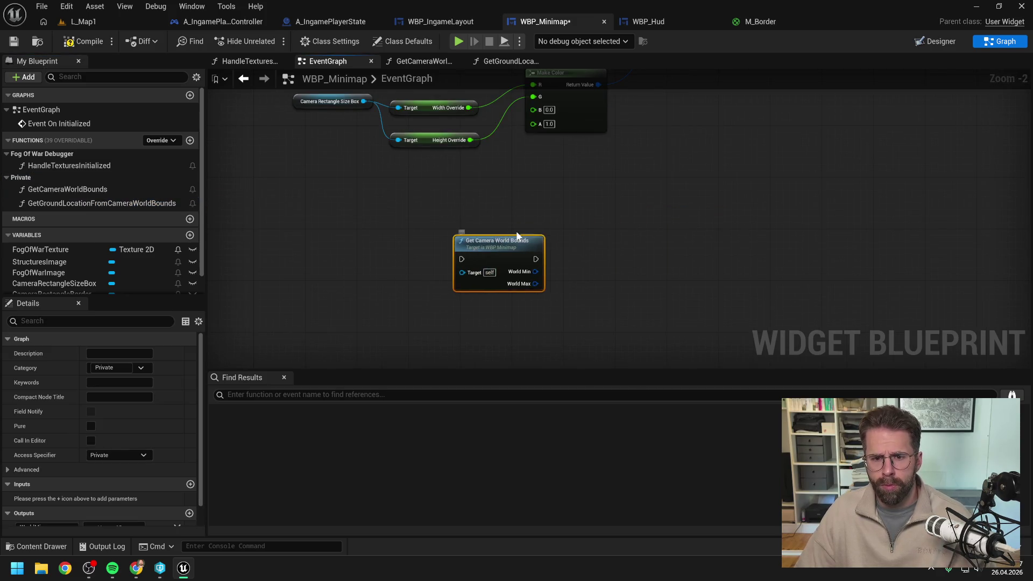
scroll(515, 231, "up", 2)
left_click(586, 186)
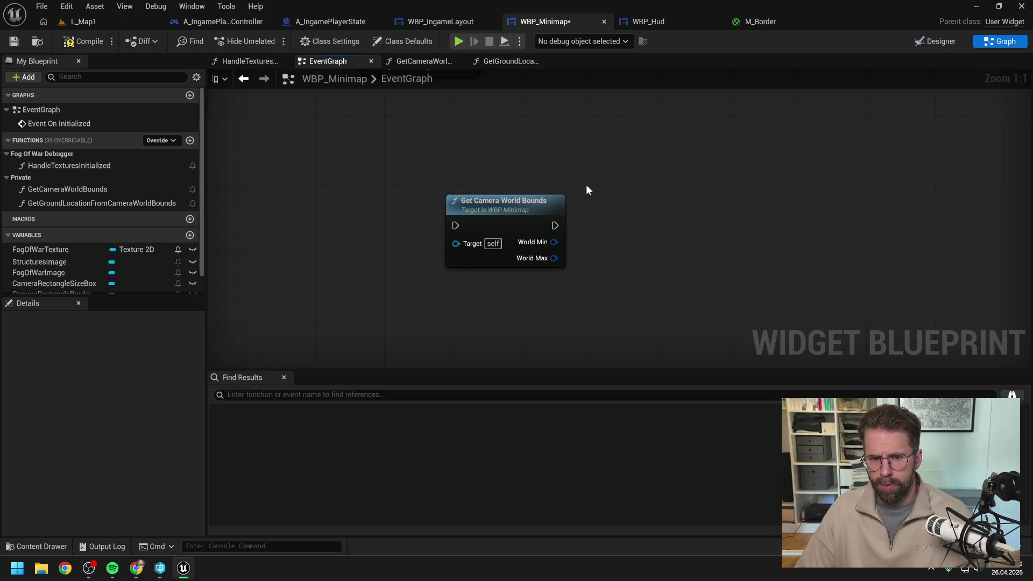
key("alt+Tab")
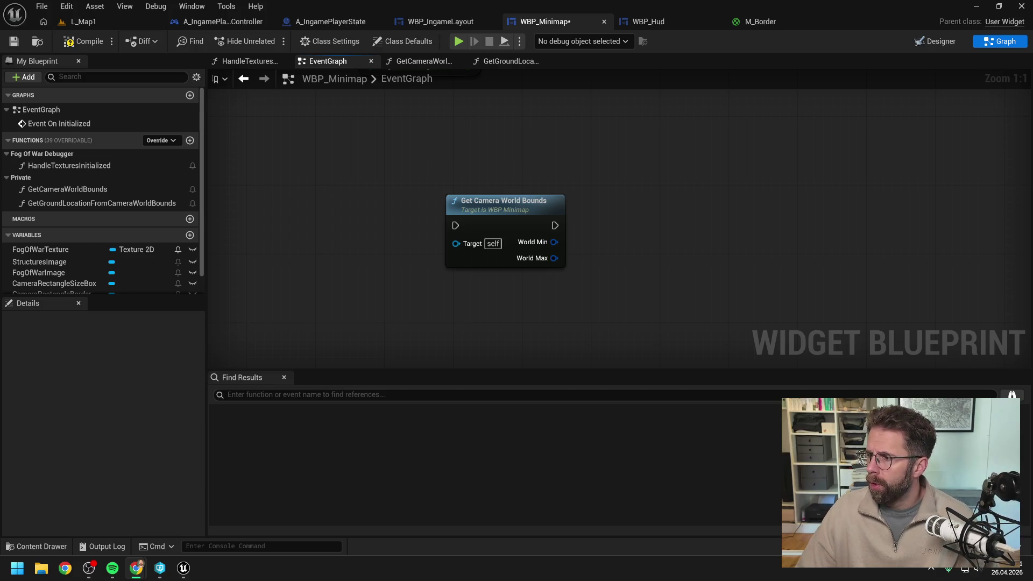
key("alt+Tab")
Correct the typo, add 'direkt in WBP_Minimap', and send the test-result message to Claude.
type("s")
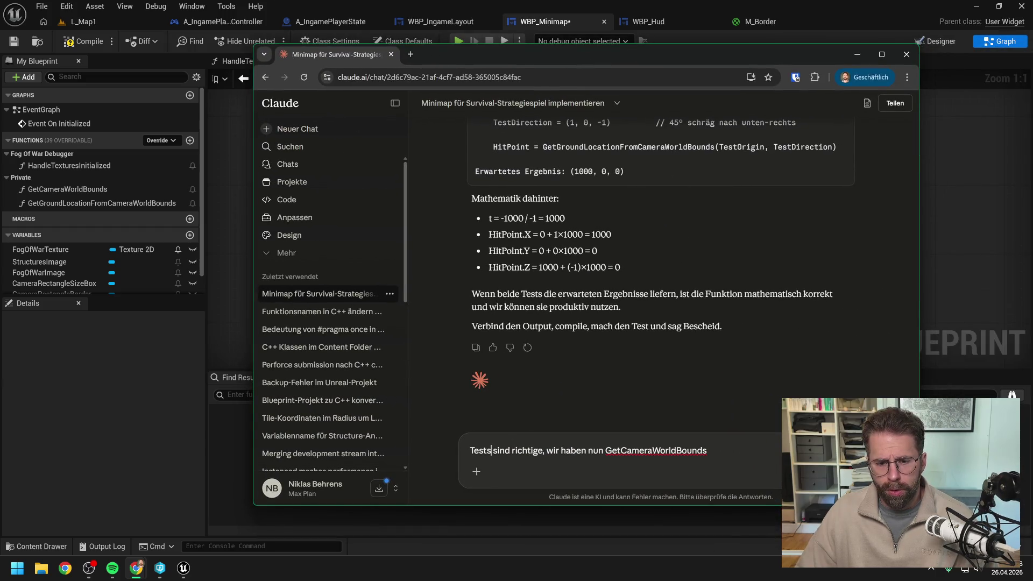
left_click(543, 450)
key("BackSpace")
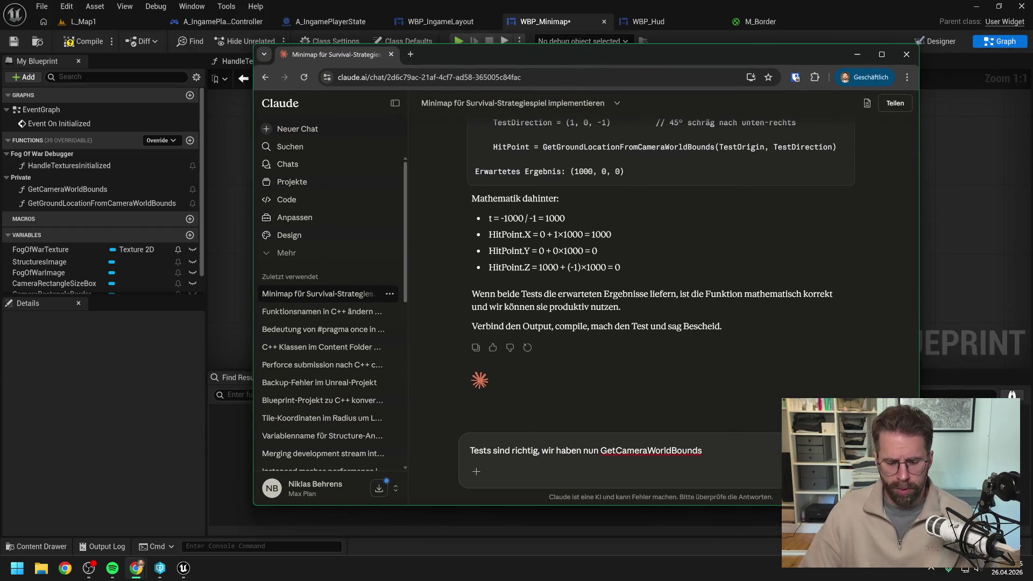
type("direkt in WBP_Mini")
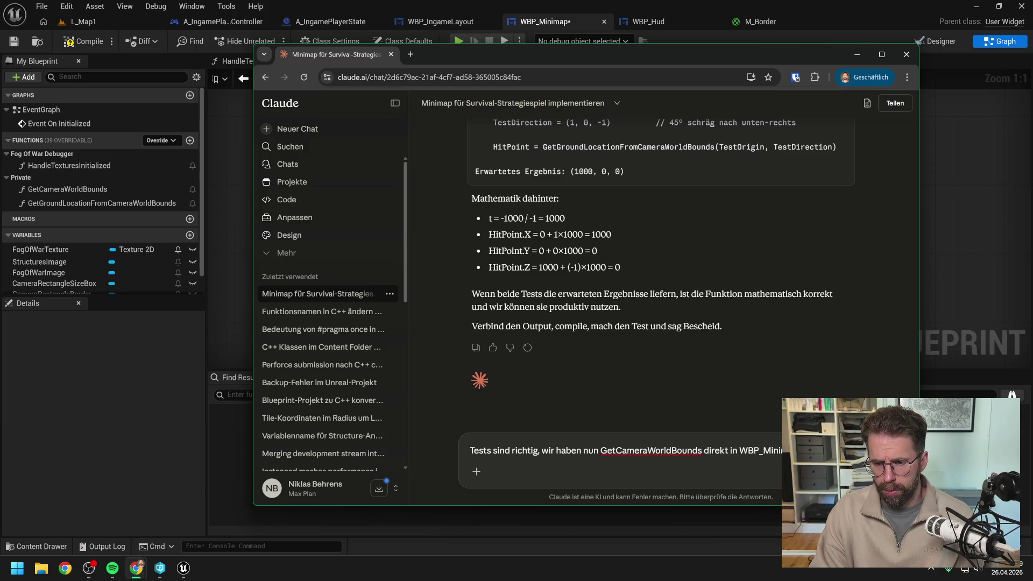
key("Return")
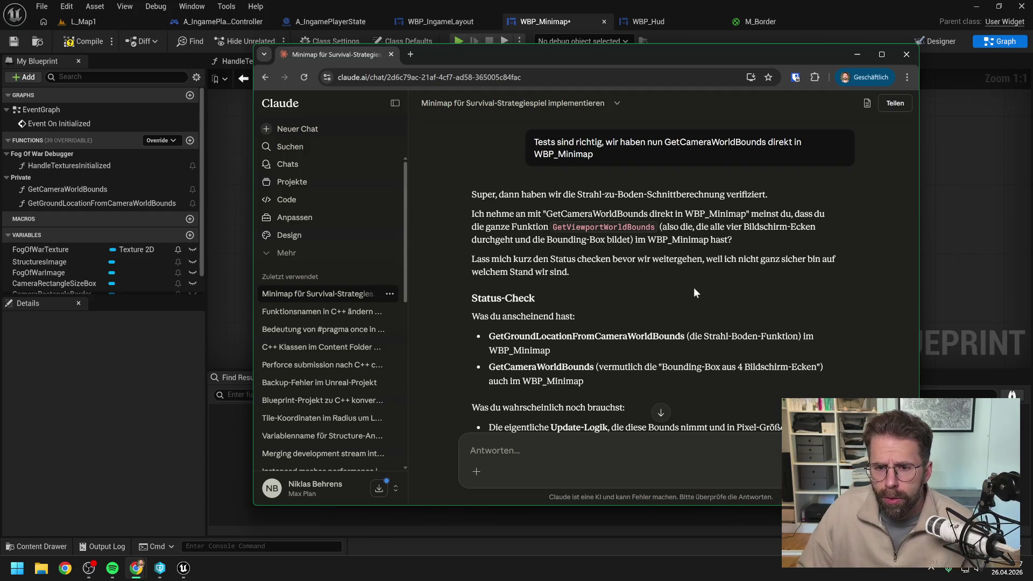
scroll(693, 287, "down", 1)
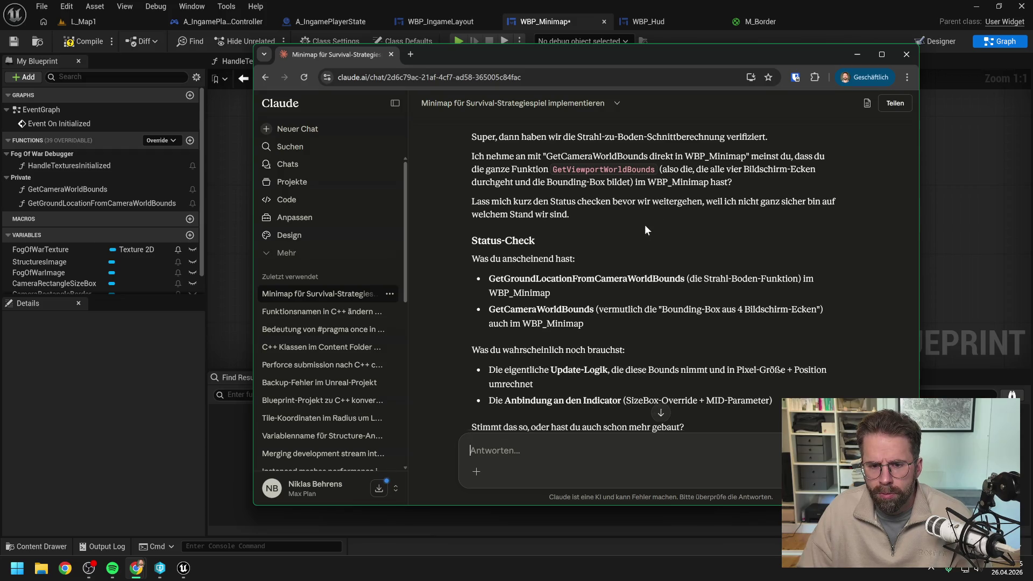
scroll(646, 224, "down", 1)
scroll(627, 269, "down", 1)
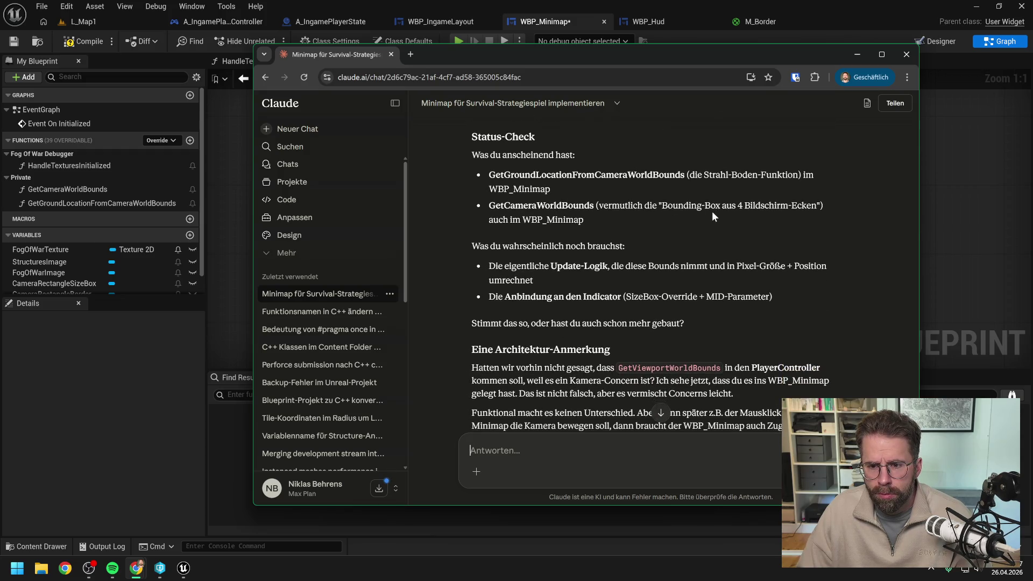
scroll(712, 214, "down", 2)
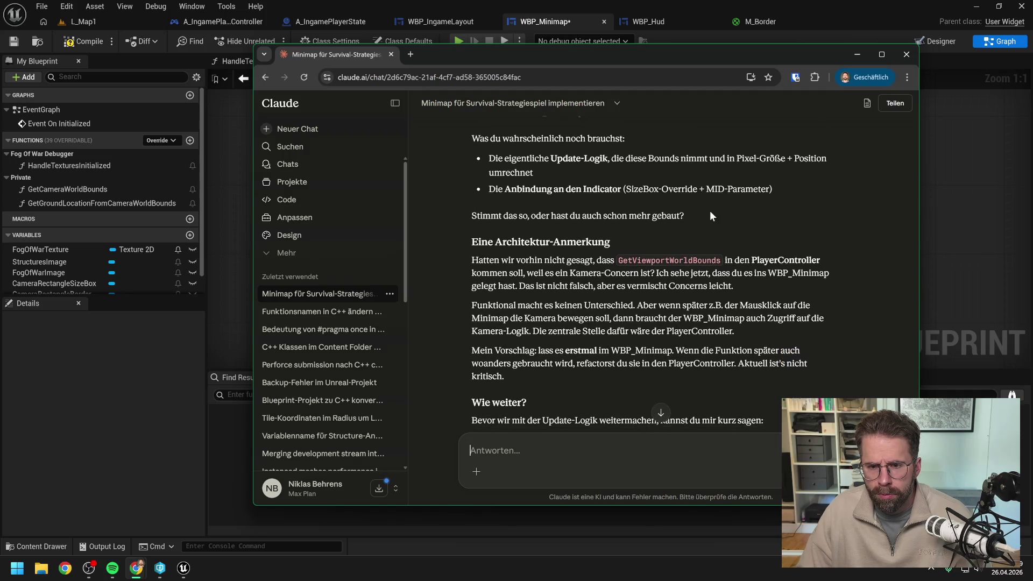
scroll(709, 211, "down", 1)
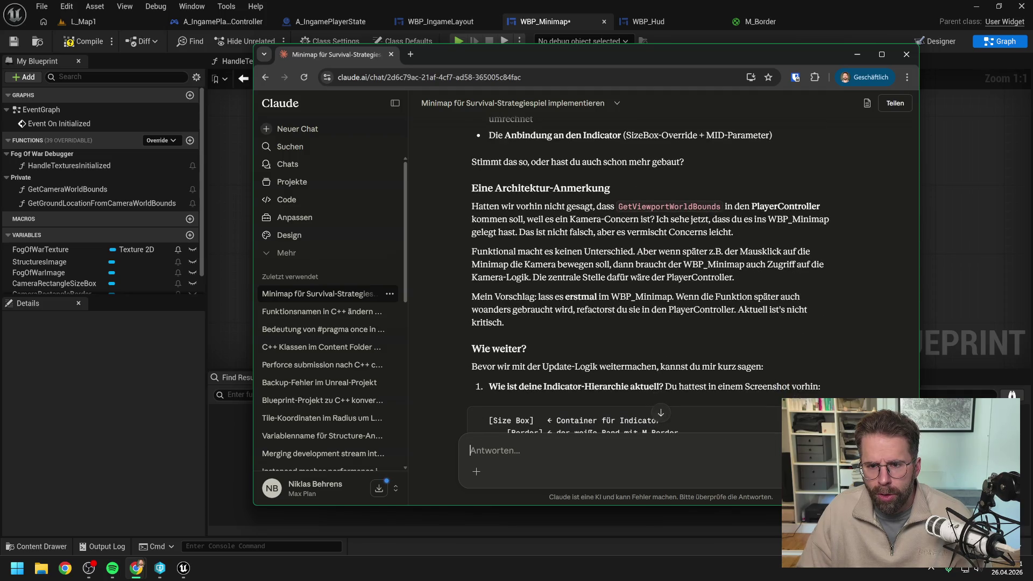
scroll(670, 274, "down", 1)
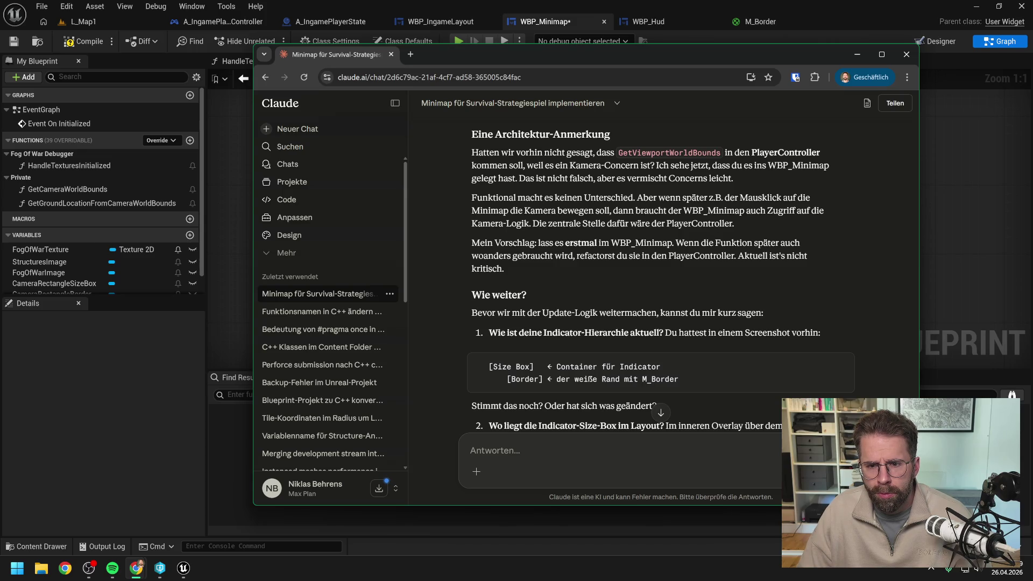
scroll(776, 220, "down", 1)
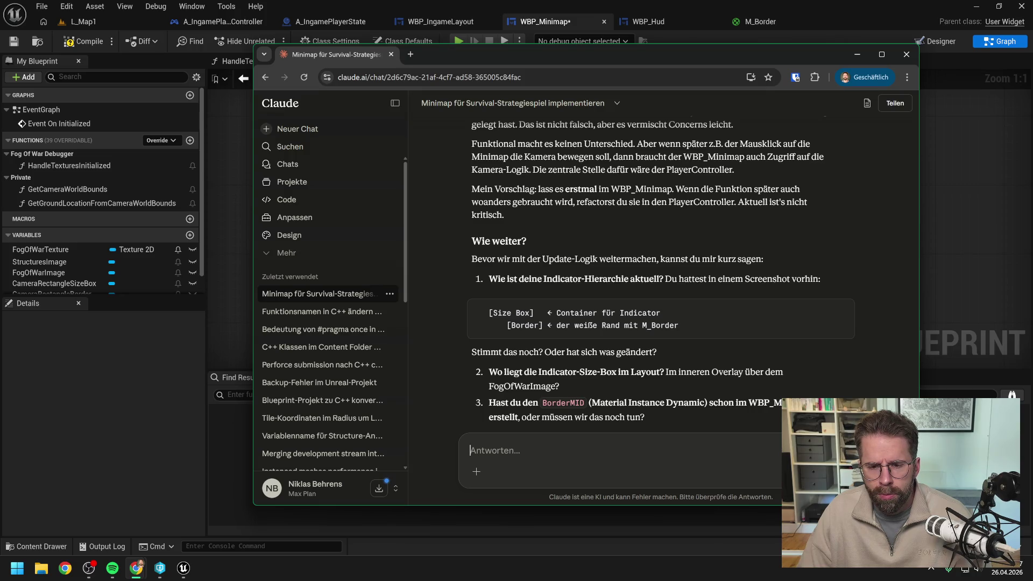
scroll(661, 269, "down", 1)
scroll(762, 205, "down", 2)
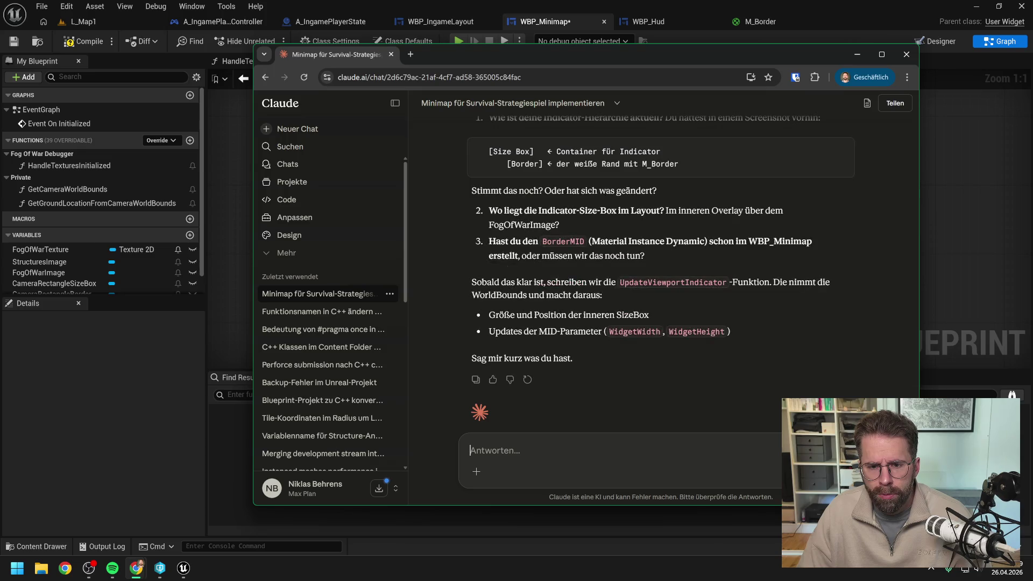
scroll(762, 203, "down", 1)
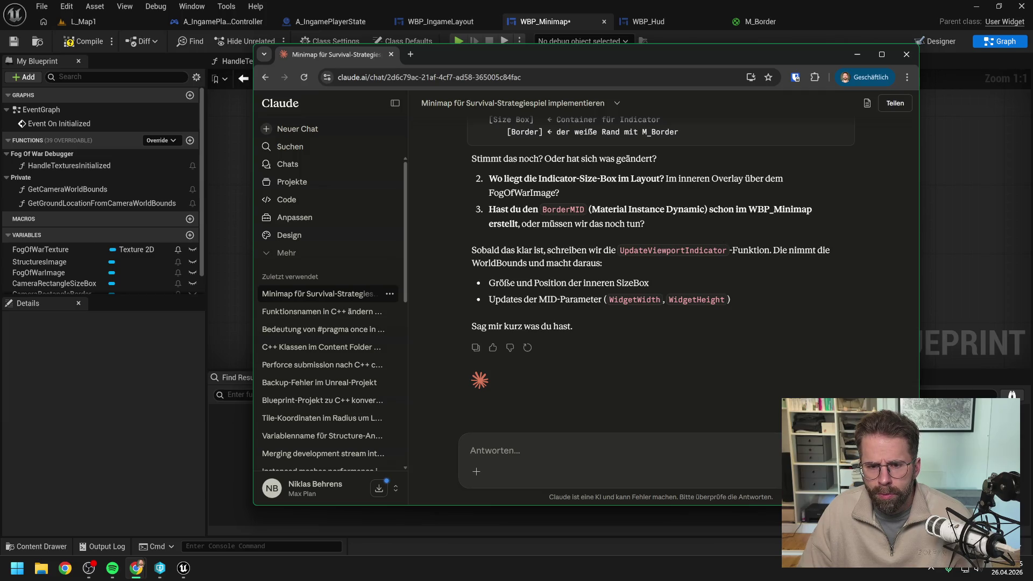
scroll(567, 389, "up", 1)
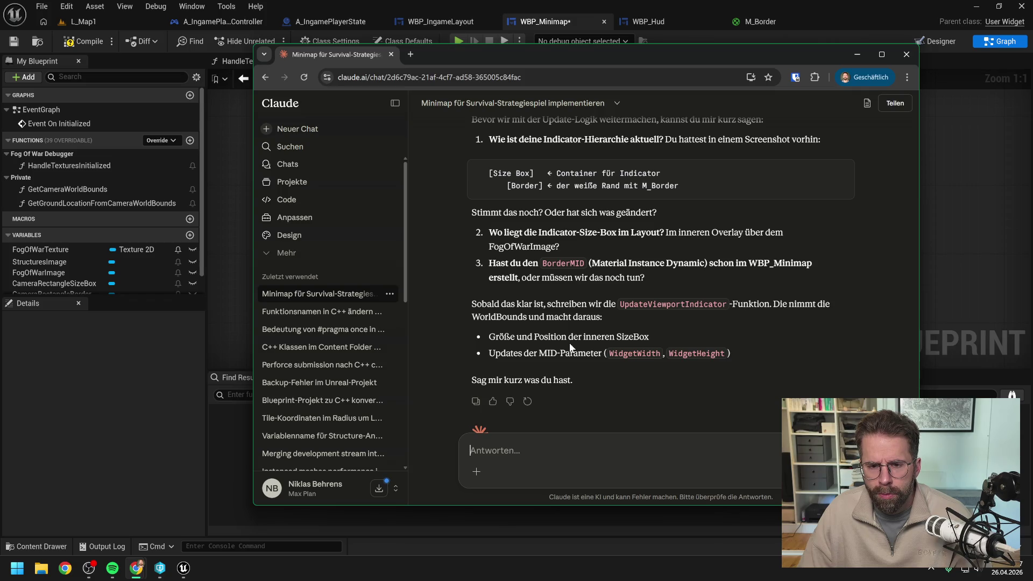
scroll(570, 347, "down", 1)
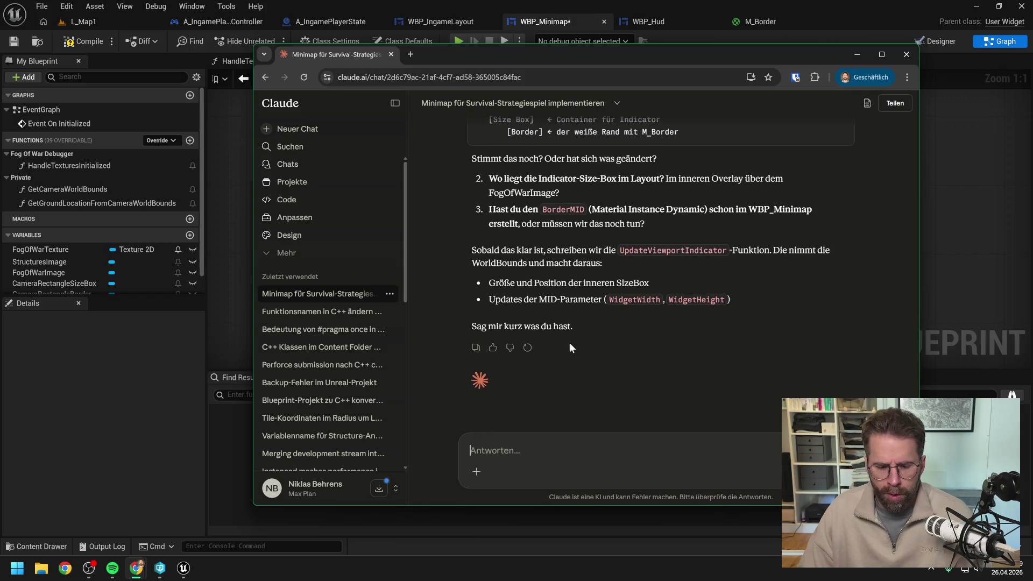
type("Zur")
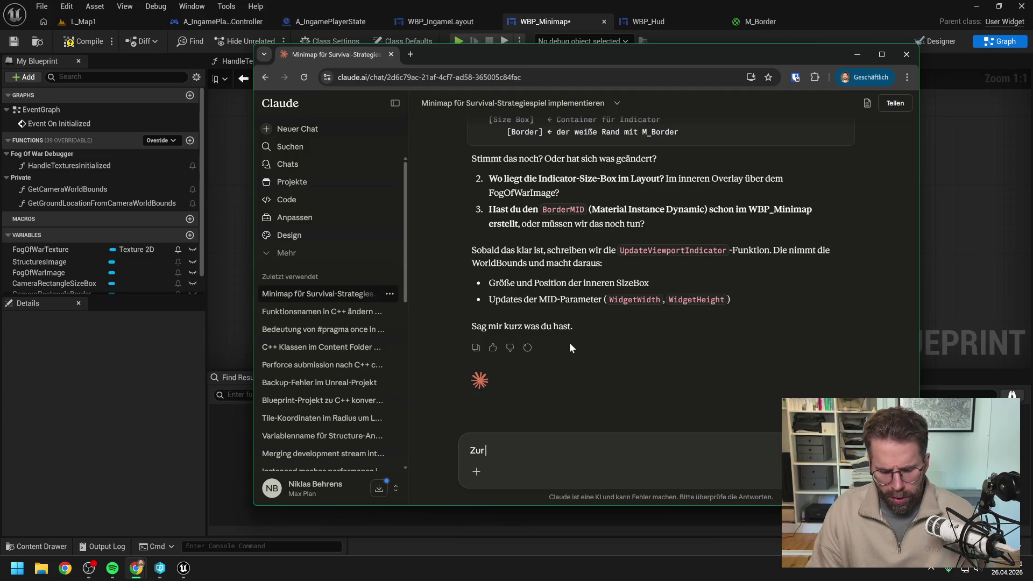
type(" Größe des Indica")
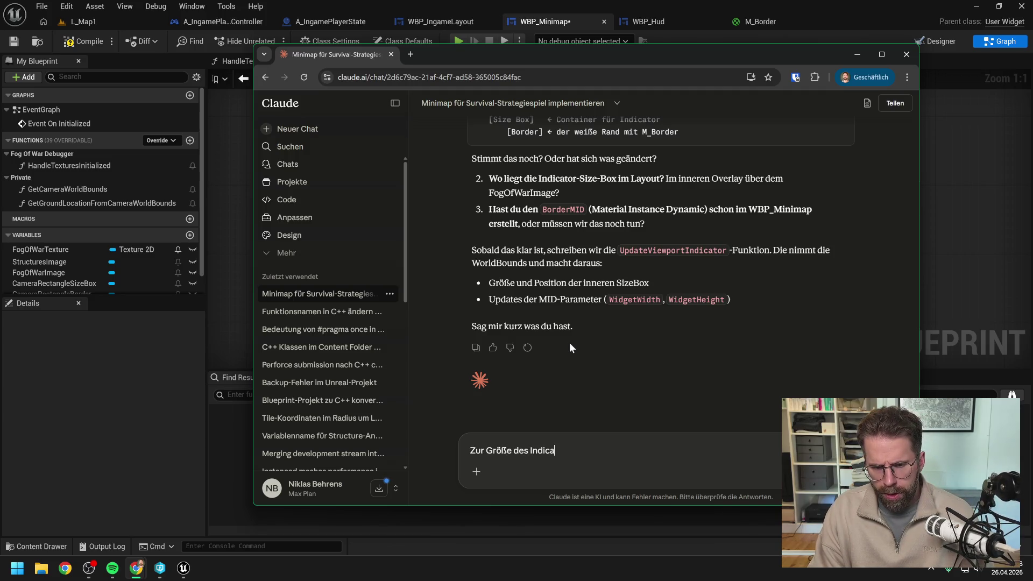
type("tors innerhalb")
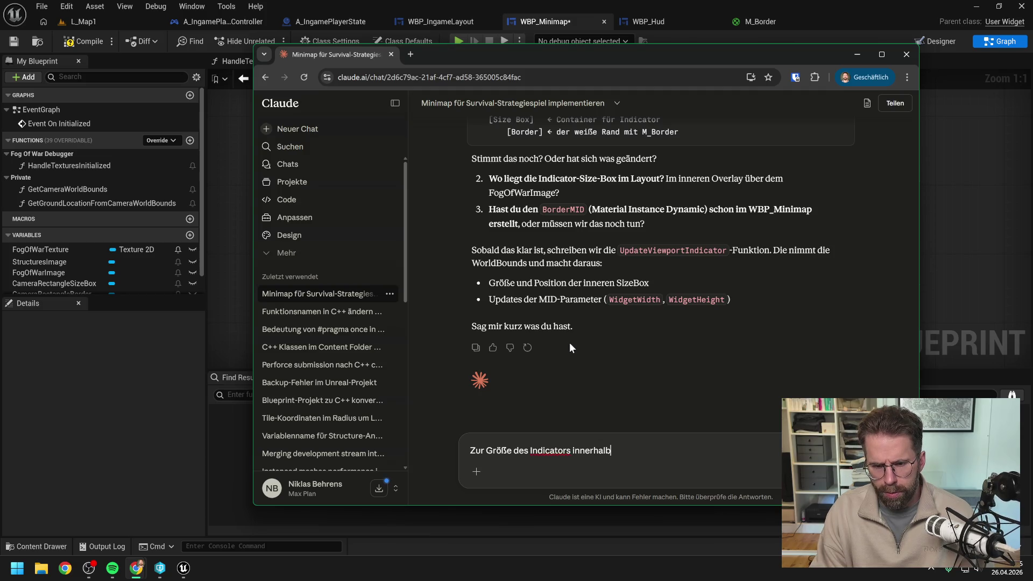
type(" der Minimap")
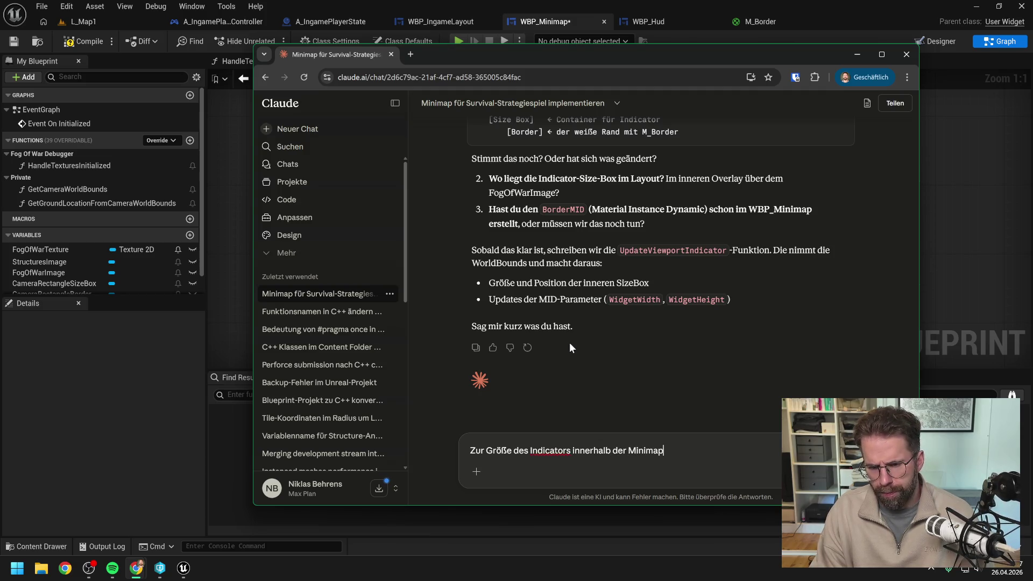
type(". Di")
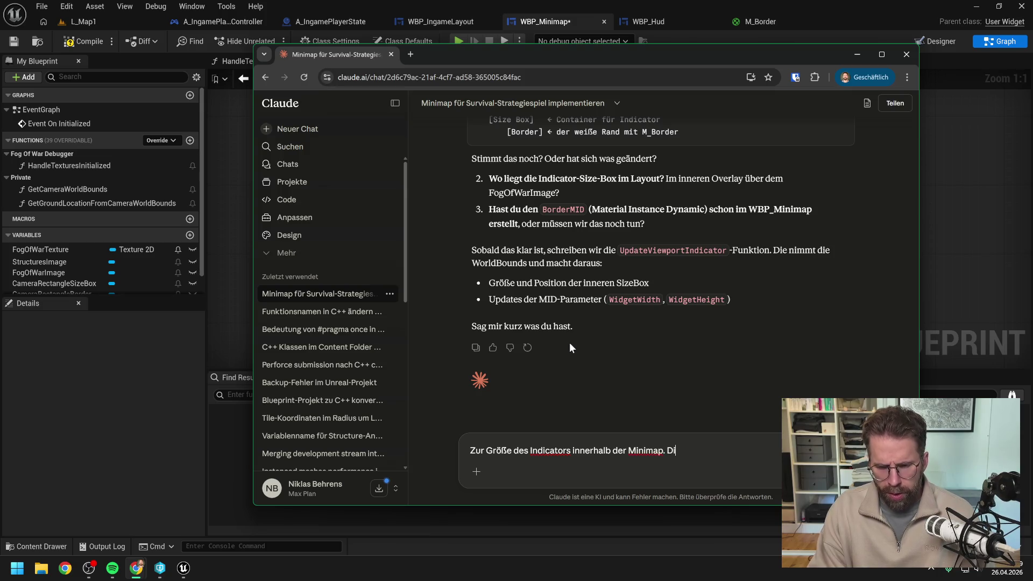
key("BackSpace")
key("BackSpace")
type("Wir haben ja nin")
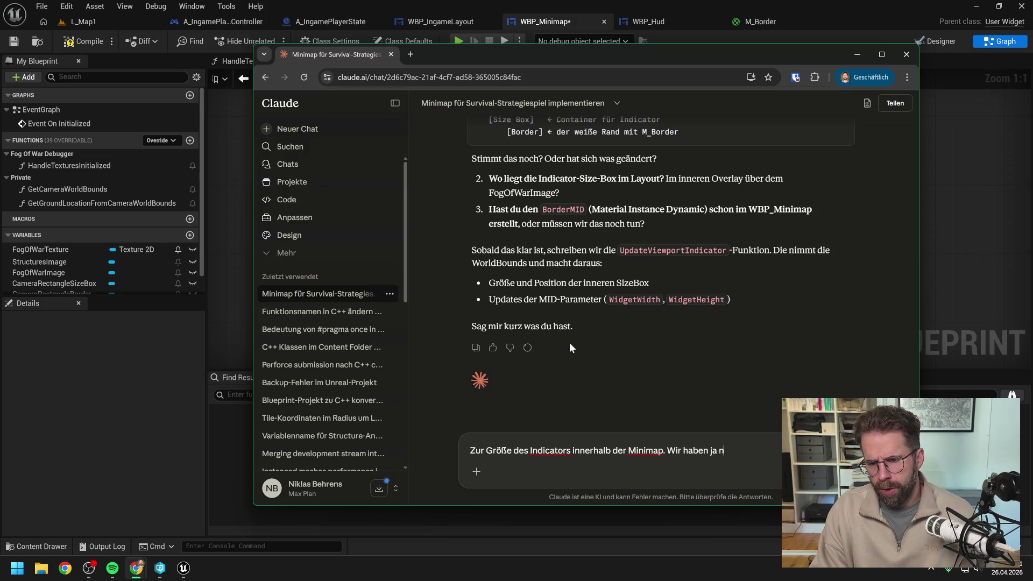
Add to the Claude draft that the indicator is scalable and ViewportIndicator is now CameraRectangle.
key("BackSpace")
key("BackSpace")
key("BackSpace")
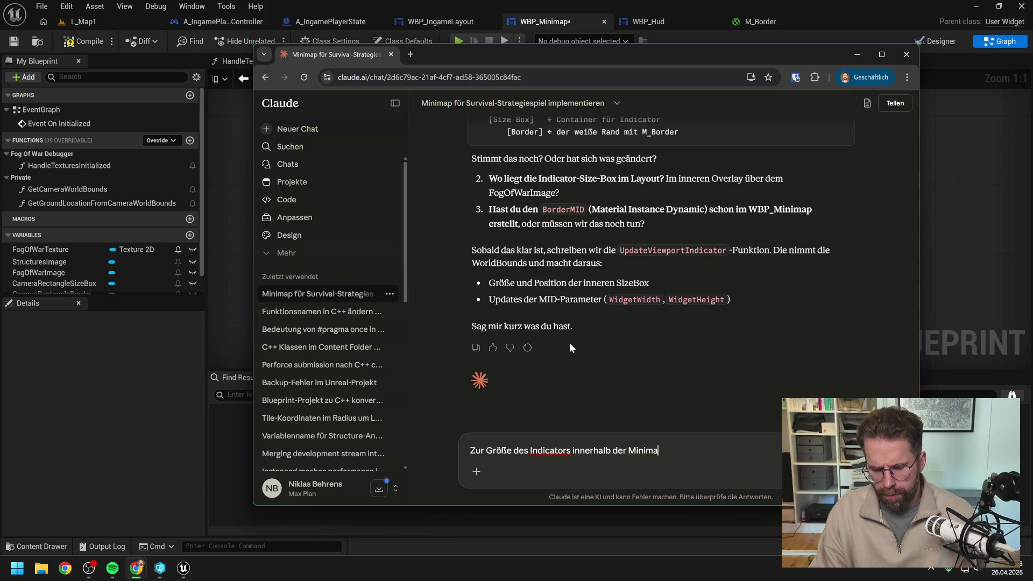
type("p: Wir h")
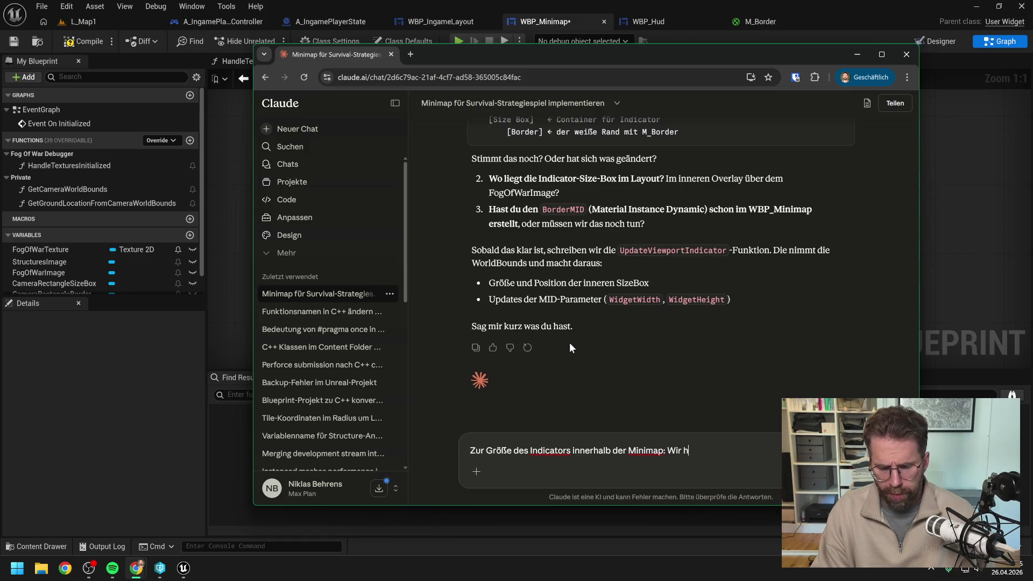
type("aben ja nun gesagt")
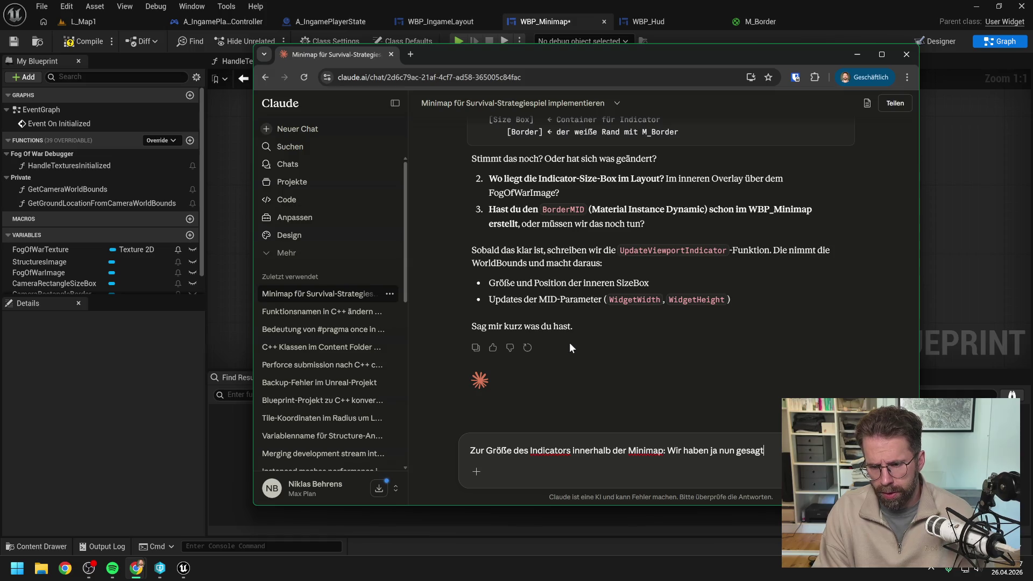
type(", das")
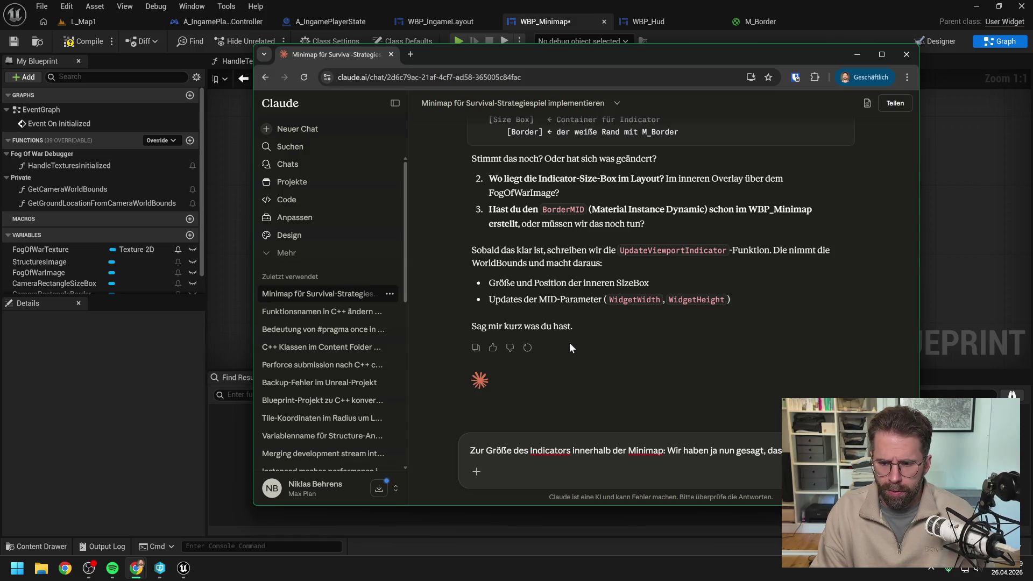
type(" skalierba")
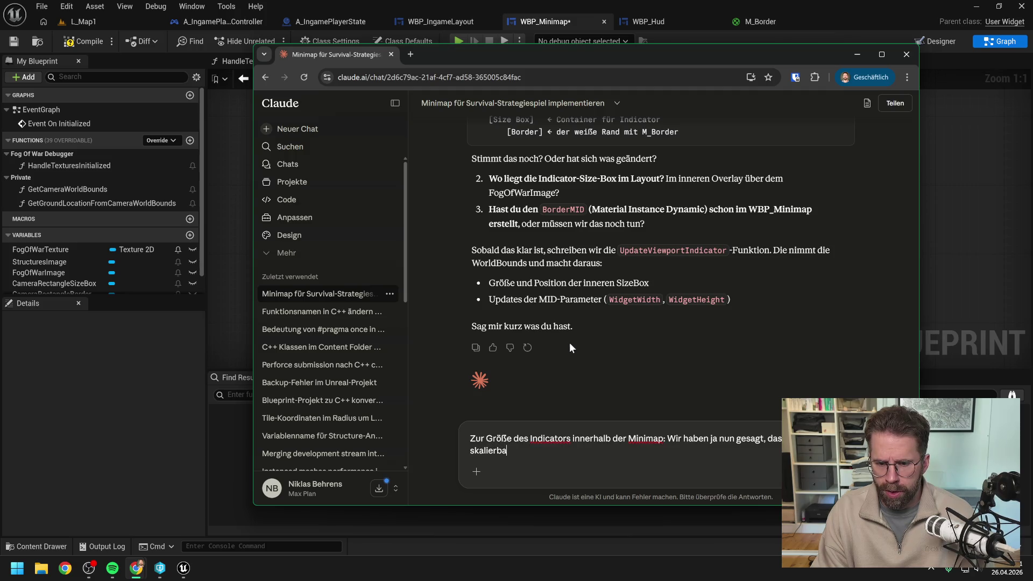
type("r sein soll.")
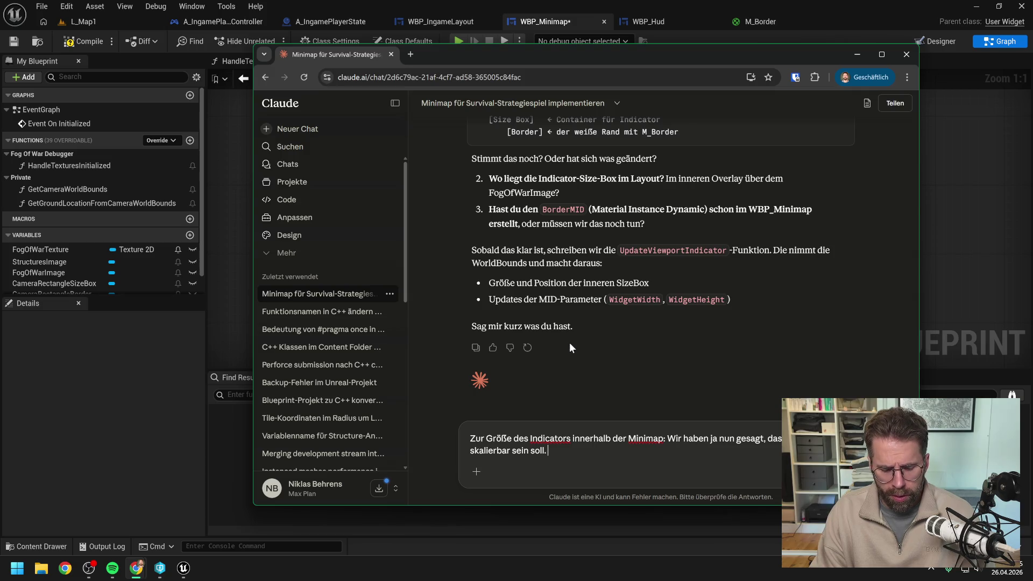
type("Der Vi")
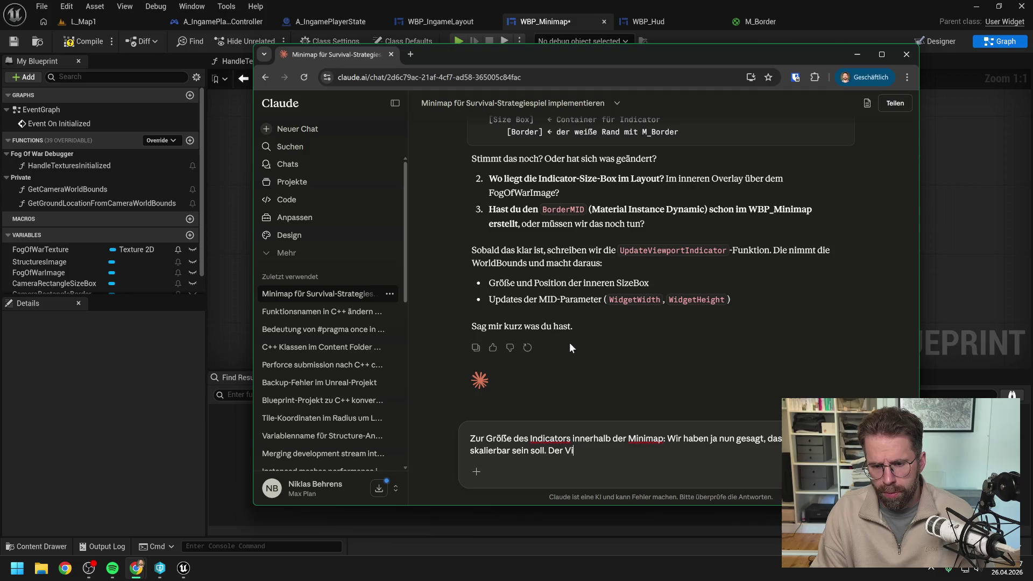
type("ewportIndicat")
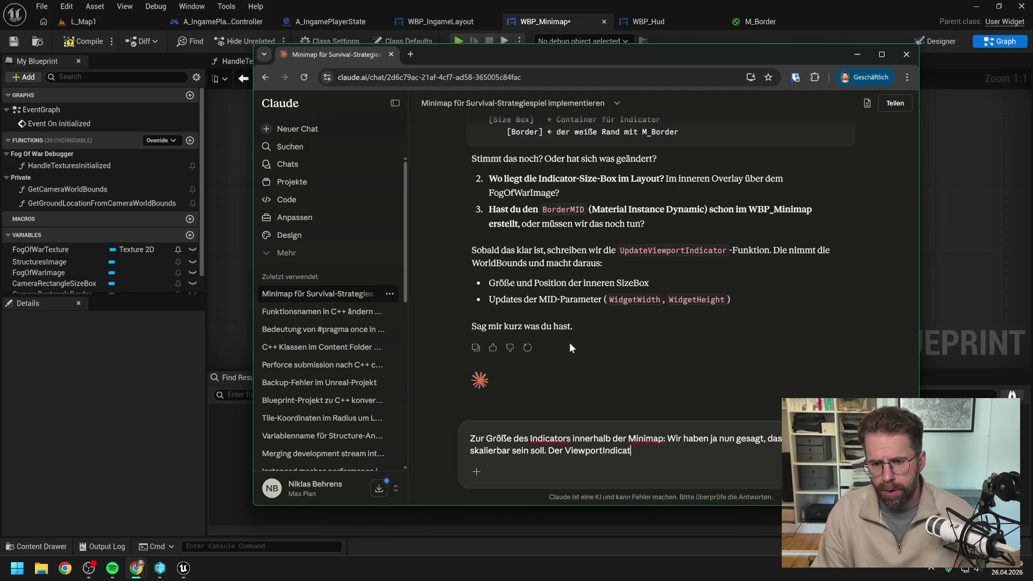
type("or (Lass")
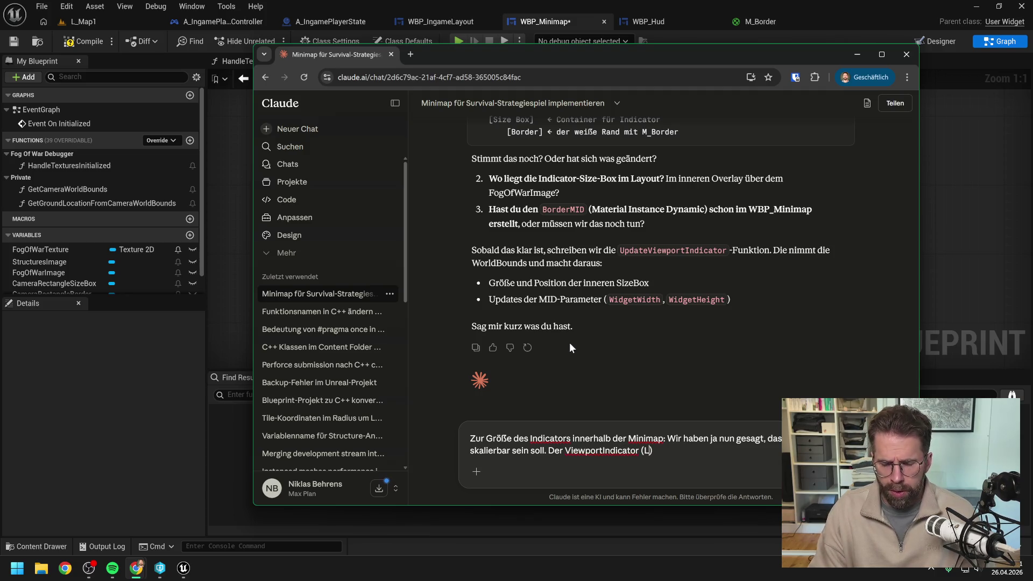
type(" ihn ab jewtzt")
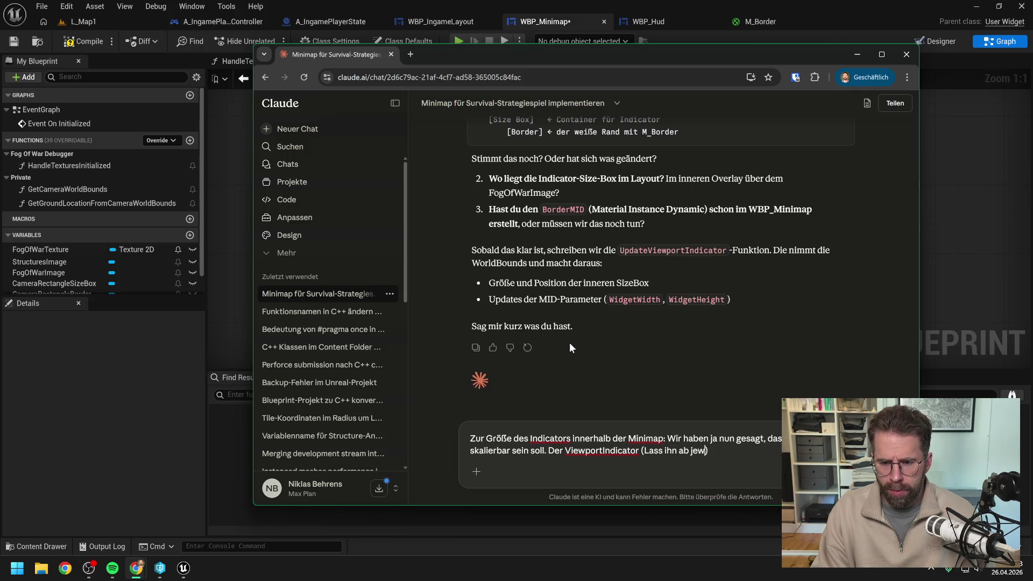
key("BackSpace")
key("BackSpace")
key("BackSpace")
type("tzt mal C")
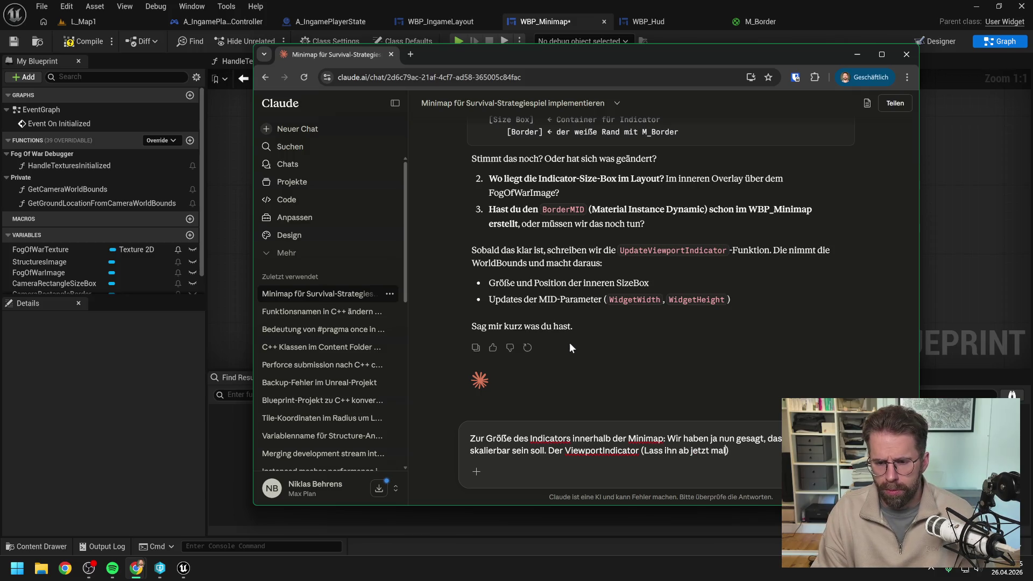
type("ameraRecta")
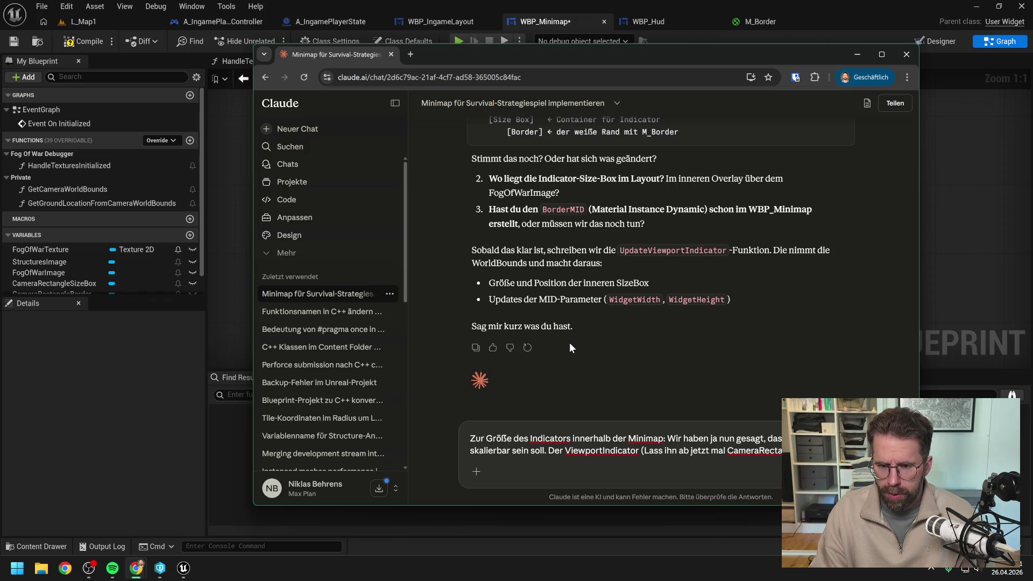
type("in seiner")
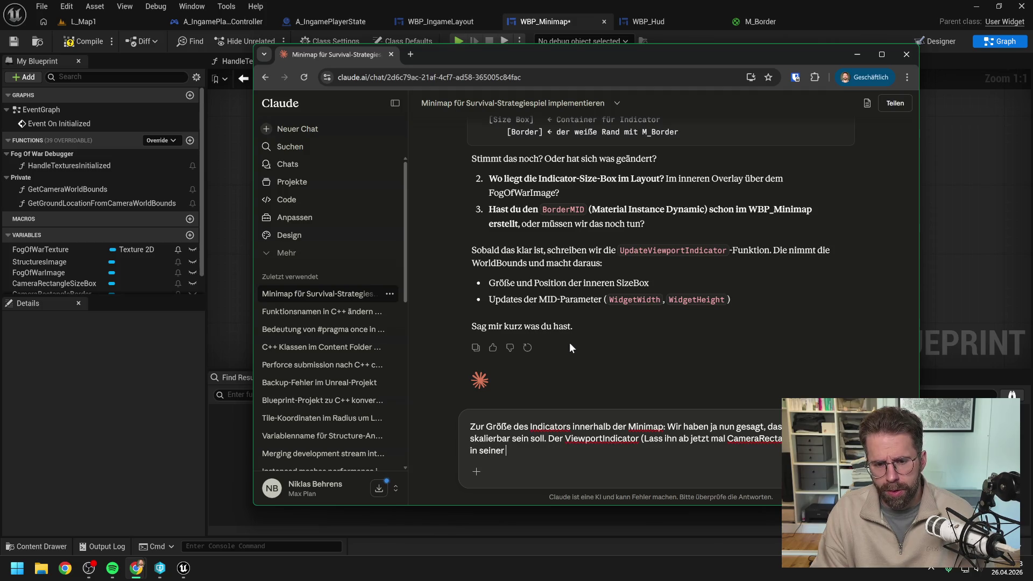
type(" Größe auch a")
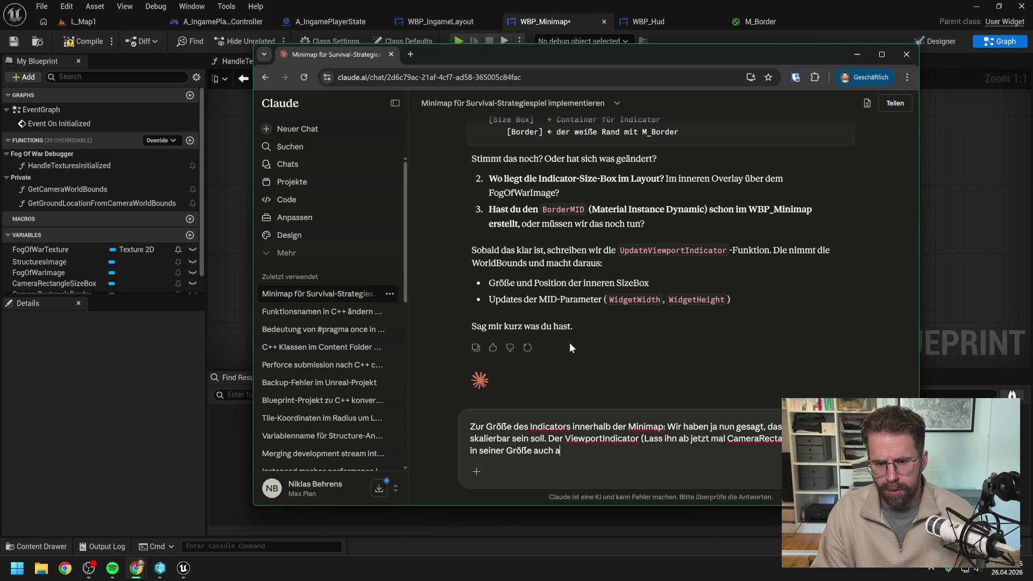
type("bhängig von der")
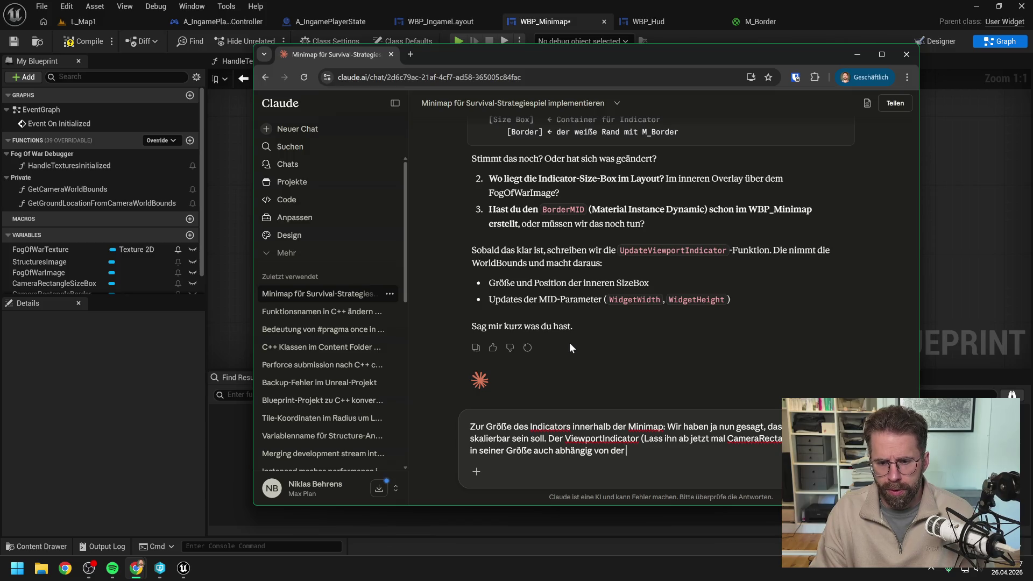
type(" Größe")
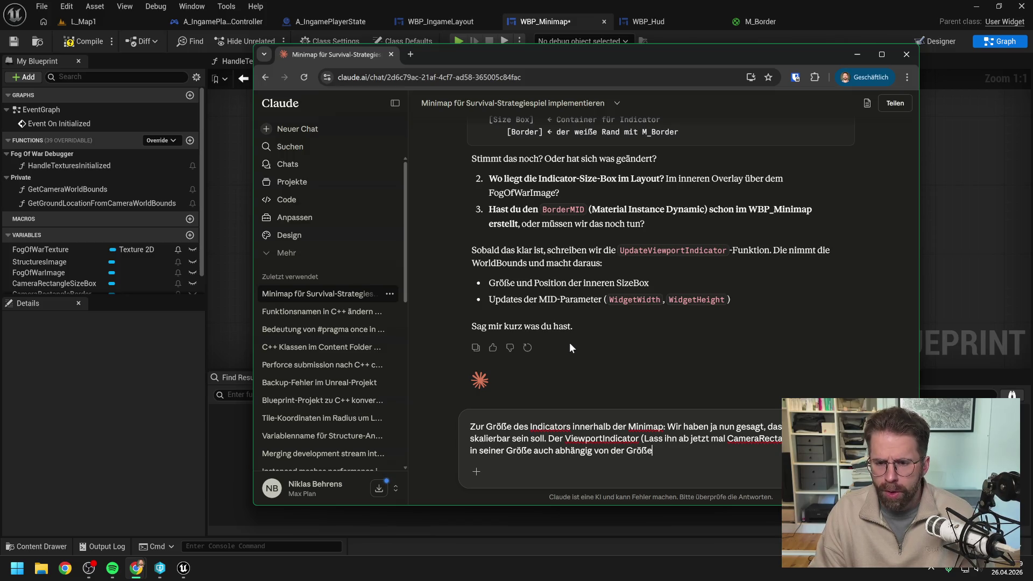
type(" des")
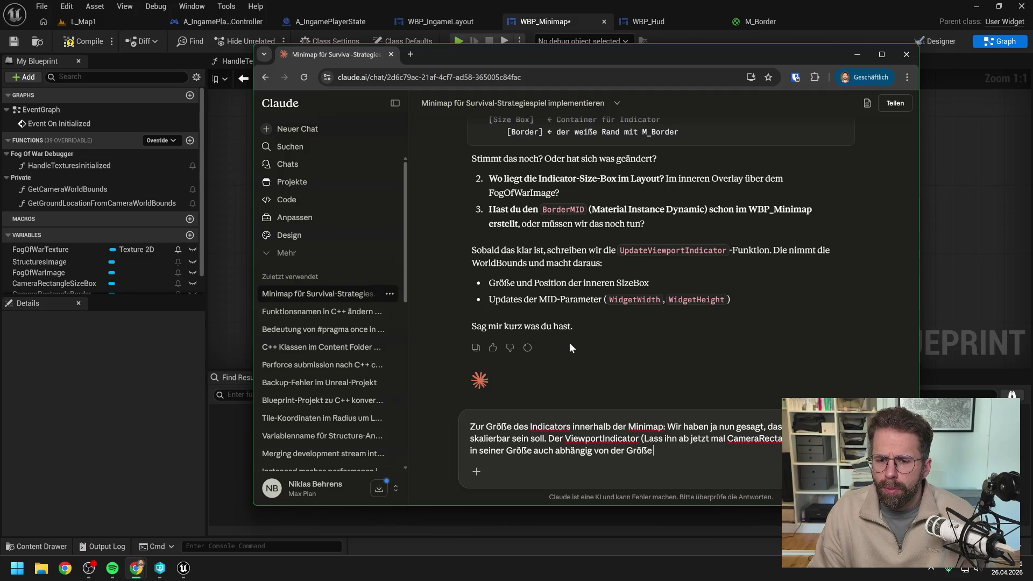
type(" Minimap")
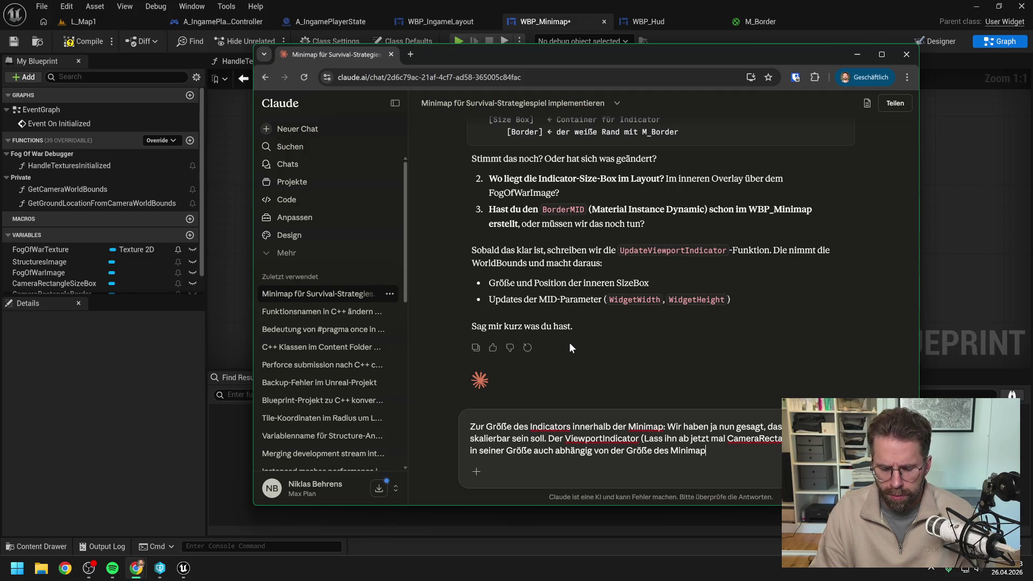
type(". Entsprechend mü ")
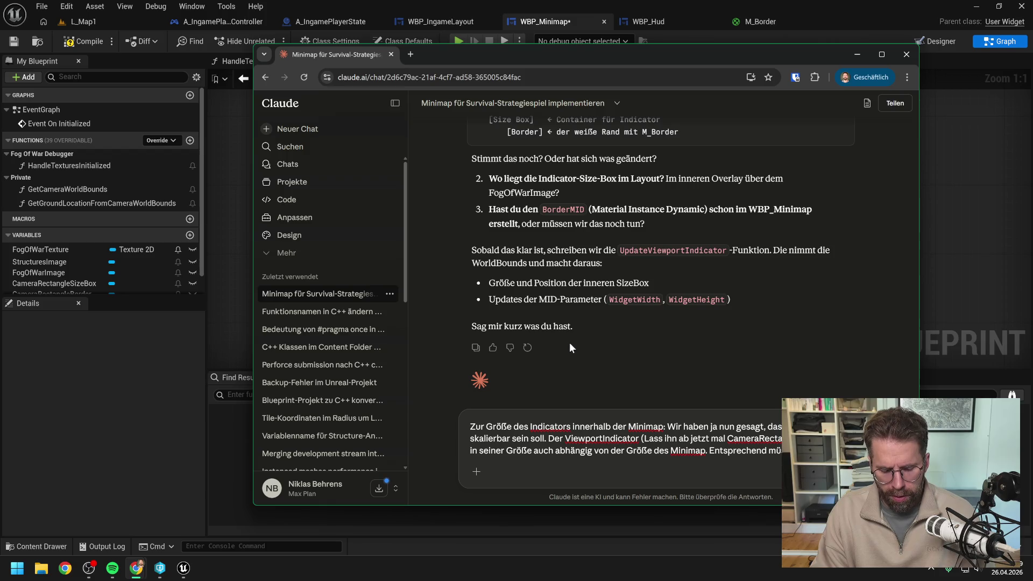
type("zueinander skalieren")
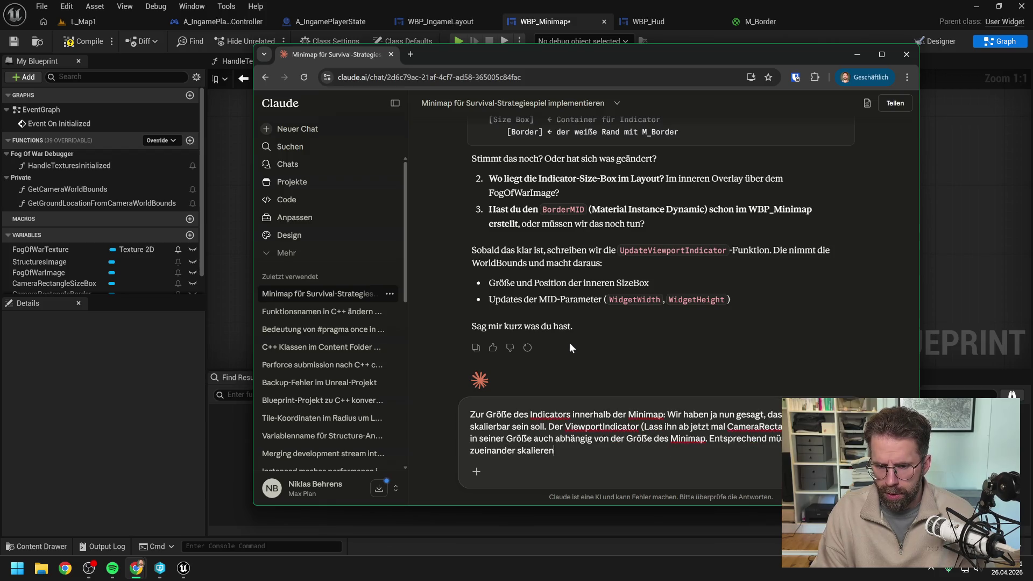
type(". Das heißt ich würde sagen, wir gehen bei der Größe d")
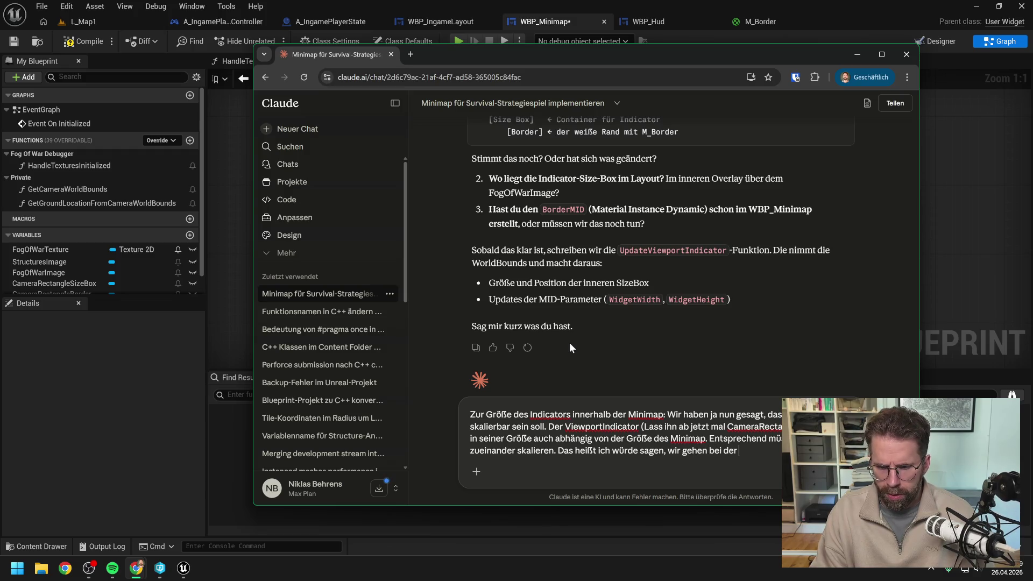
type("er")
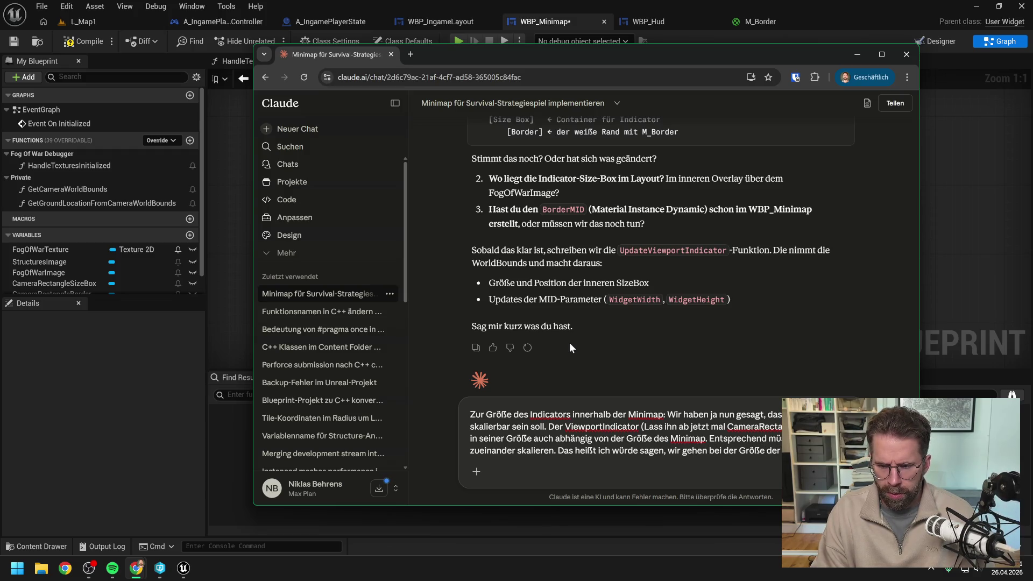
type(" C")
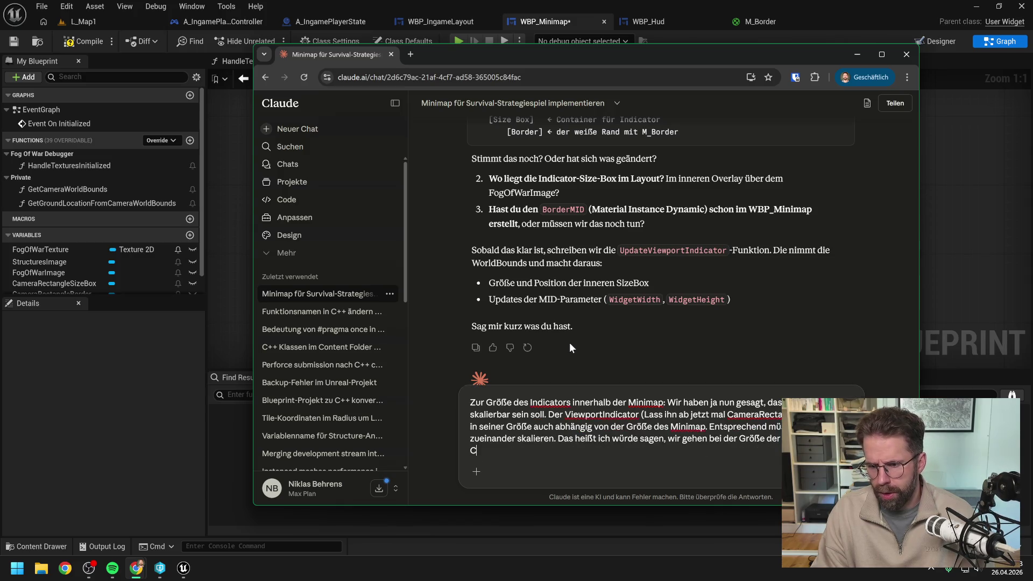
type("achedGeometry")
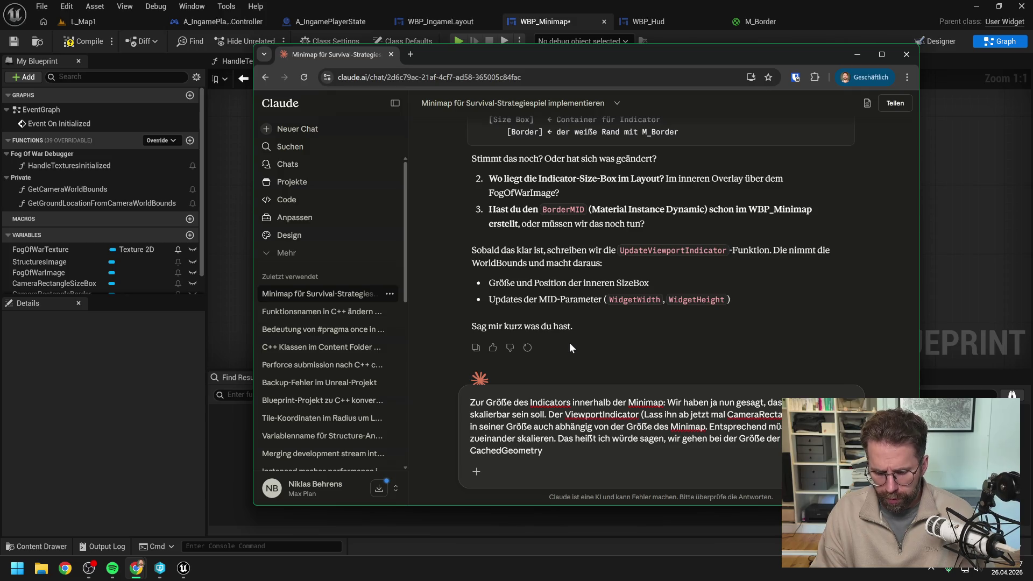
type(" (V")
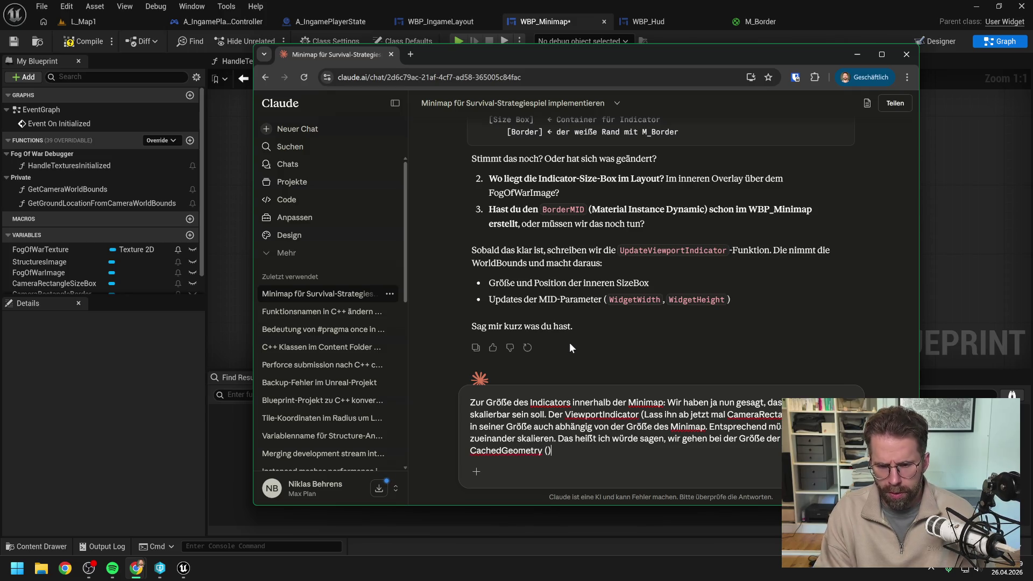
type("erzögern also u")
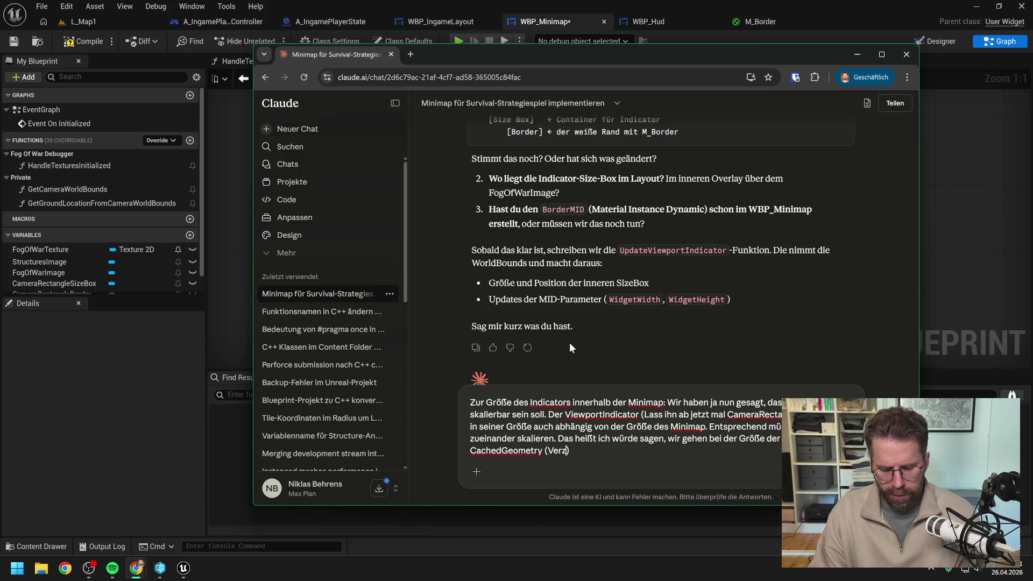
type("m einen Tick)")
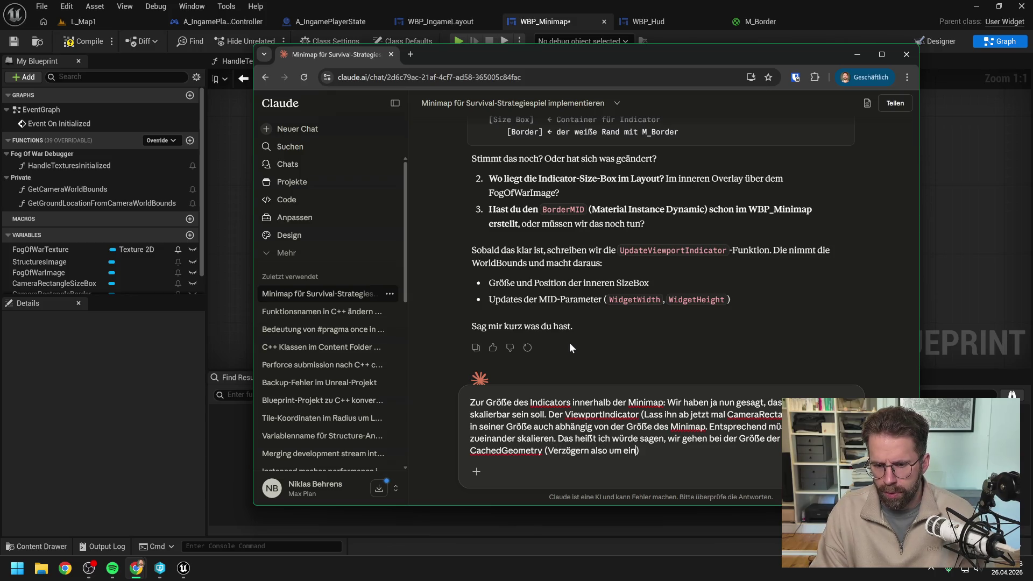
type(" und")
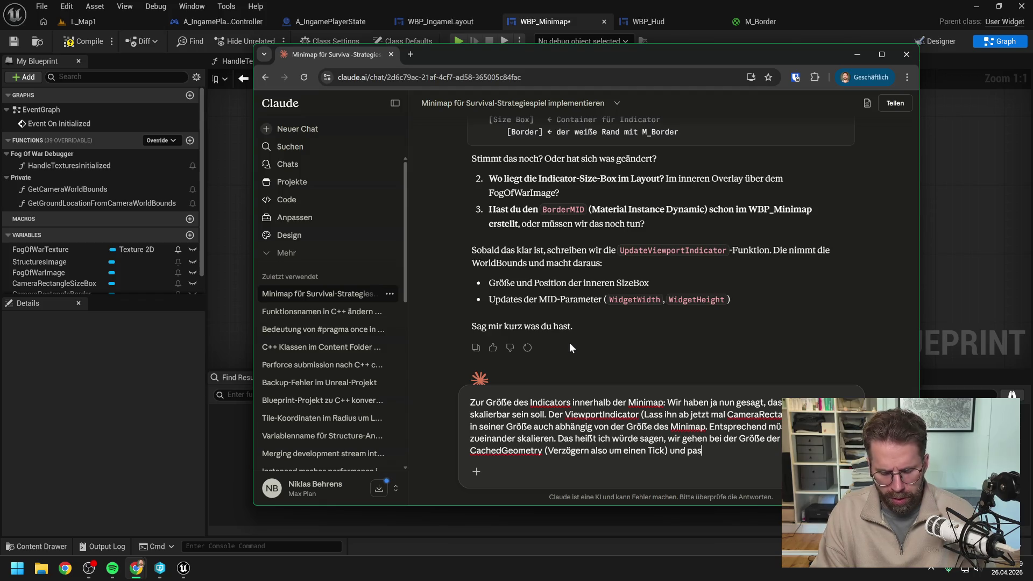
type(" wählen")
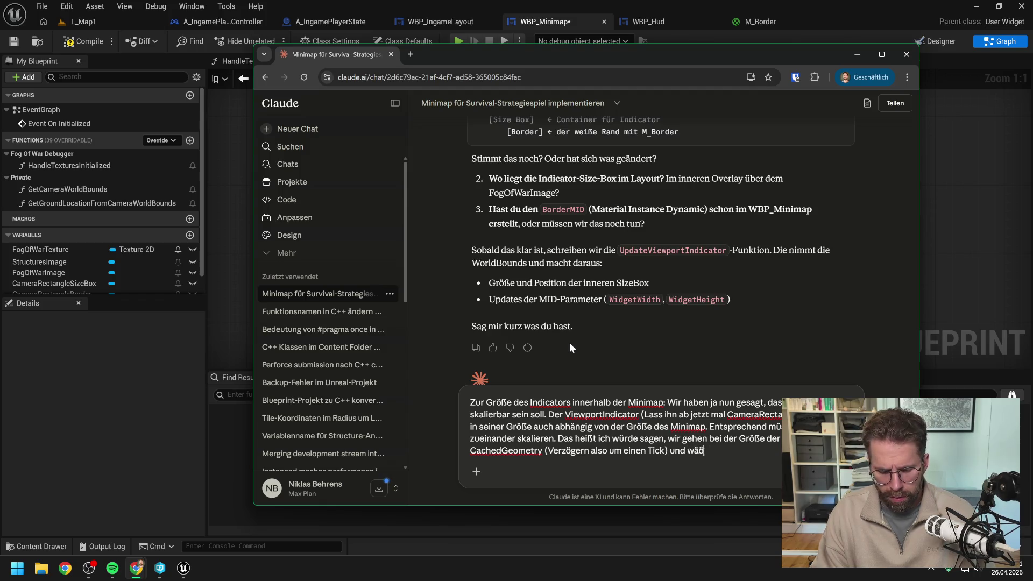
type(" die")
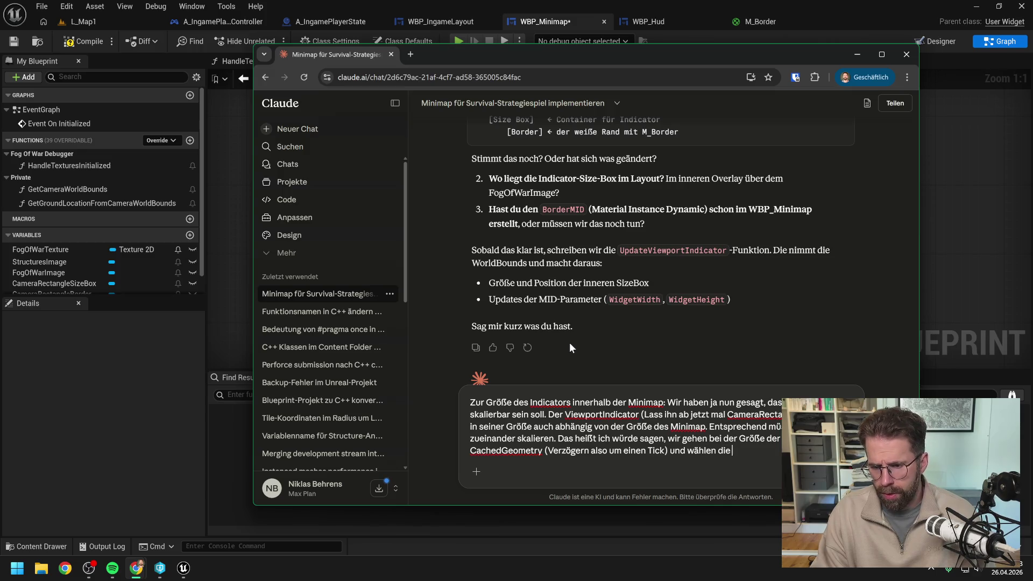
type(" Größe des R")
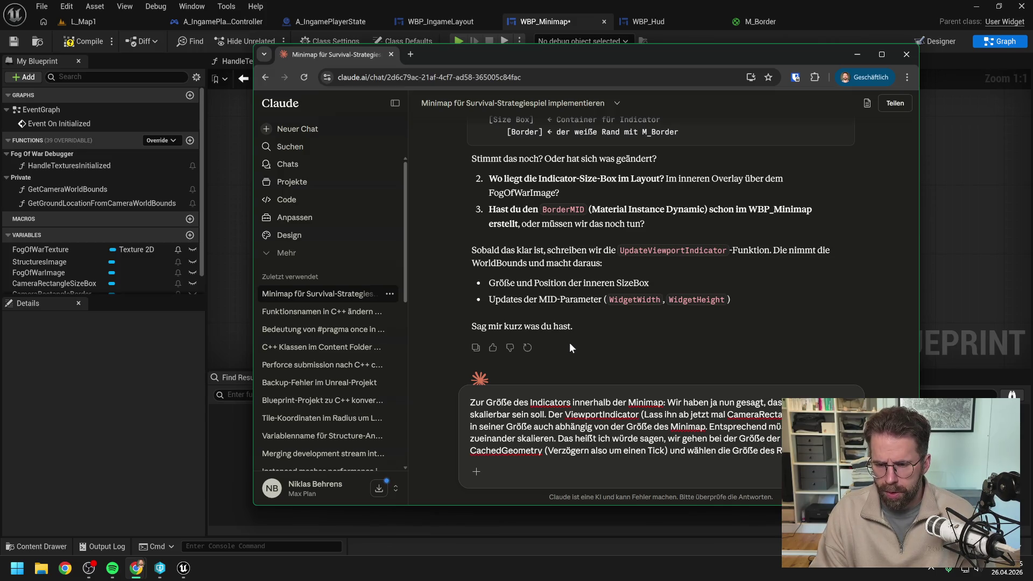
End the draft with 'entsprechend am Ergebnis' and send the CachedGeometry sizing proposal.
key("BackSpace")
type("C")
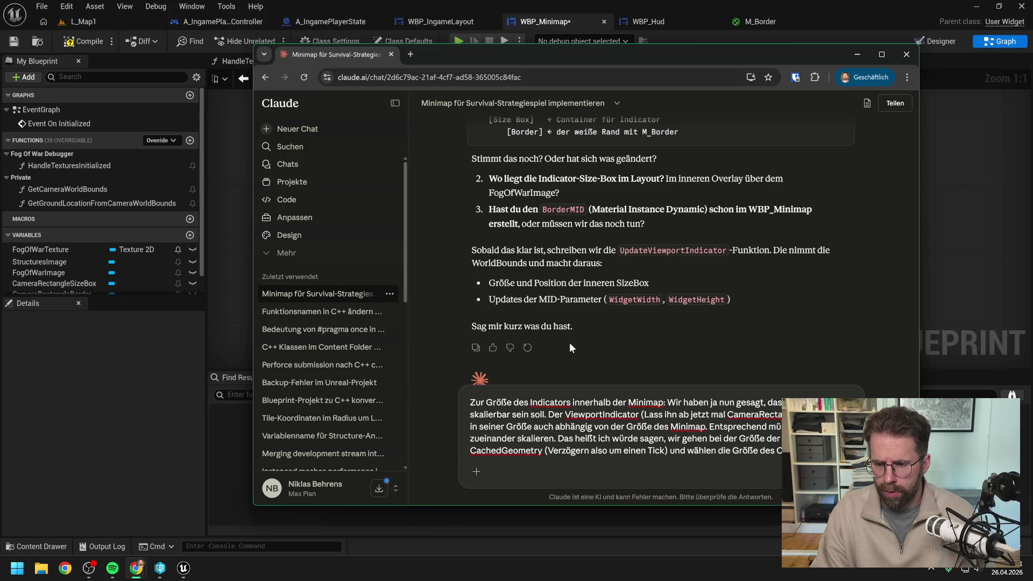
type(" entsprechend")
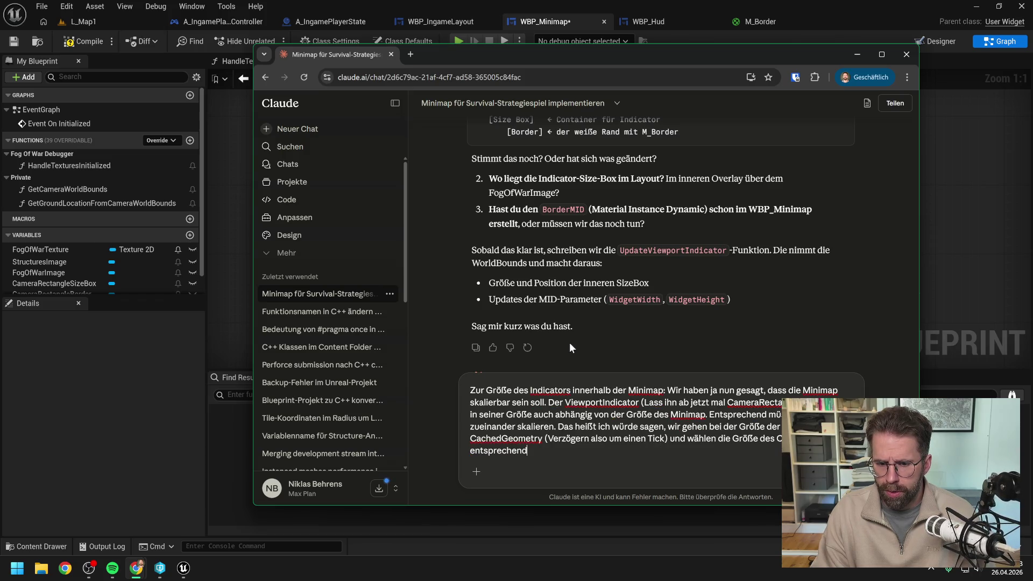
type(" am Ergebnis.")
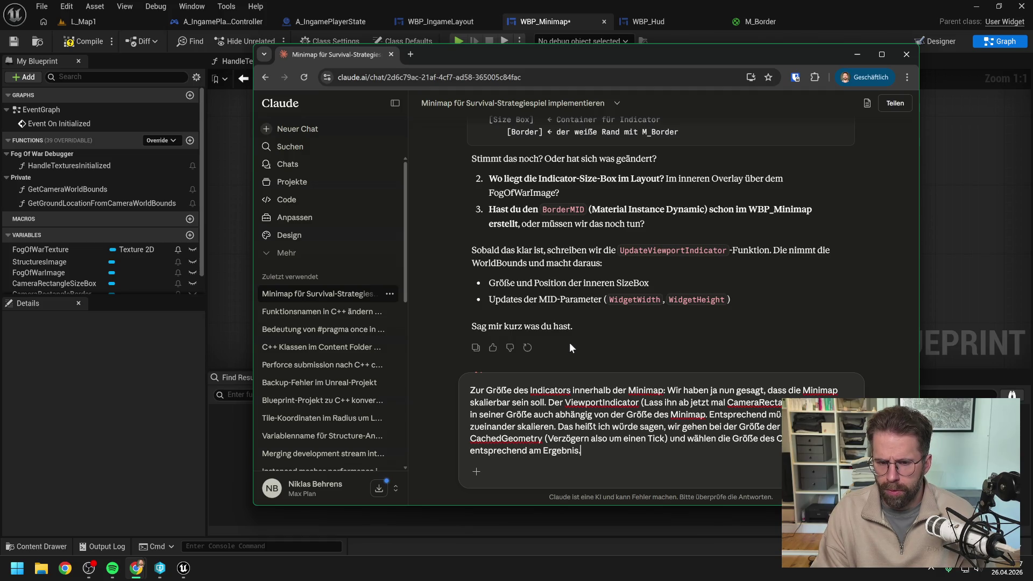
key("Return")
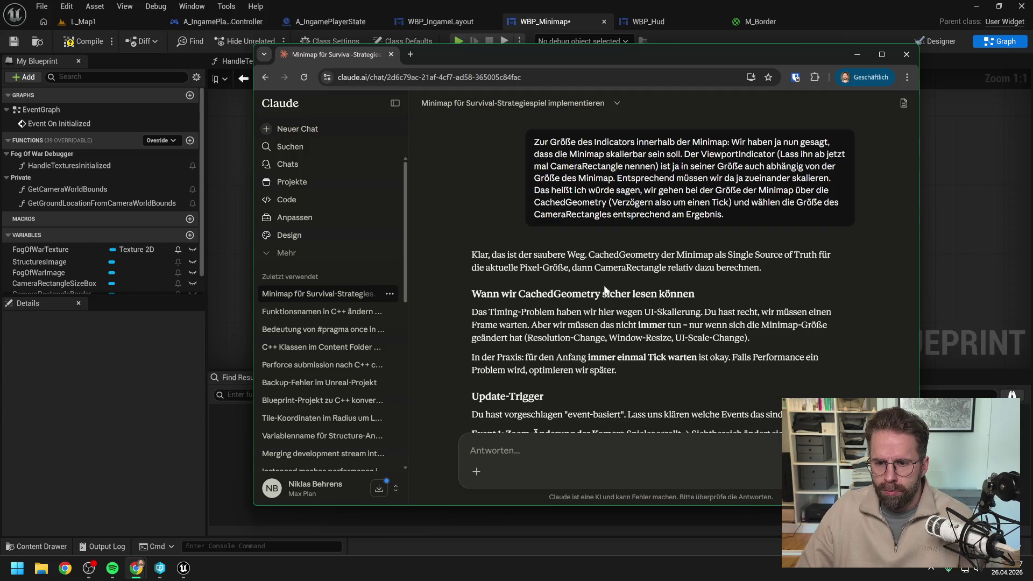
scroll(614, 280, "down", 2)
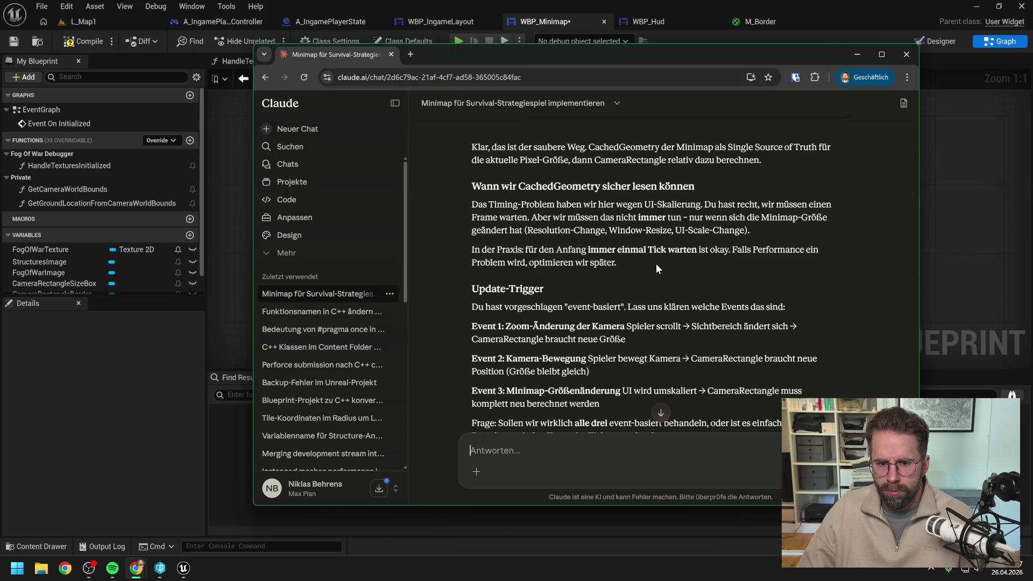
scroll(657, 266, "down", 1)
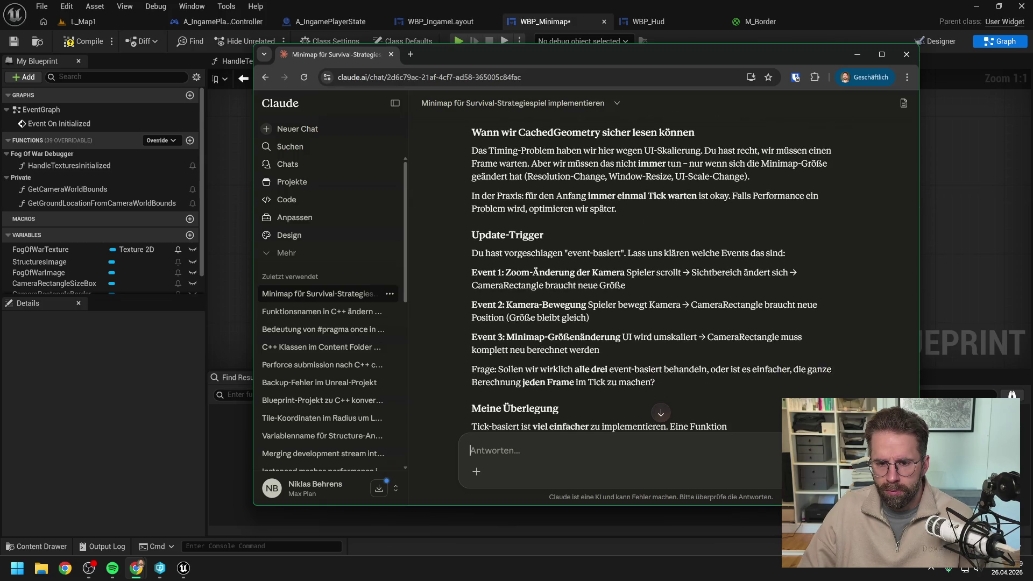
scroll(657, 267, "down", 1)
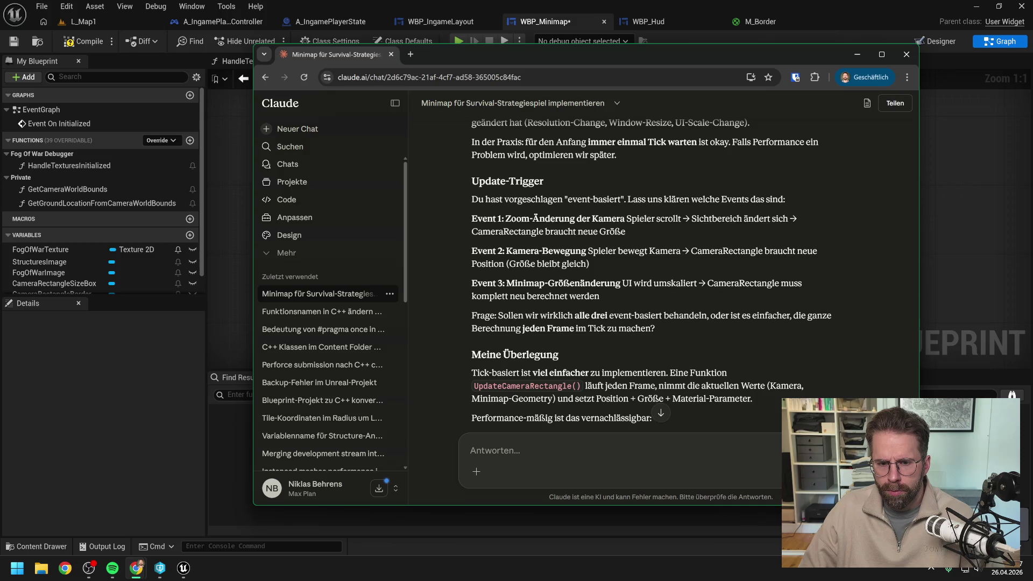
scroll(671, 257, "down", 1)
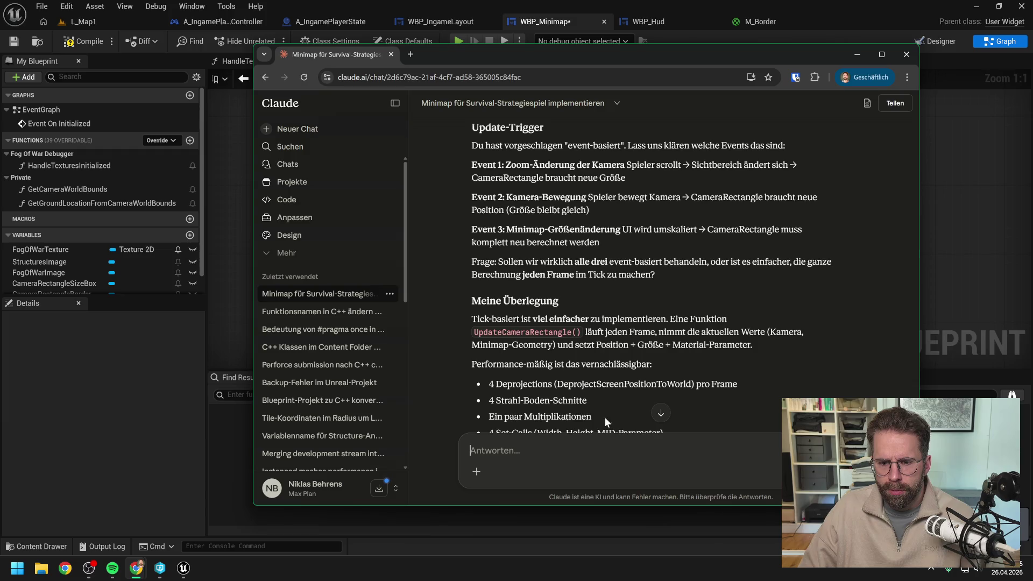
Send 'Lass uns zunächst alles tick basiert machen, ist ja nur ein Rectangle' to Claude.
type("Lass")
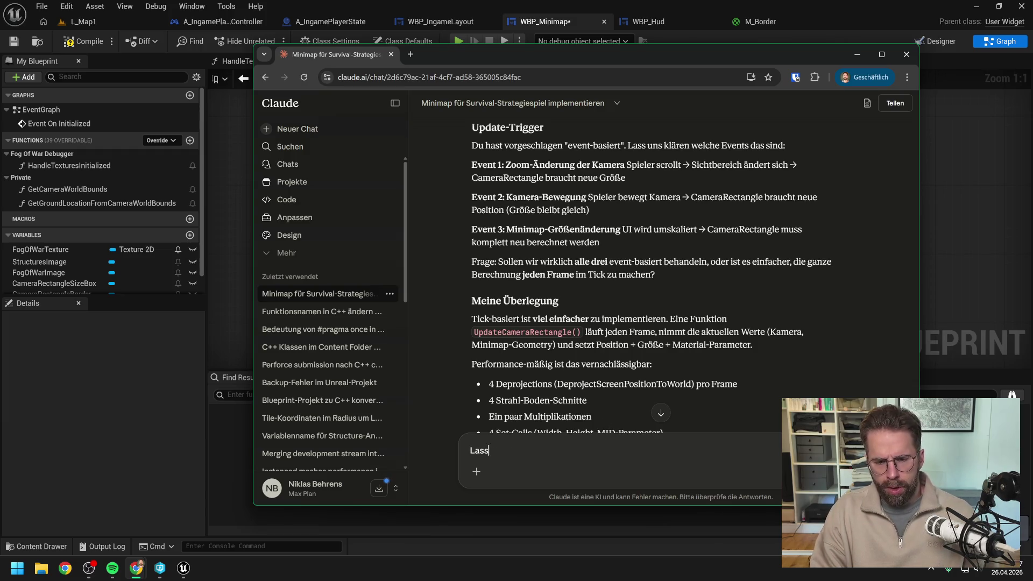
type(" uns zunächs")
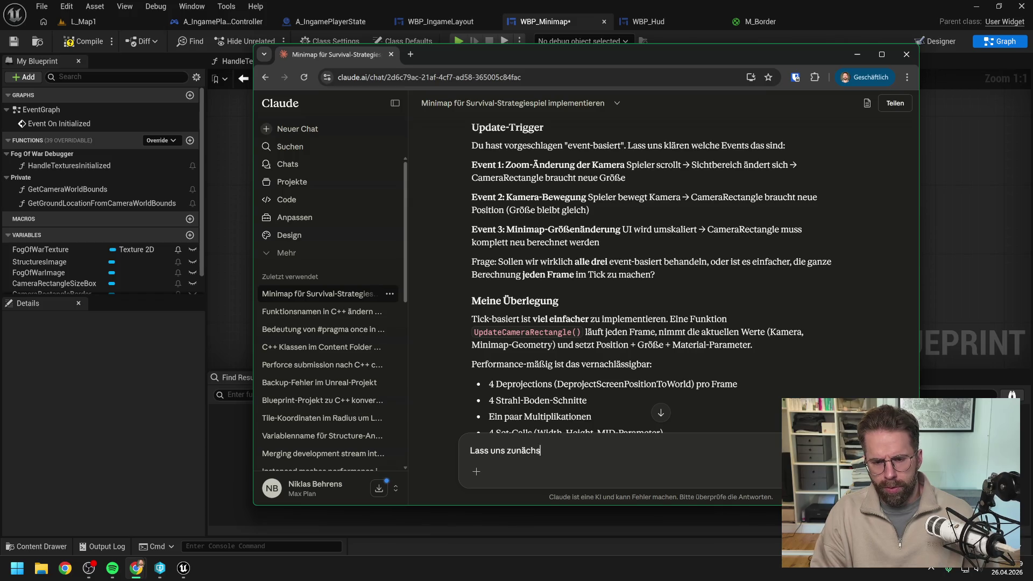
type("t alles t")
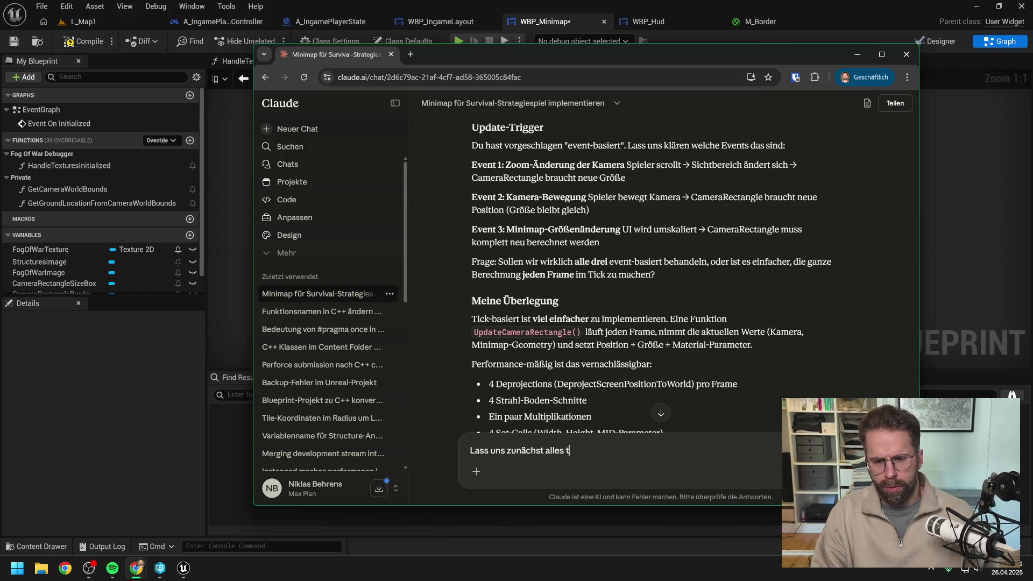
type("ick basiert machen")
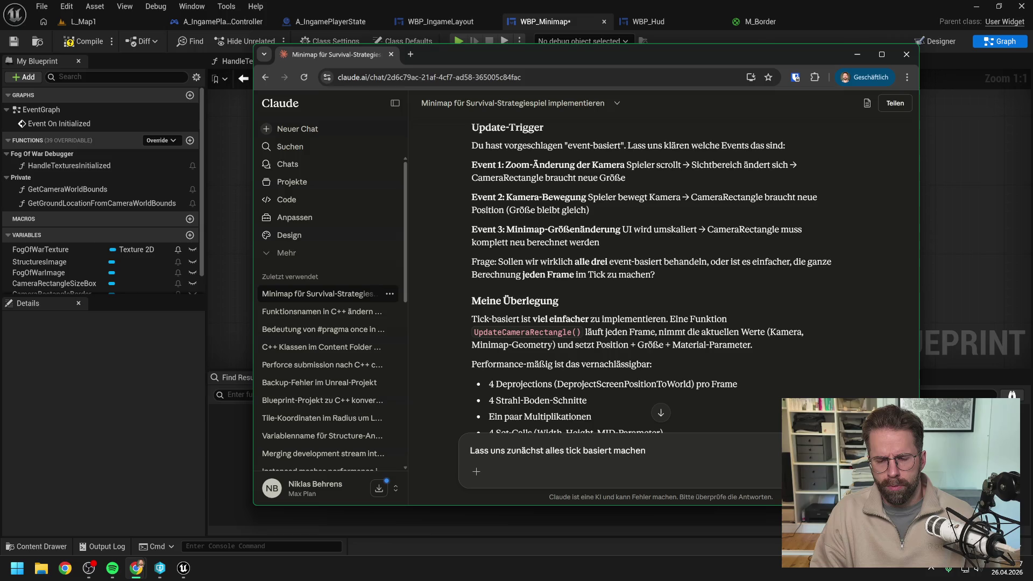
type(", ist ja")
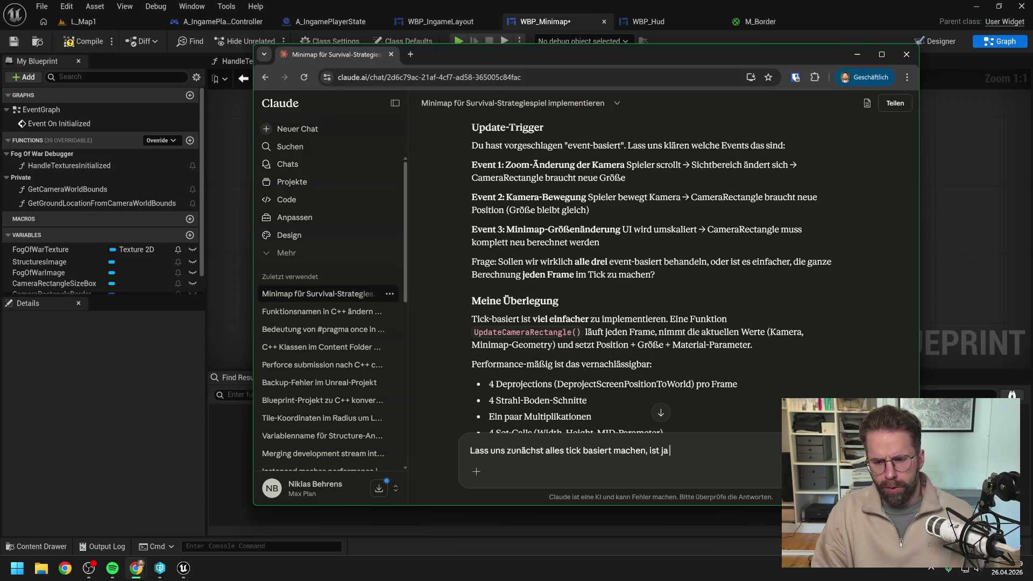
type(" nur ein Rectagn")
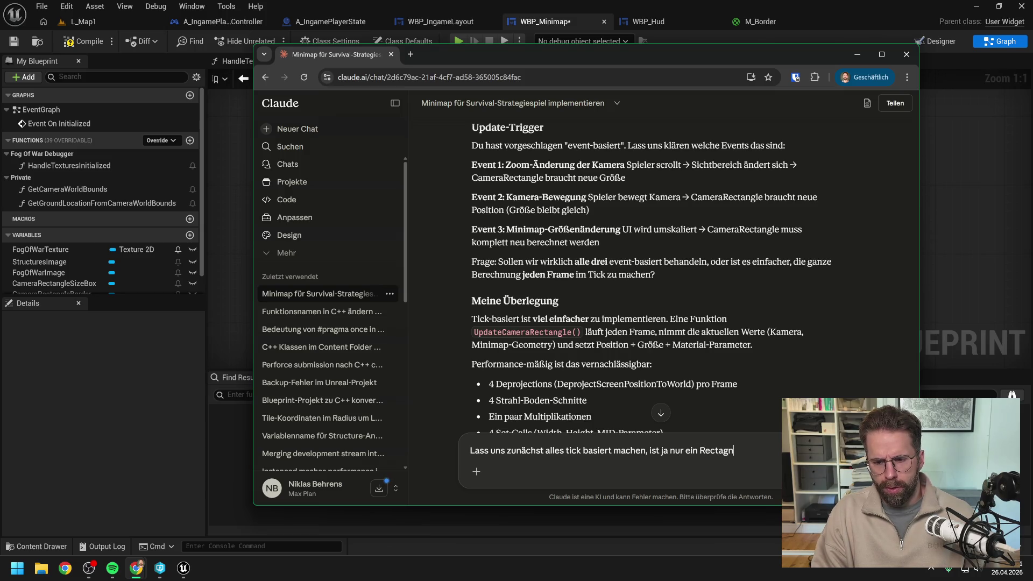
key("BackSpace")
key("BackSpace")
type("ngle sollte wer")
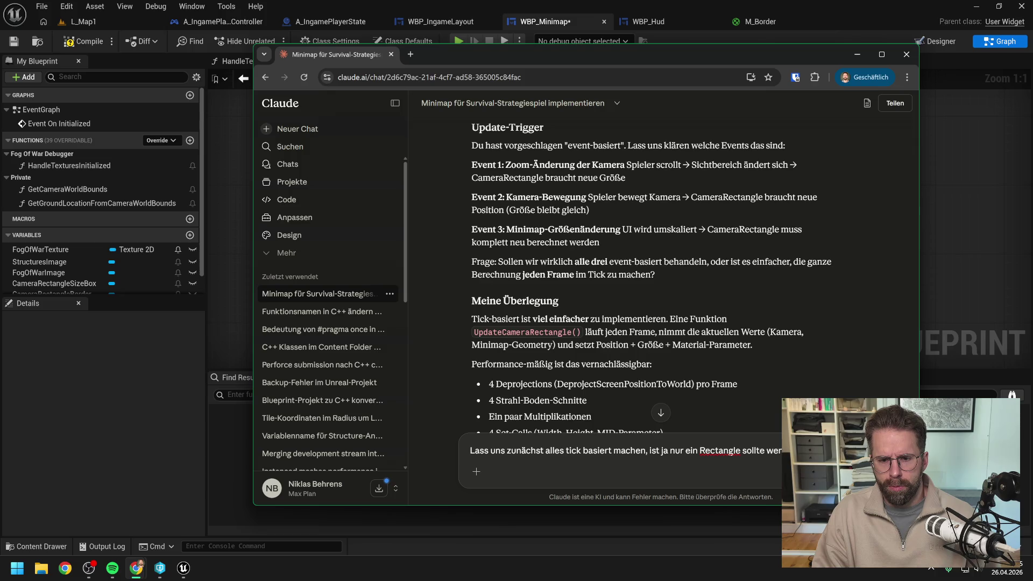
key("Return")
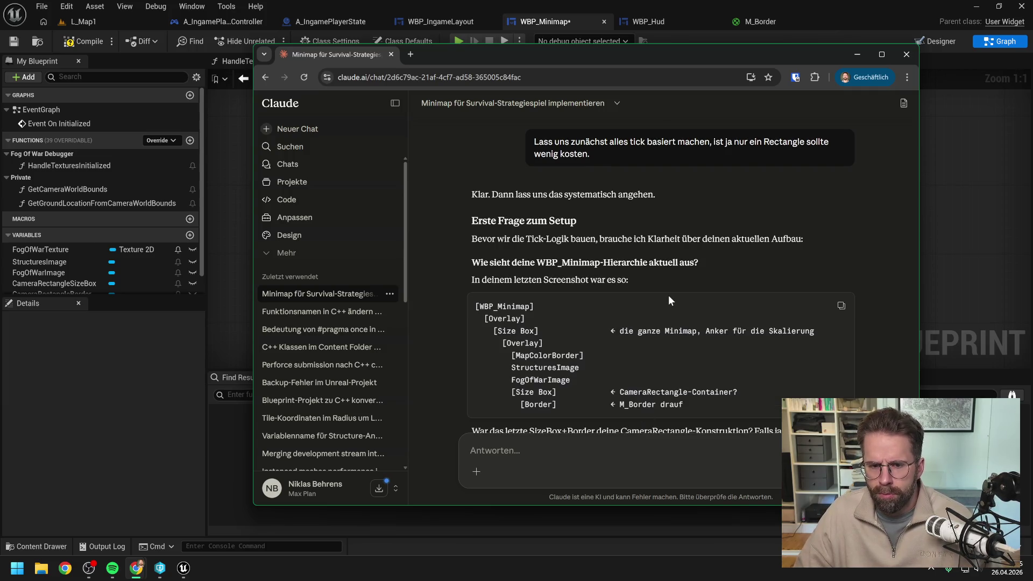
Read Claude's Canvas Panel hierarchy and four-step plan, then return to the Unreal blueprint editor.
scroll(670, 299, "down", 2)
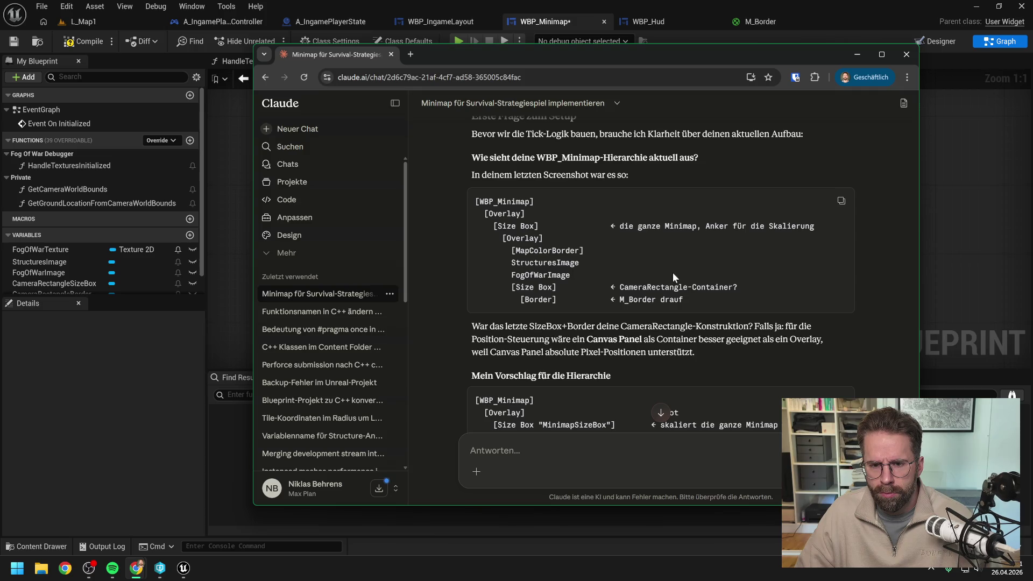
scroll(677, 266, "down", 1)
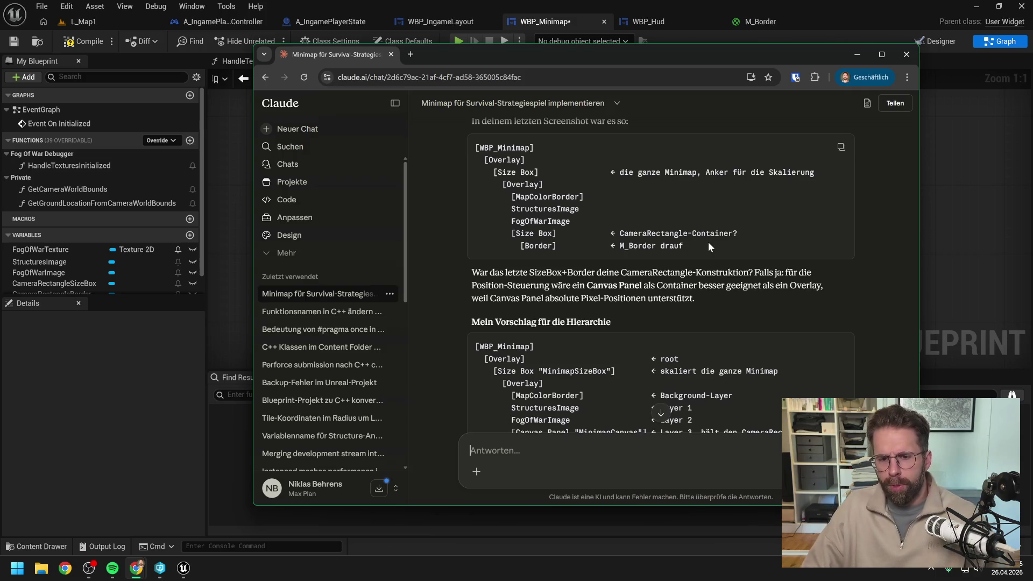
scroll(708, 241, "down", 1)
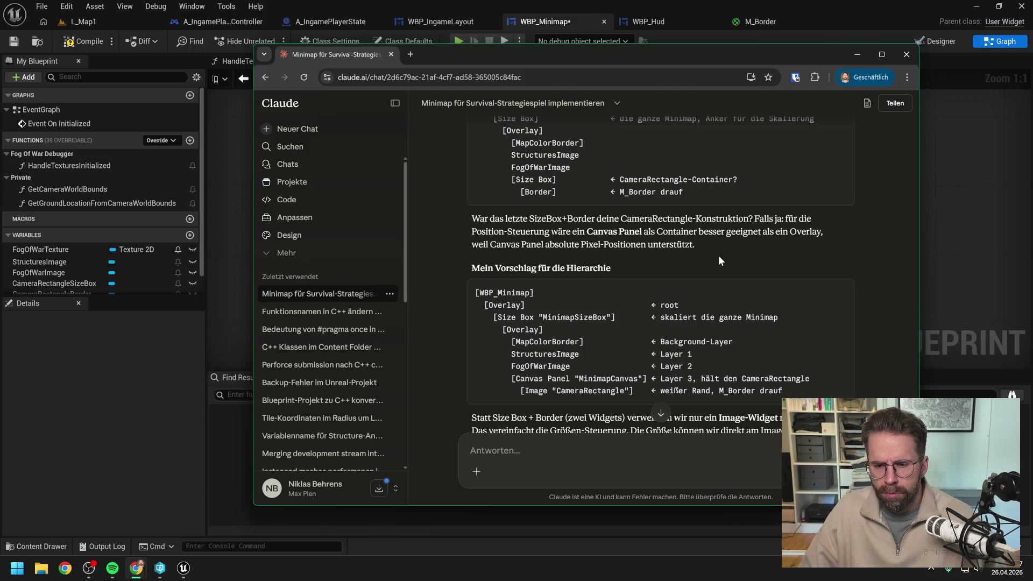
scroll(719, 257, "down", 1)
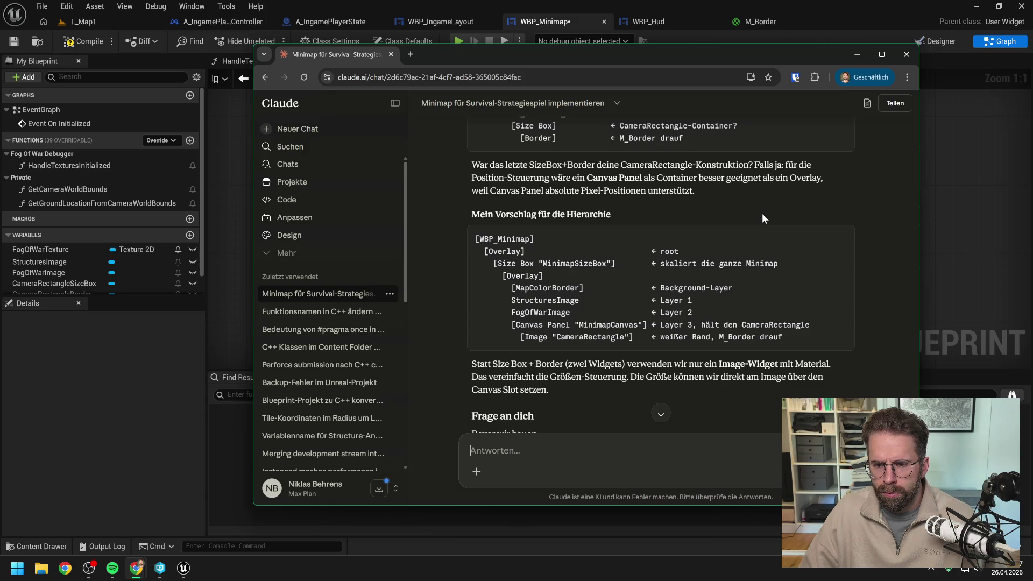
scroll(762, 213, "down", 2)
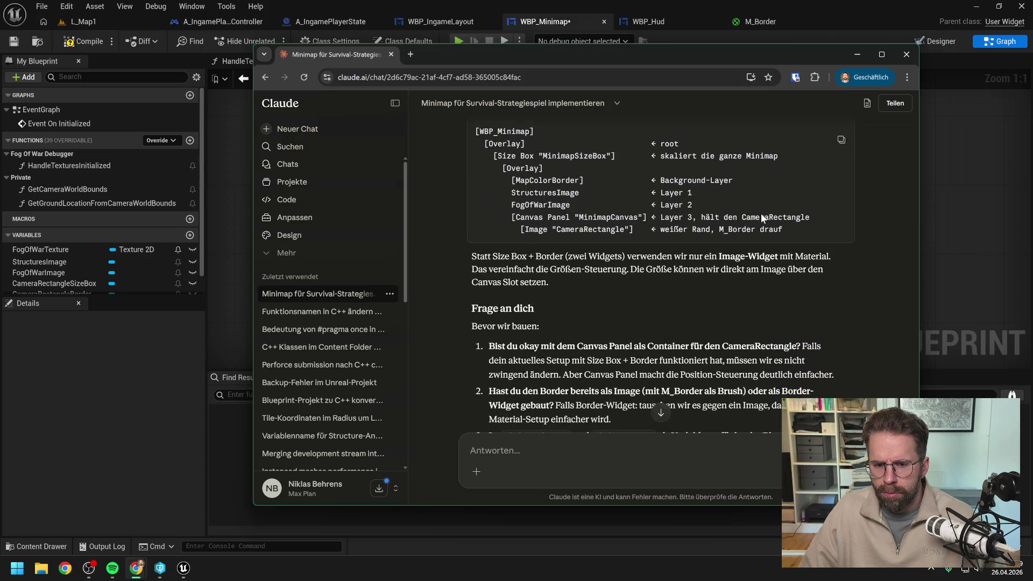
scroll(760, 213, "down", 2)
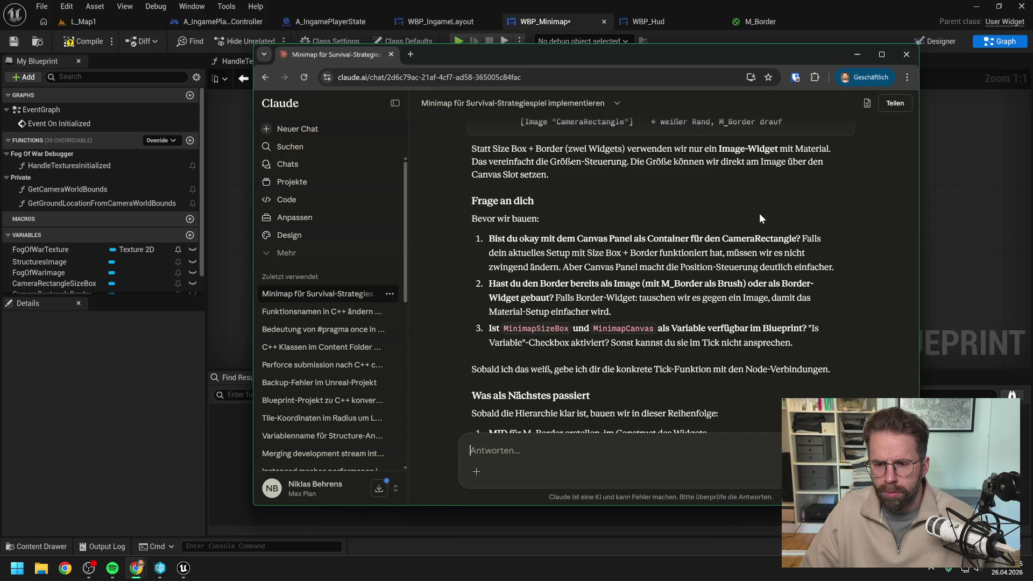
scroll(759, 213, "down", 1)
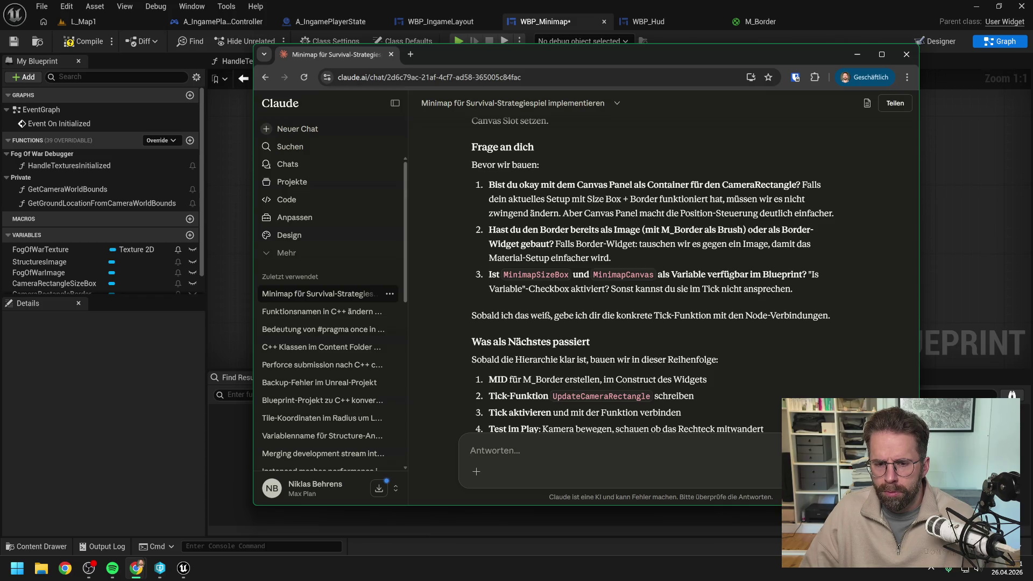
scroll(753, 213, "down", 2)
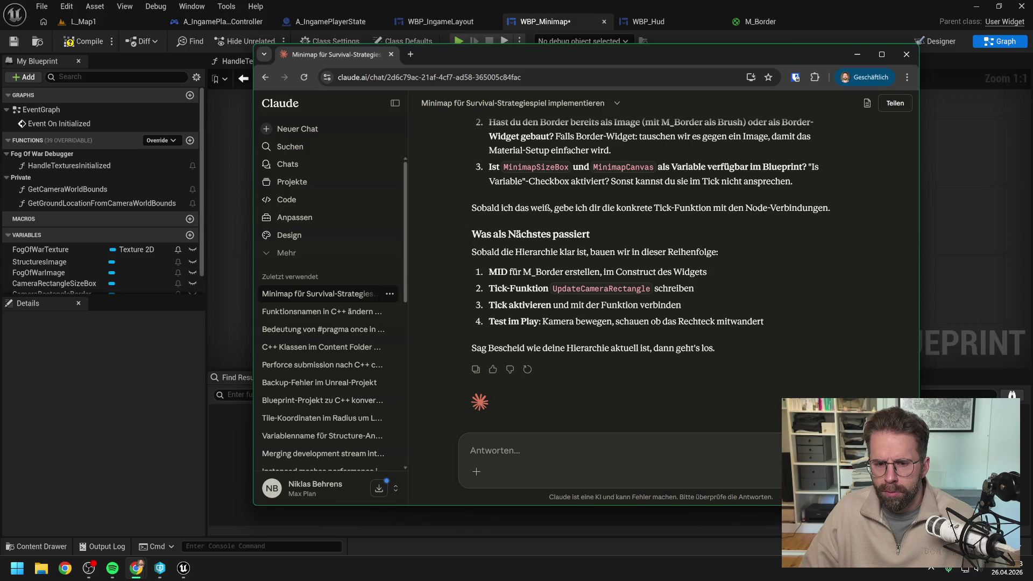
left_click(941, 190)
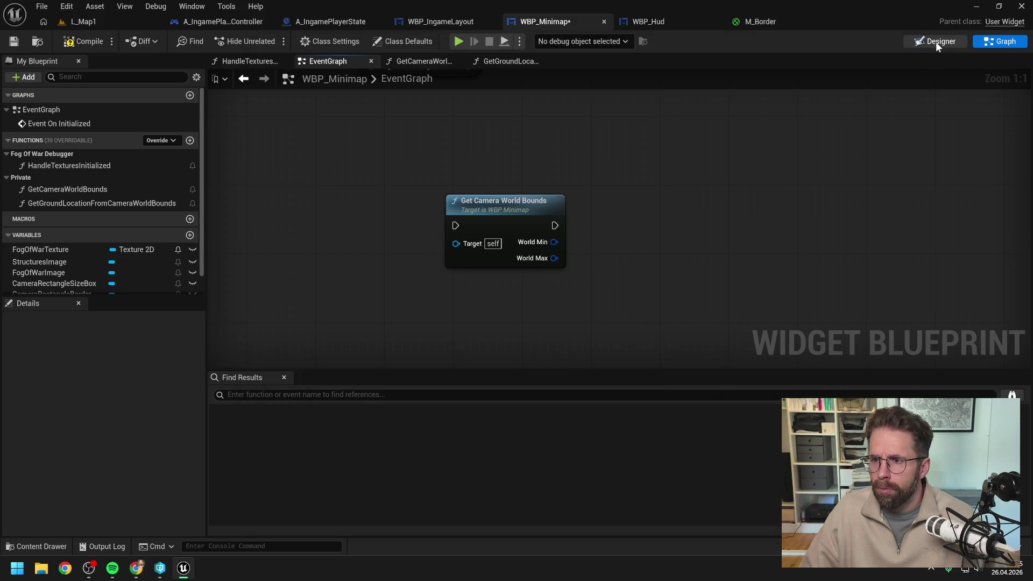
In the WBP_Minimap Designer, rename MapColorBorder to MapBackgroundBorder.
left_click(935, 41)
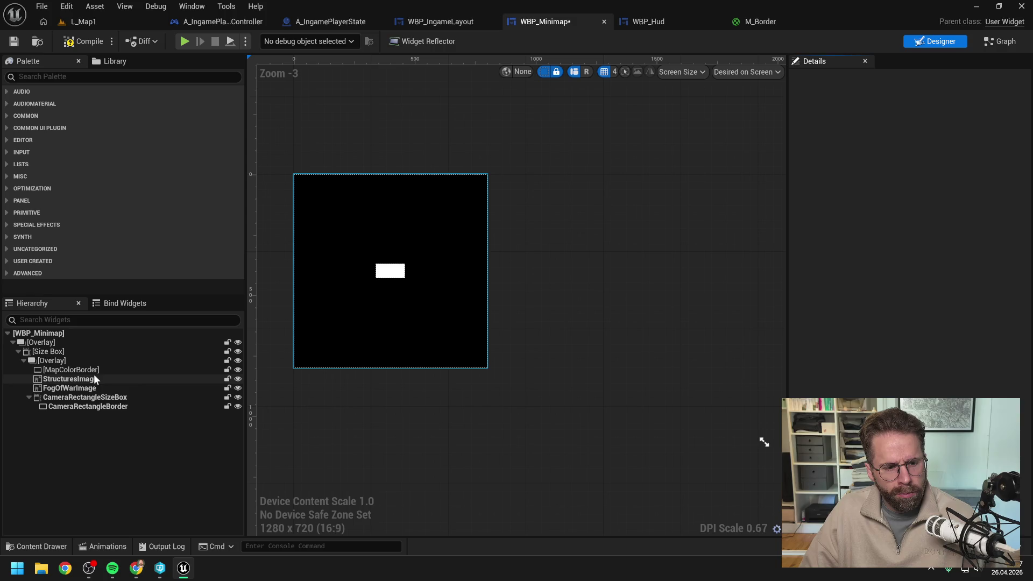
left_click(97, 401)
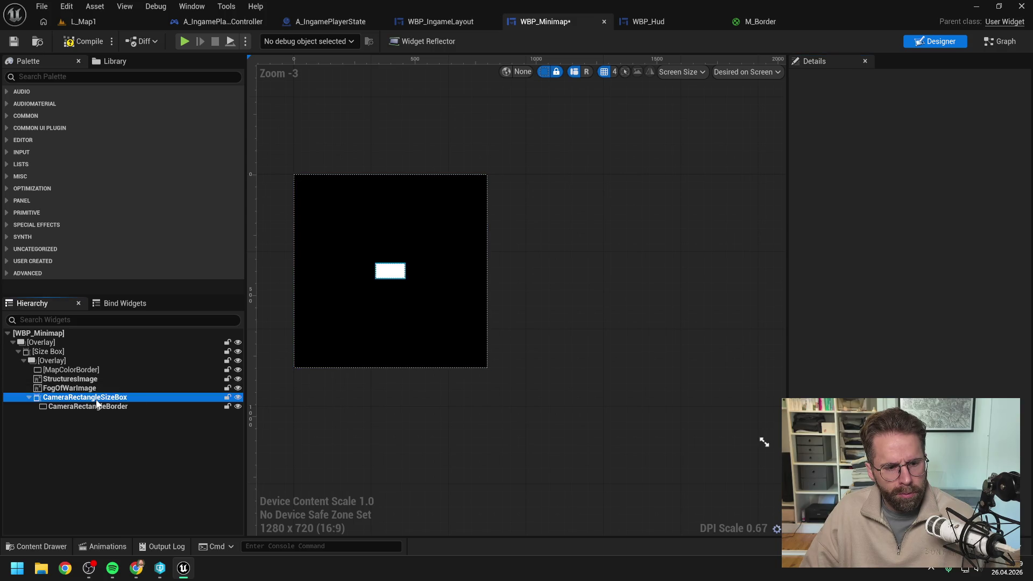
left_click(119, 454)
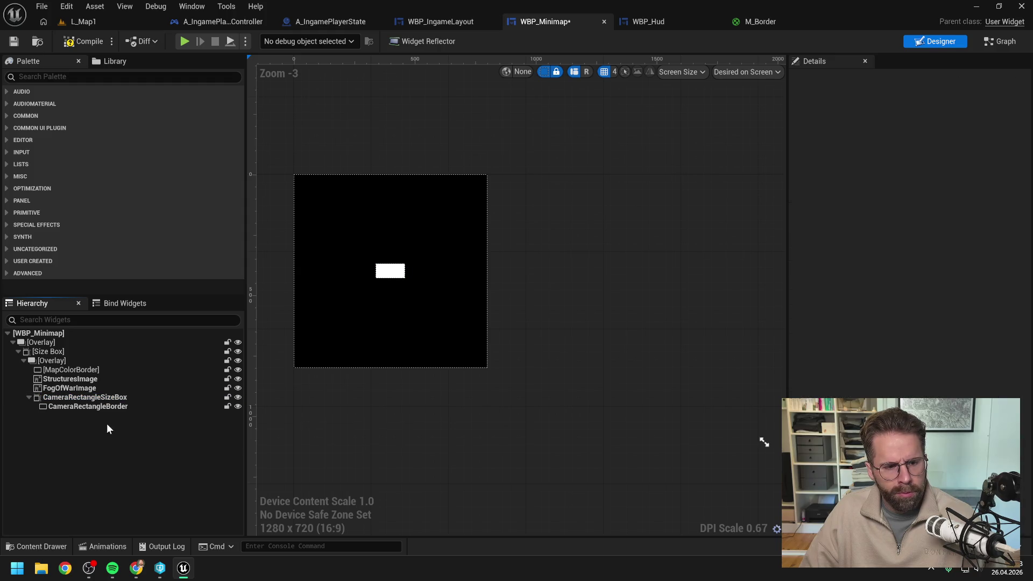
left_click(85, 371)
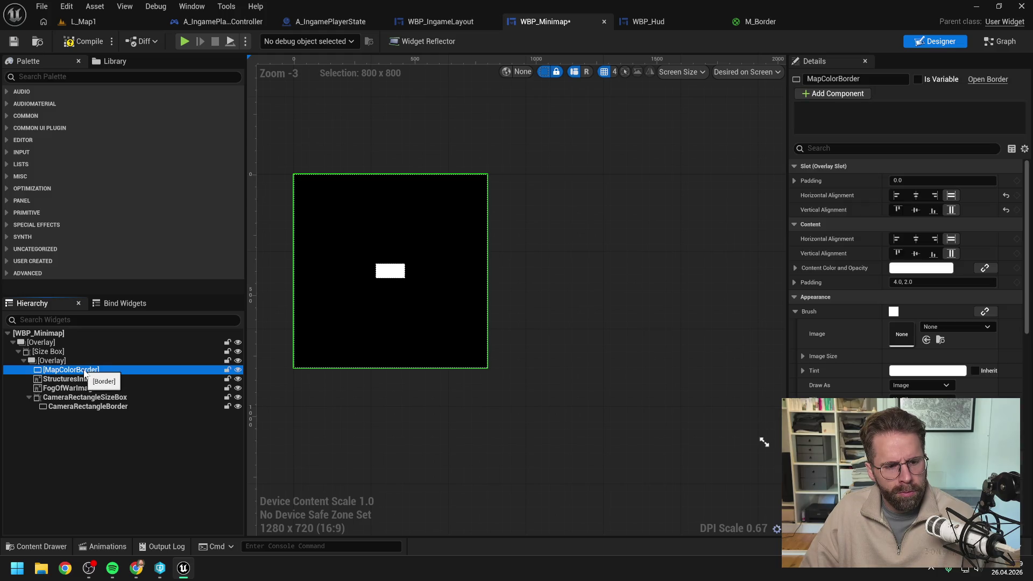
left_click(85, 372)
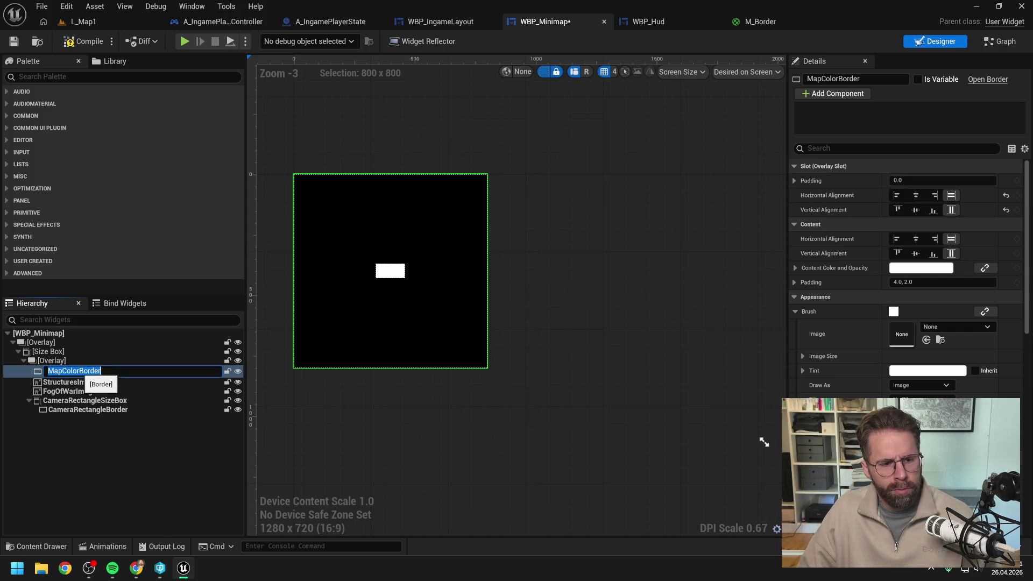
left_click(79, 371)
key("BackSpace")
key("BackSpace")
key("BackSpace")
type("Background")
key("Return")
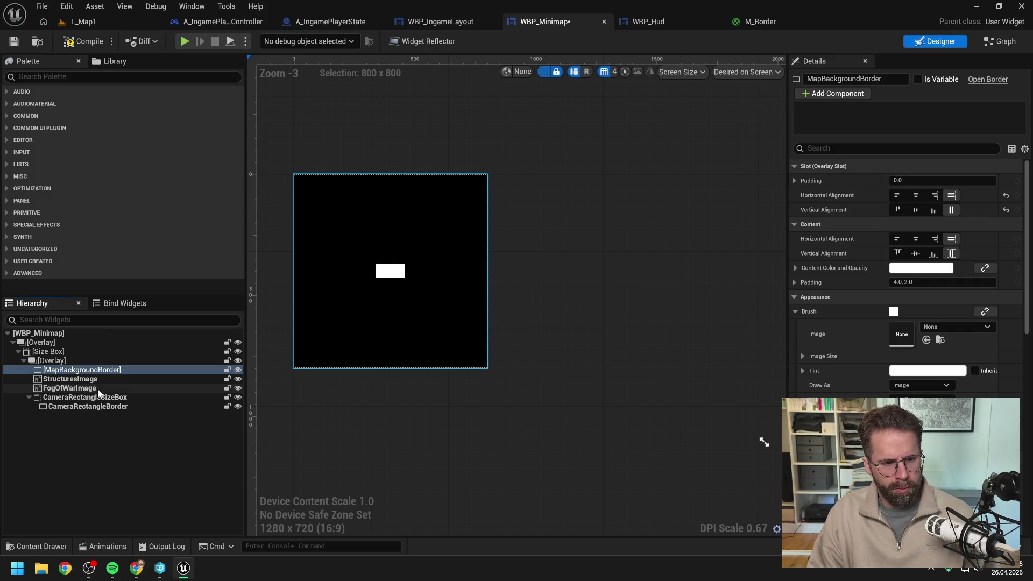
left_click(83, 469)
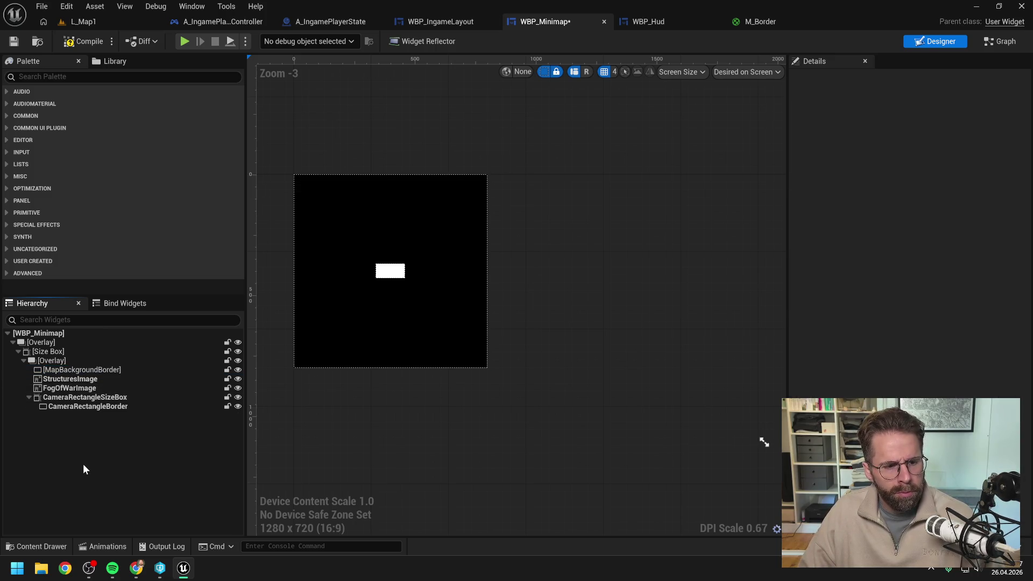
Rename the outer size box to MinimapSizeBox, then select CameraRectangleBorder.
left_click(52, 352)
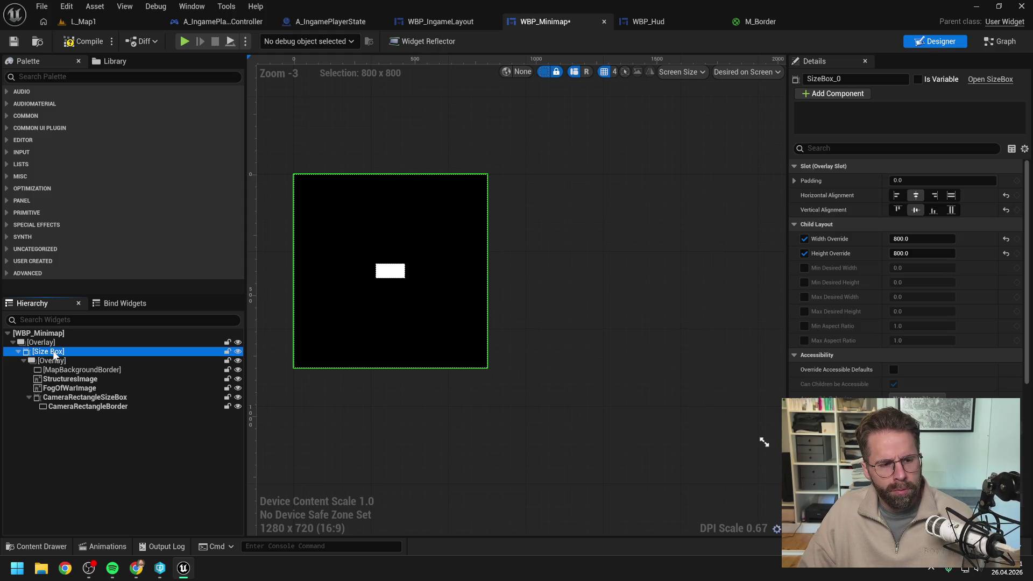
left_click(55, 355)
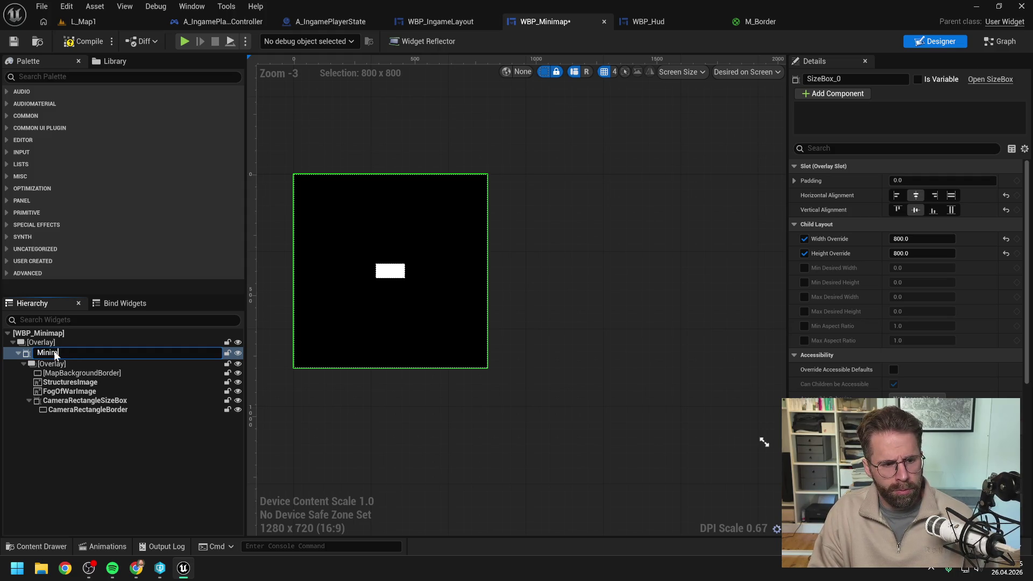
type("apSizeBox")
key("Return")
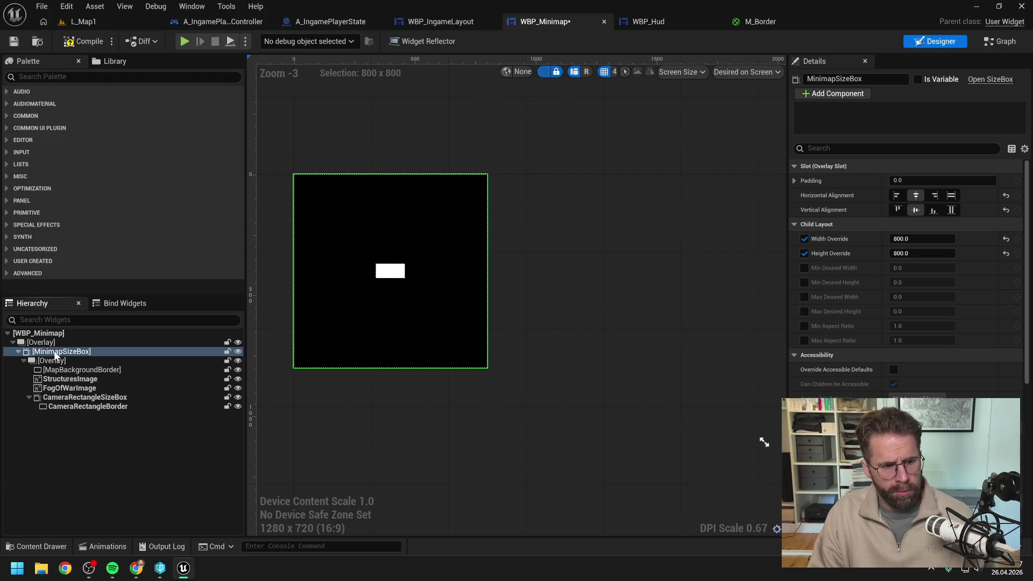
left_click(91, 360)
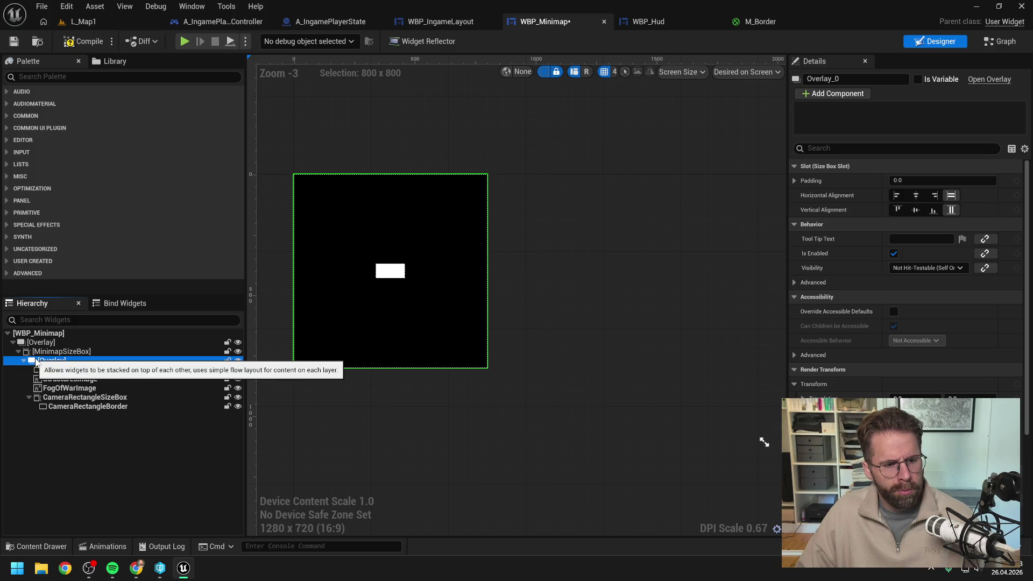
left_click(105, 462)
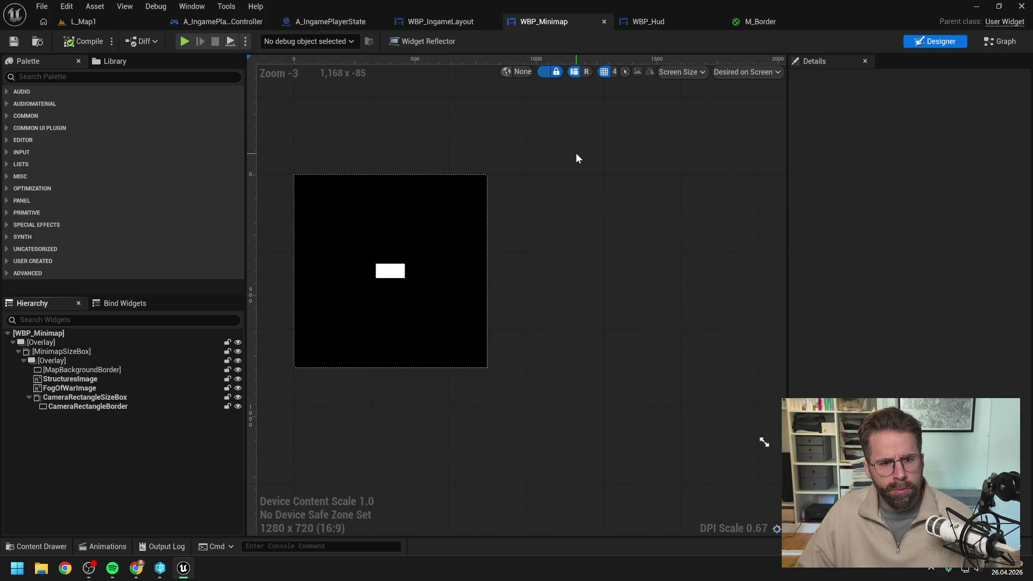
left_click(108, 409)
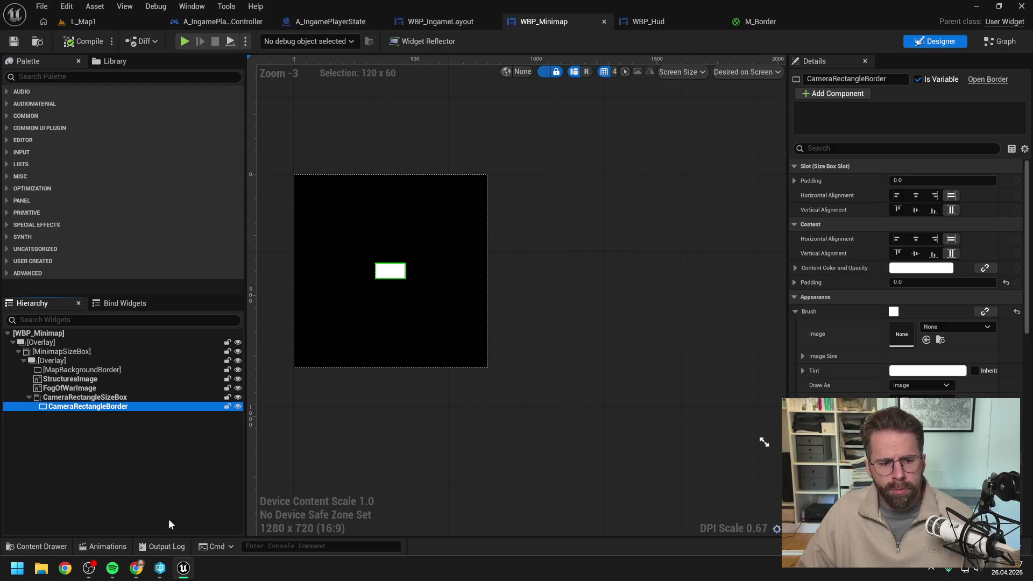
Switch to the Claude chat and type 'So sieht meine aktuelle Hierarchie aus'.
mouse_move(136, 568)
left_click(223, 504)
type("So sieht meine aktuelle Hierarchie aus")
Attach the hierarchy screenshot and send the positioning question 'Ist ein Canvas wirklich besser?'.
key("ctrl+v")
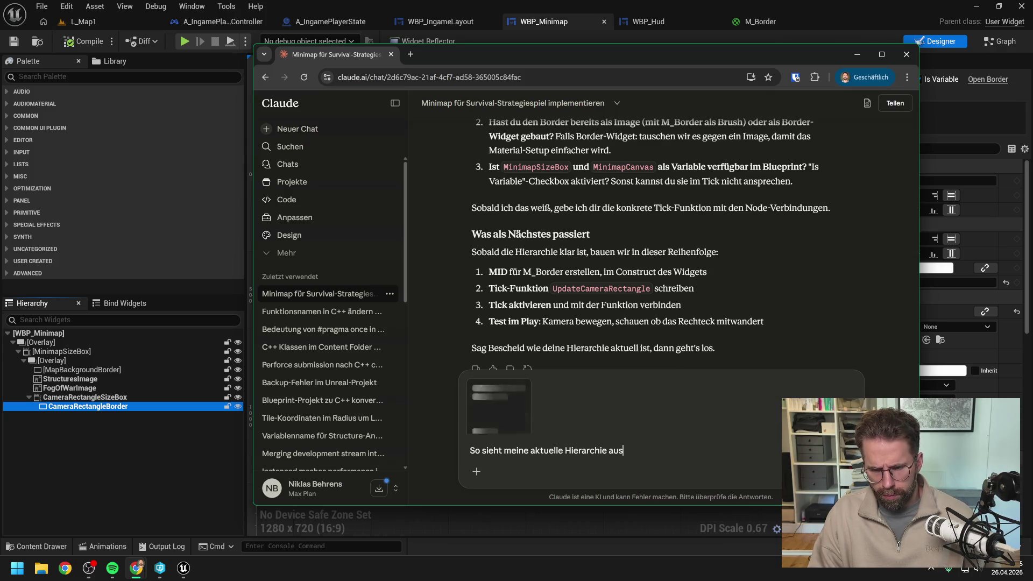
type(".")
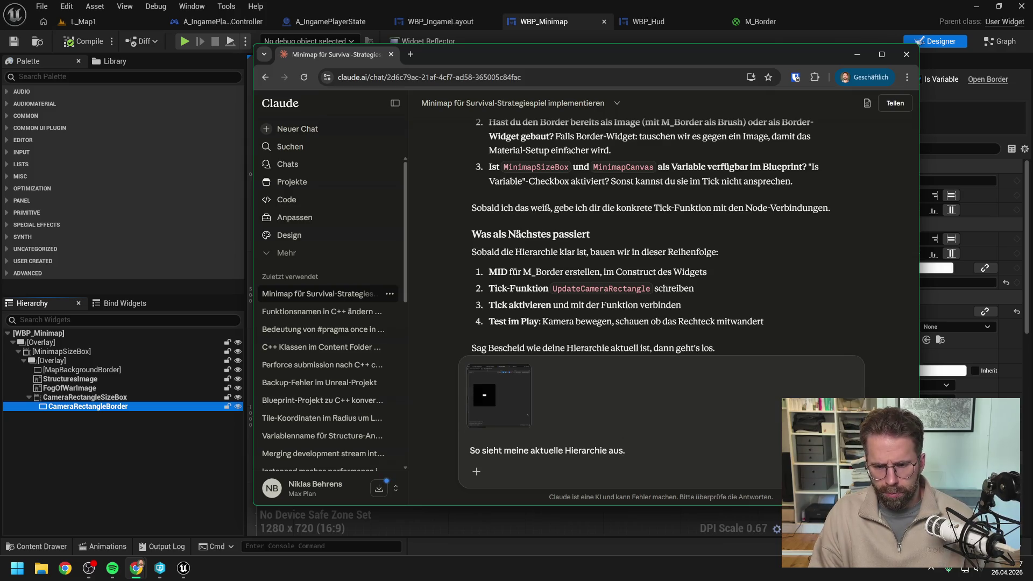
type(" Wir würden wir ")
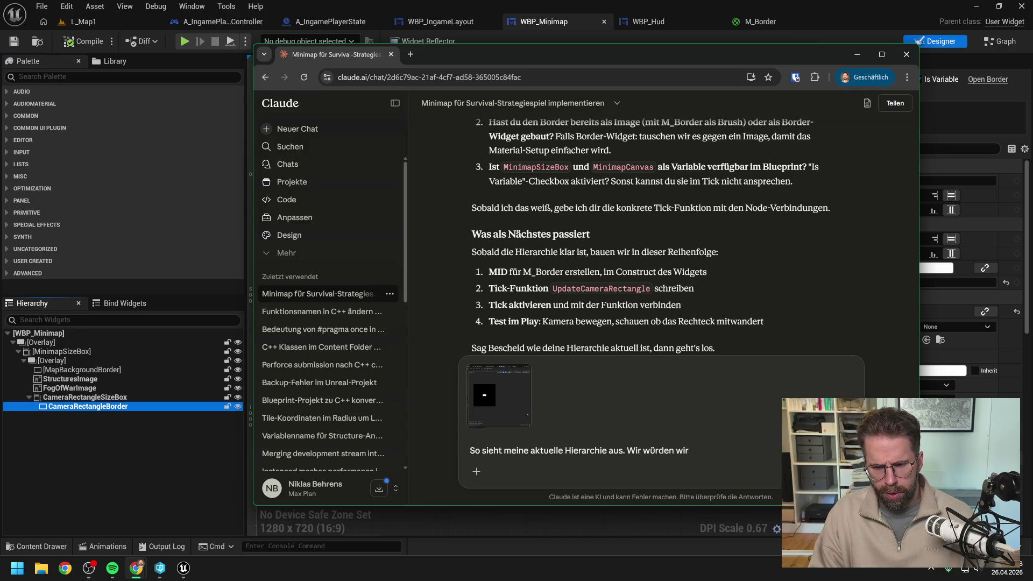
type("die Position von de")
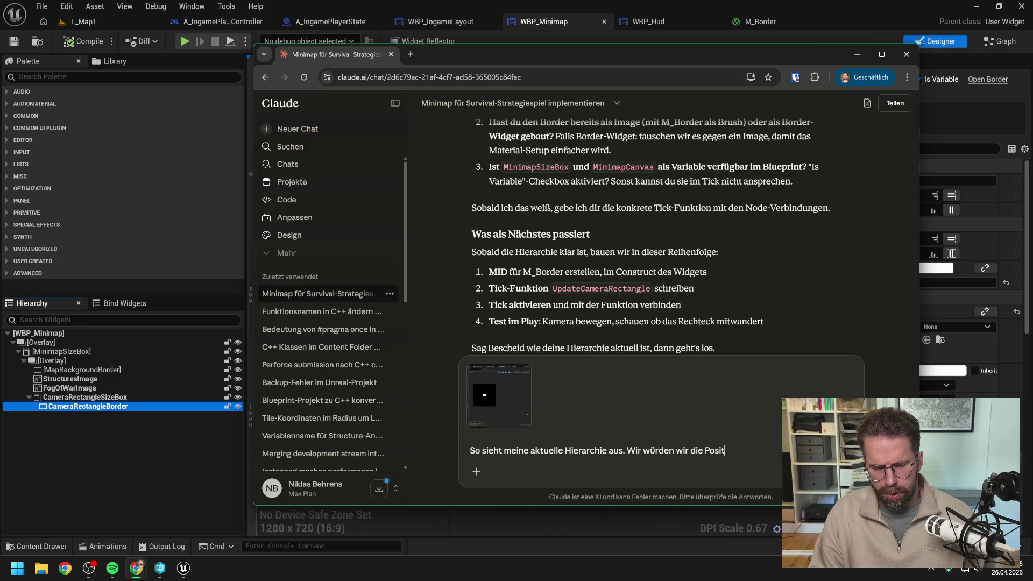
type("r Bo")
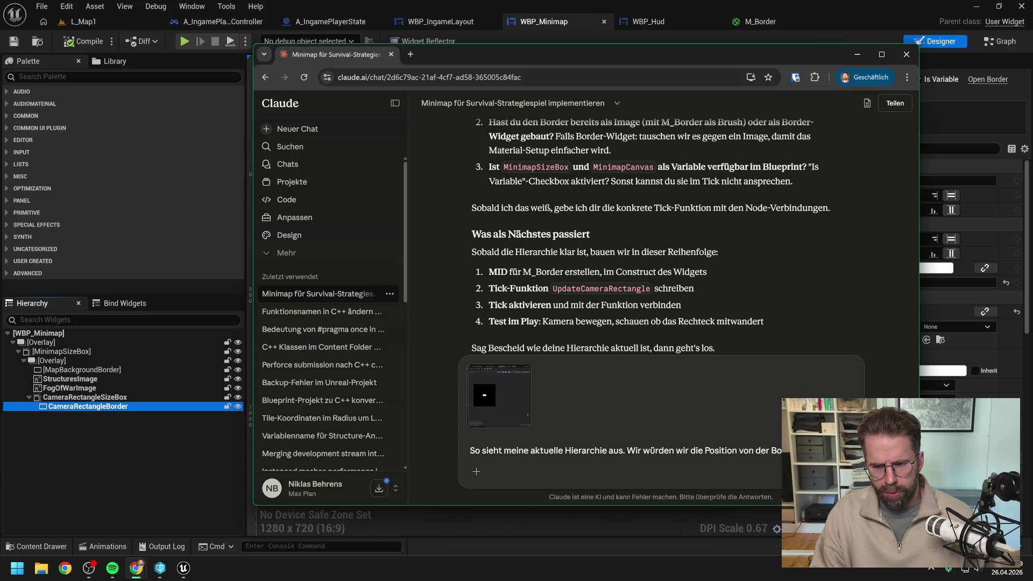
type(" manipulieren? I")
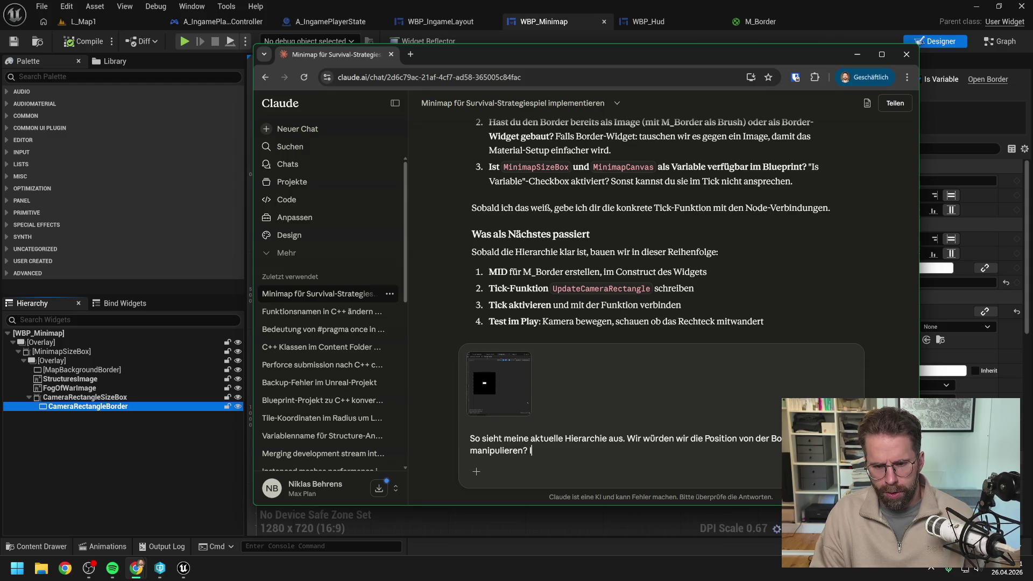
type("st ein Canvas")
type(" wirklich bes")
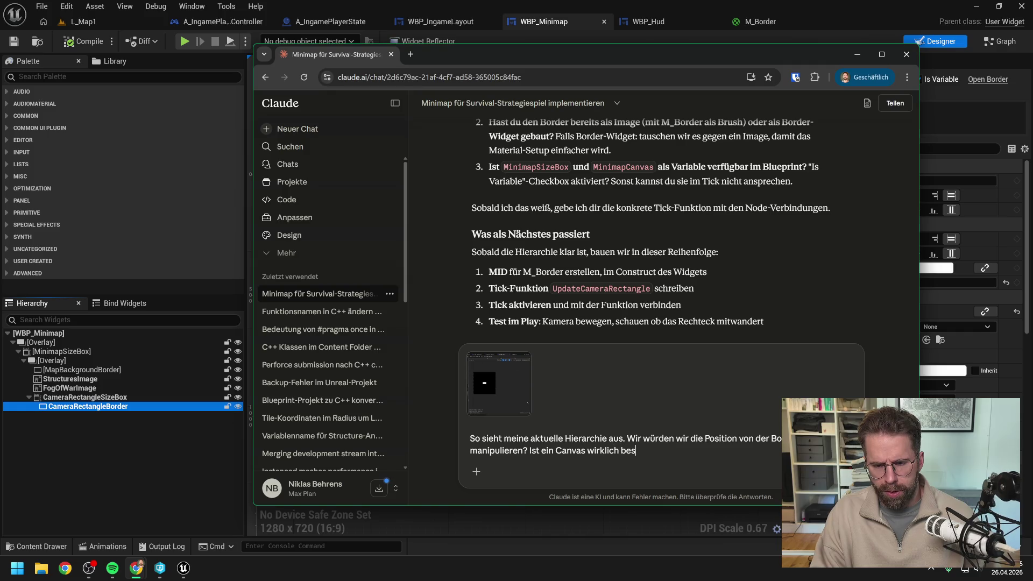
type("ser?")
key("Return")
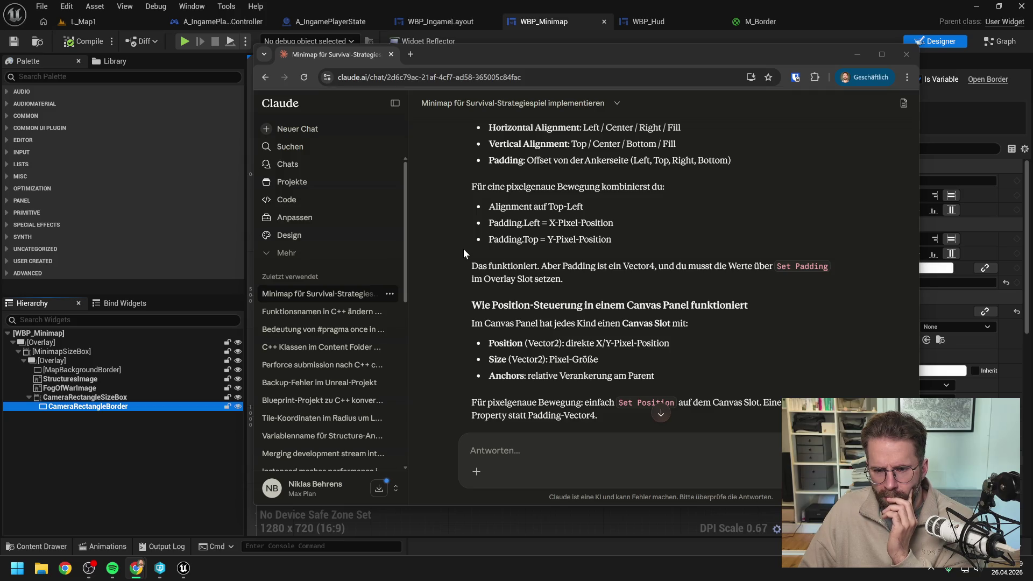
Read Claude's suggested MinimapCanvas hierarchy, then switch back to the Unreal editor.
scroll(464, 251, "down", 2)
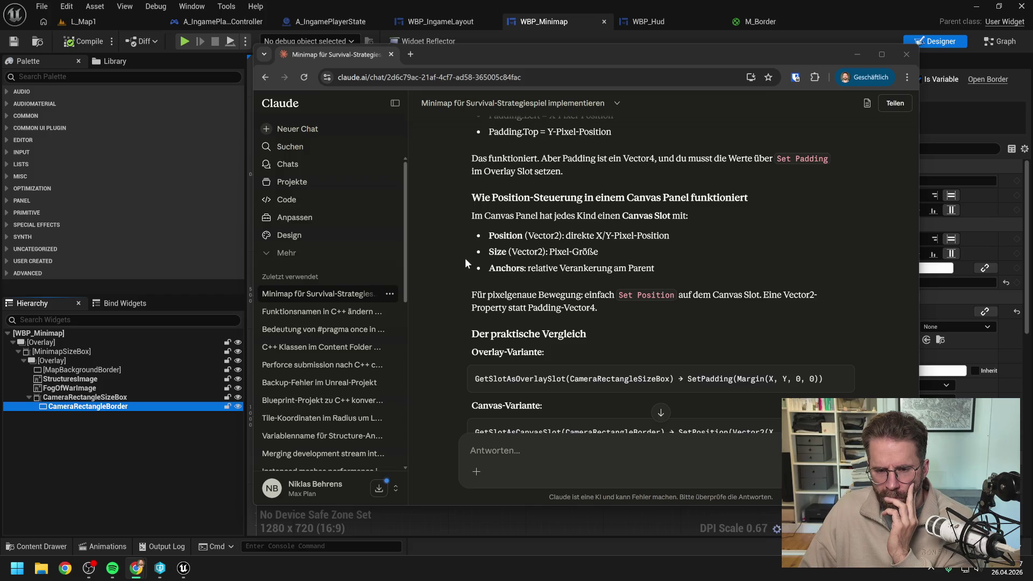
scroll(465, 257, "down", 2)
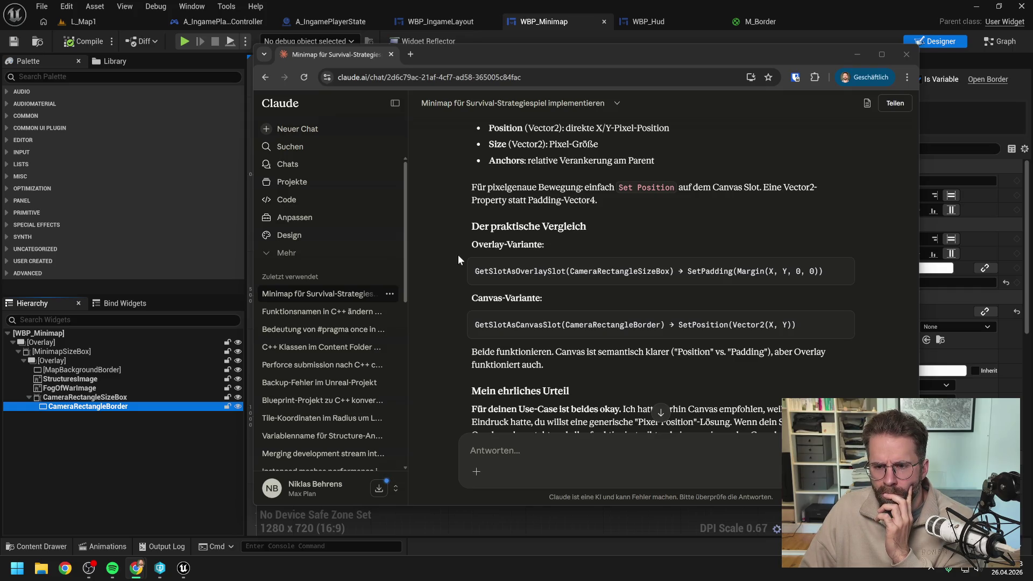
scroll(457, 254, "down", 1)
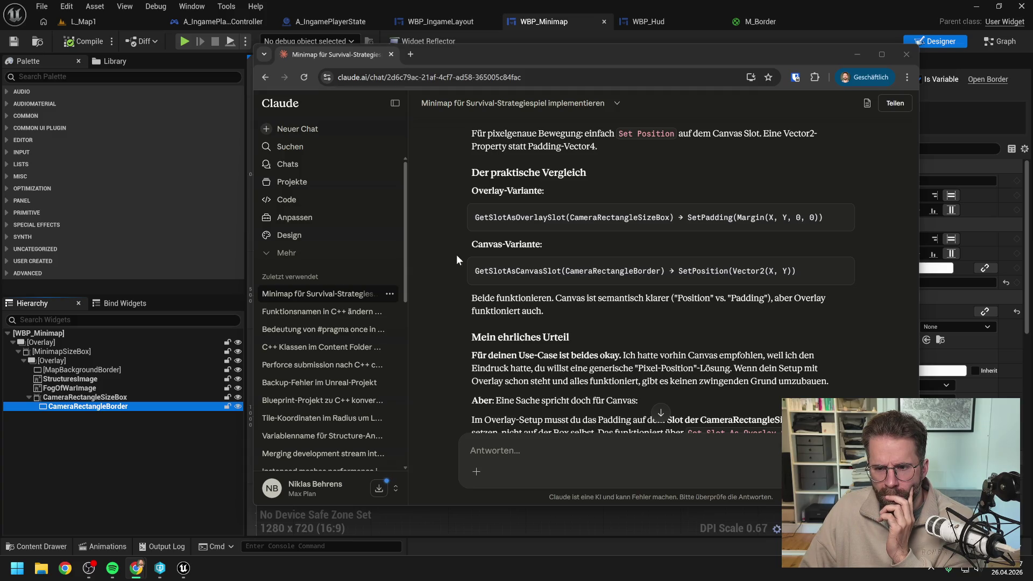
scroll(456, 254, "down", 2)
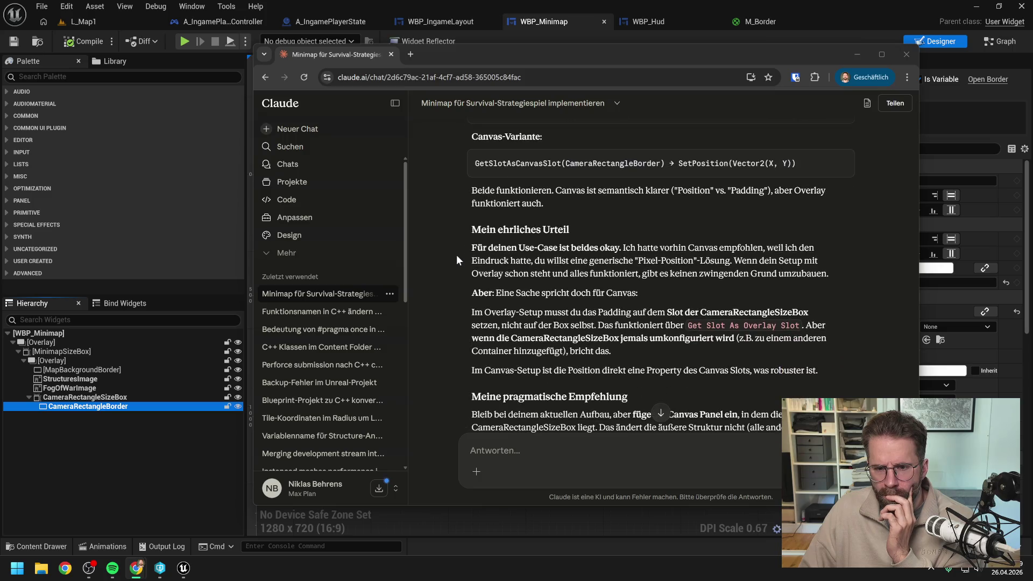
scroll(456, 260, "down", 1)
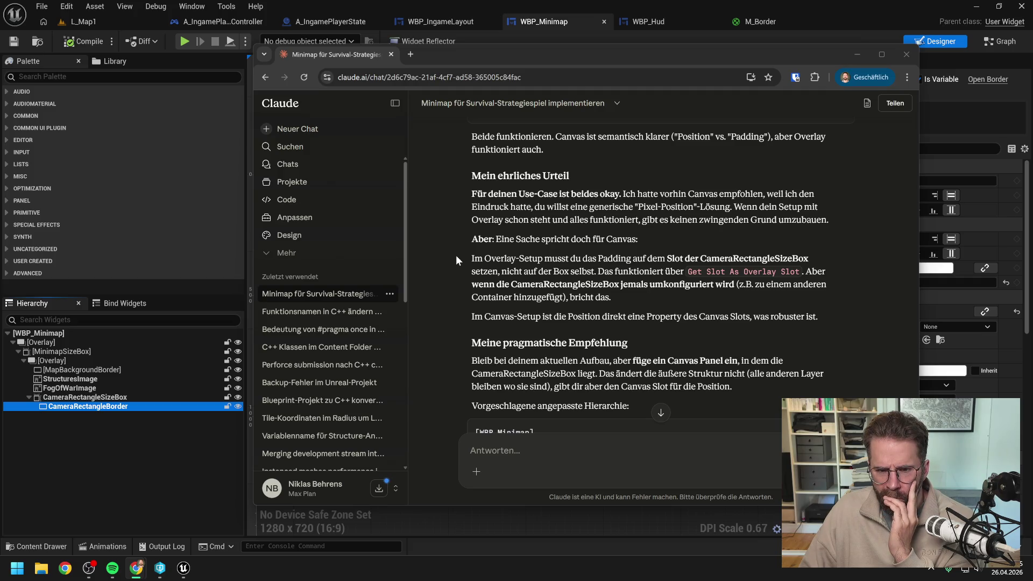
scroll(456, 255, "down", 1)
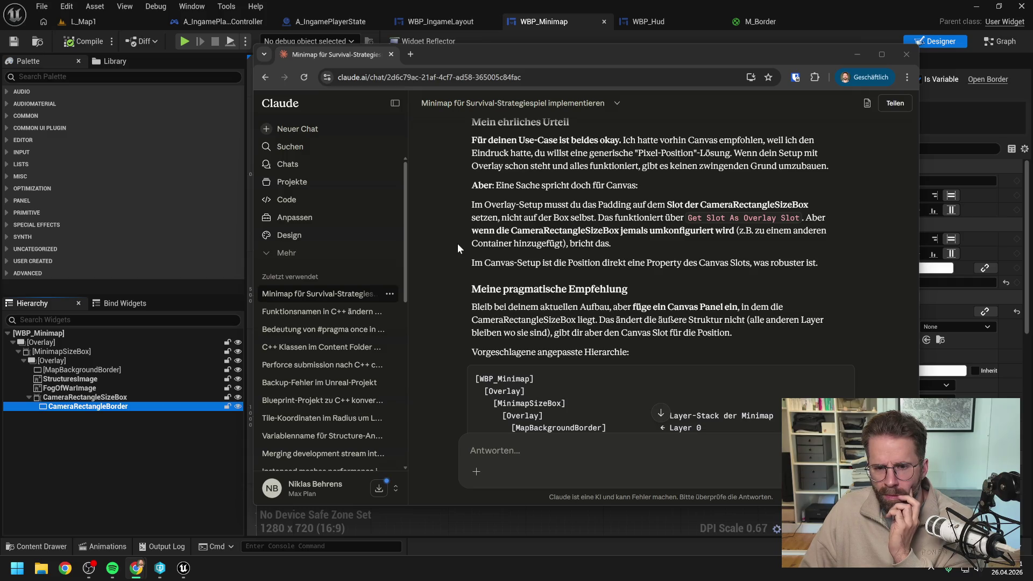
scroll(457, 243, "down", 1)
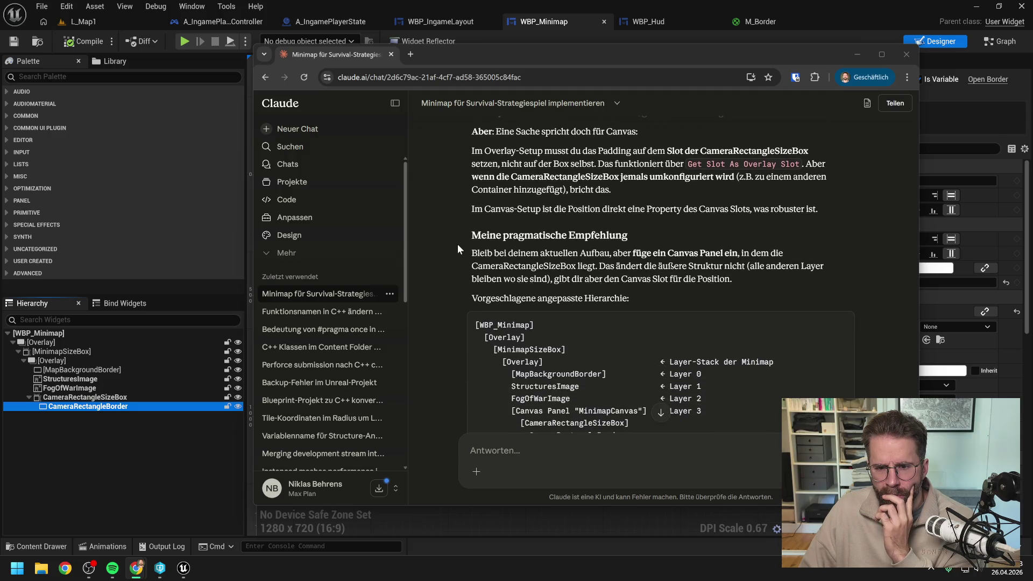
scroll(457, 244, "down", 1)
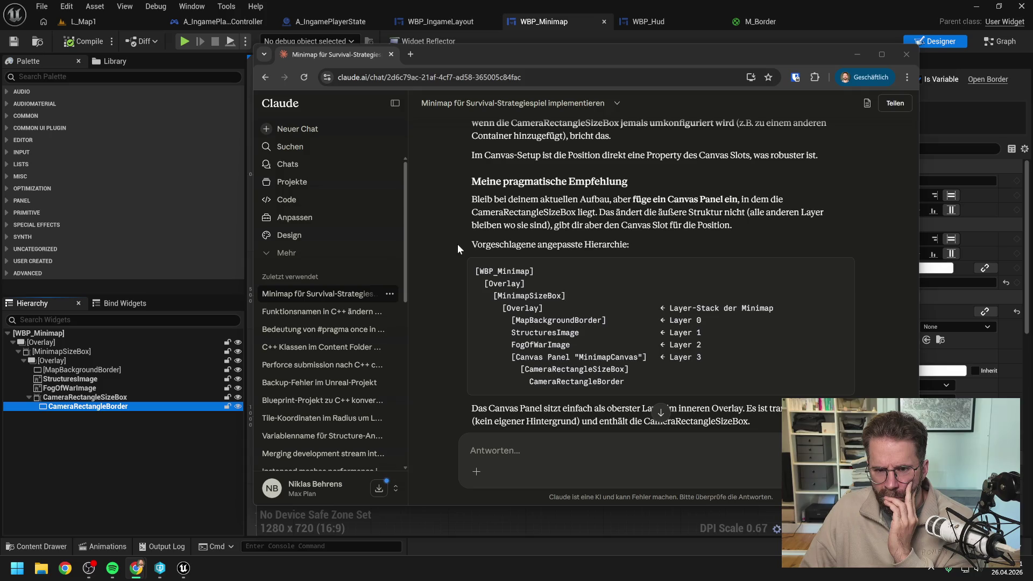
scroll(457, 244, "down", 1)
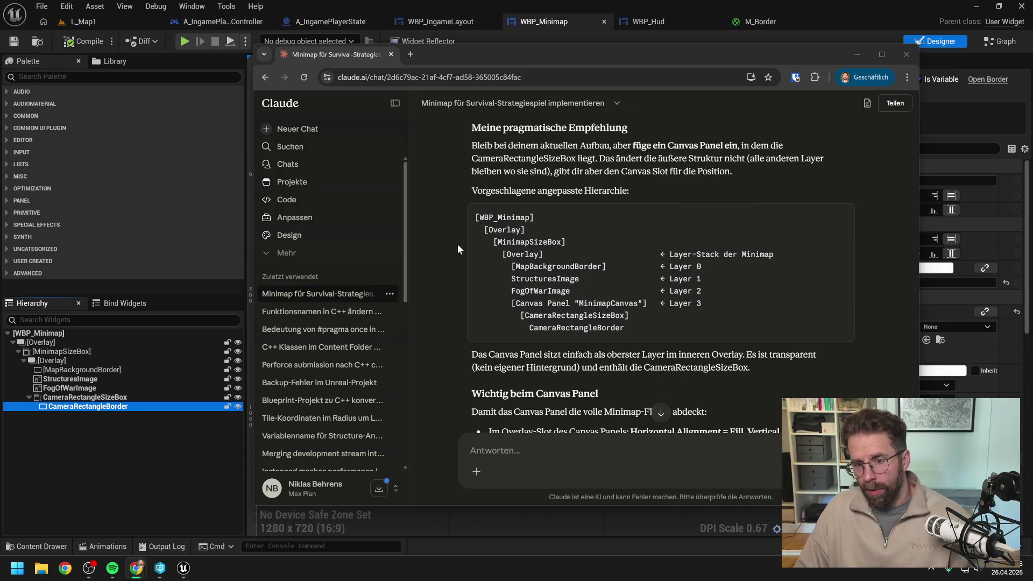
key("alt+Tab")
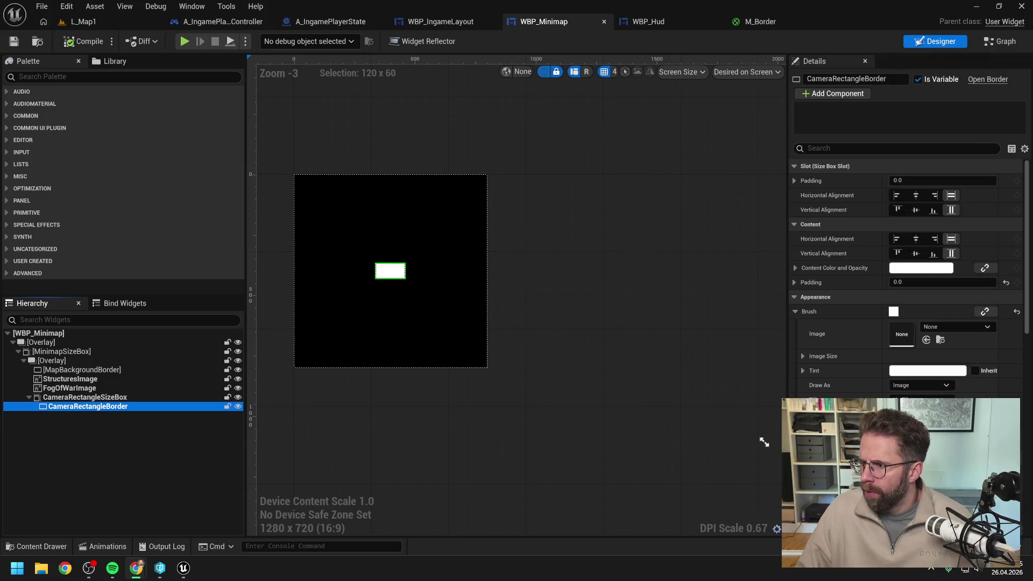
Search the Palette for 'canv' and select the Canvas Panel widget.
left_click(135, 446)
left_click(102, 409)
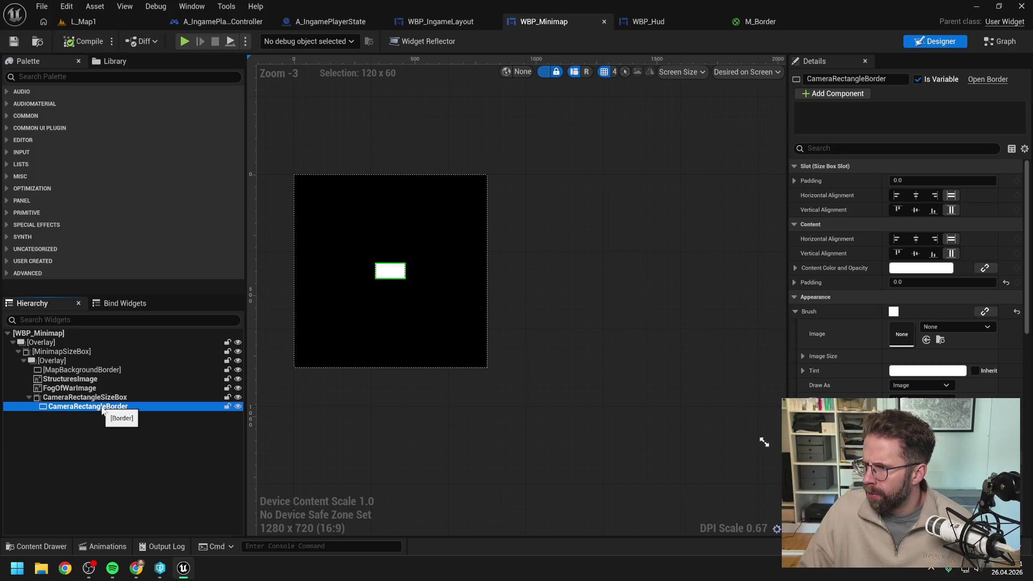
left_click(107, 432)
left_click(100, 407)
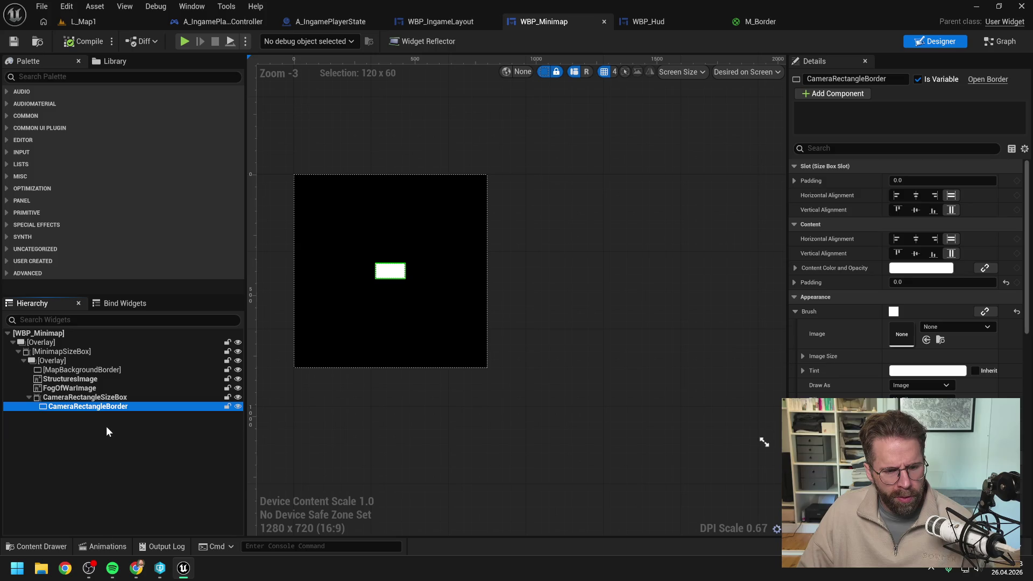
left_click(71, 77)
type("canv")
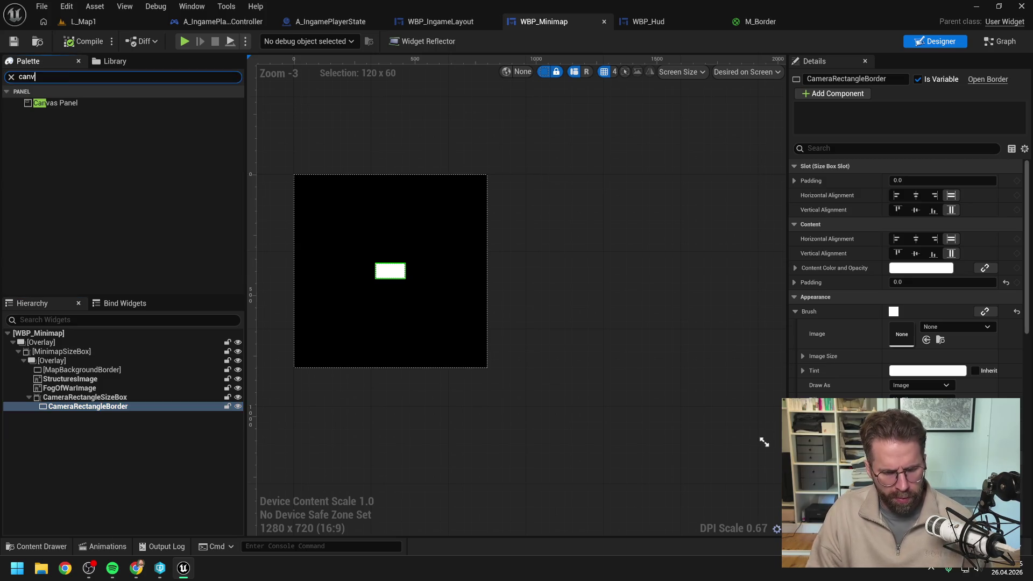
left_click(73, 102)
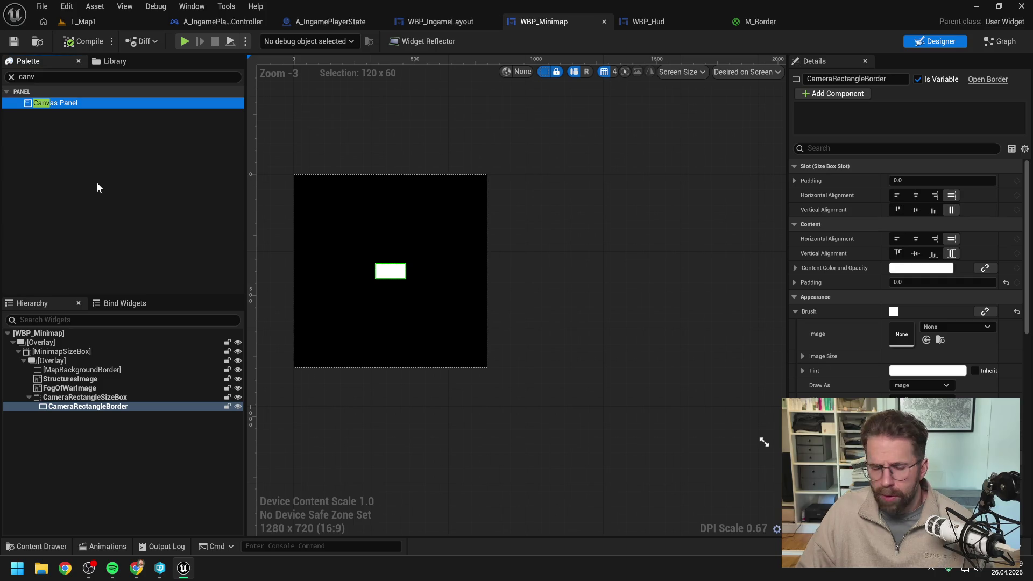
Open the context menu for CameraRectangleSizeBox in the Hierarchy.
left_click(83, 425)
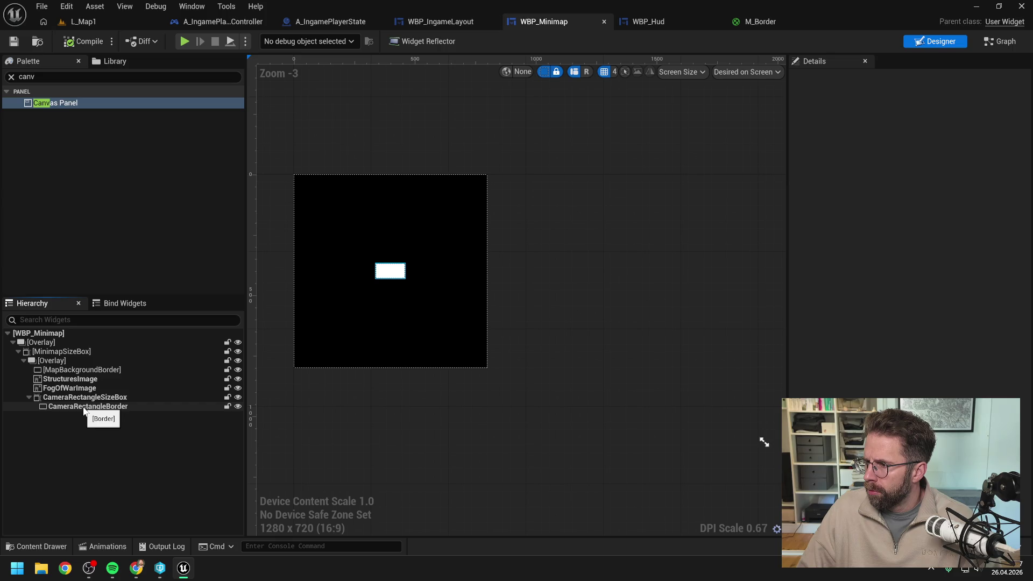
left_click(81, 398)
right_click(81, 398)
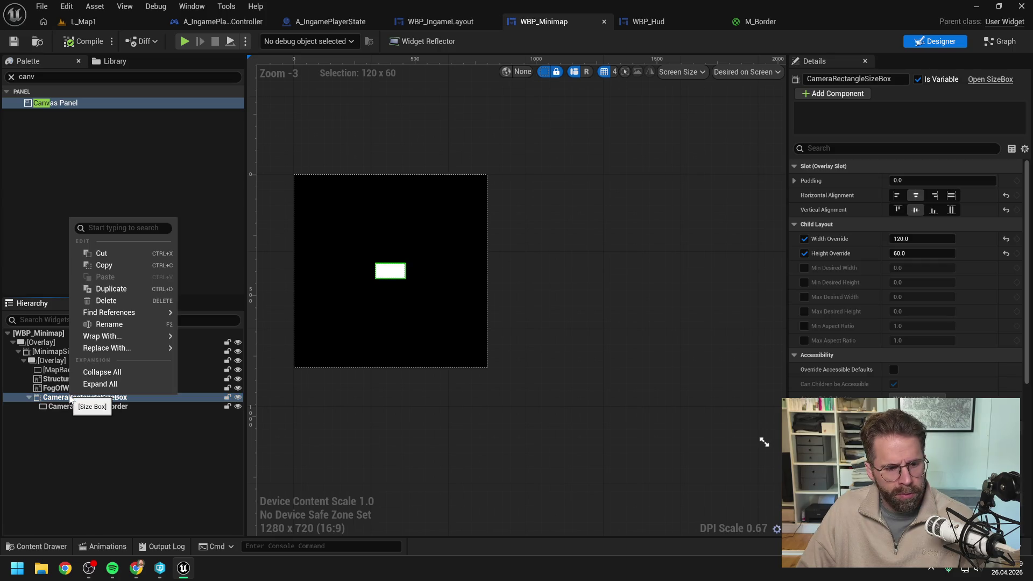
Wrap CameraRectangleSizeBox in a new Canvas Panel named CameraRectangleCanvas.
mouse_move(94, 336)
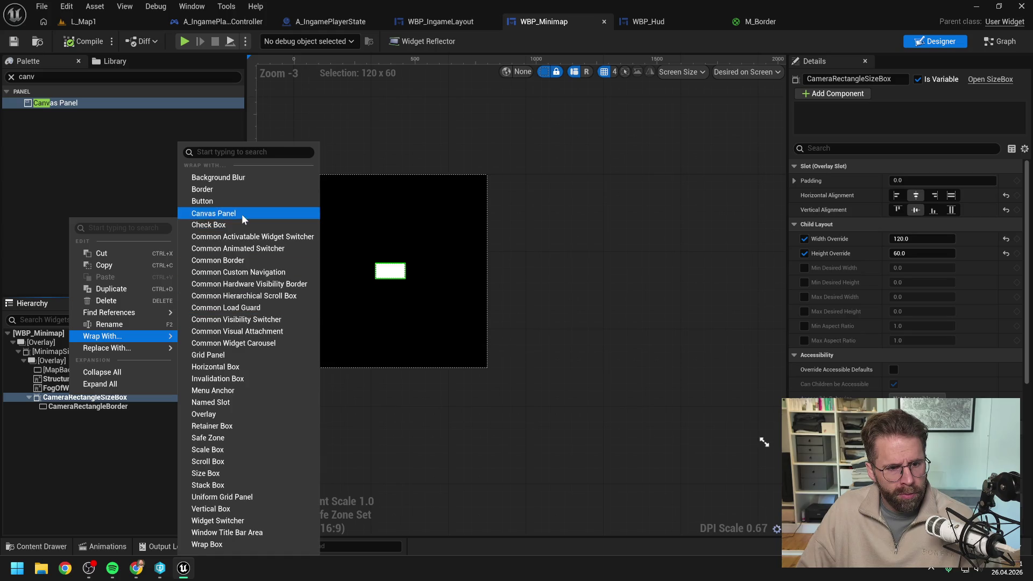
left_click(210, 214)
left_click(91, 399)
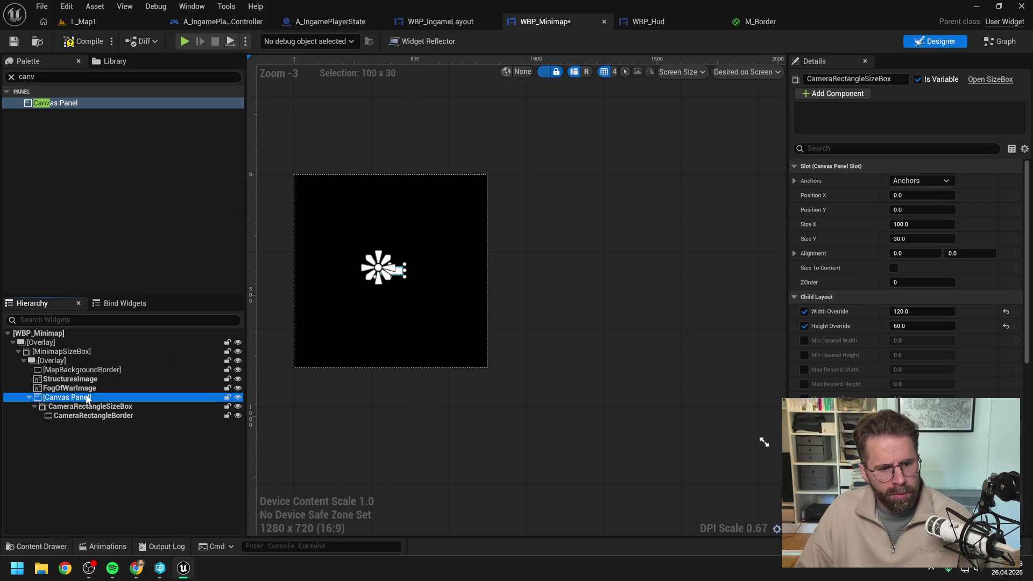
key("F2")
type("Ca")
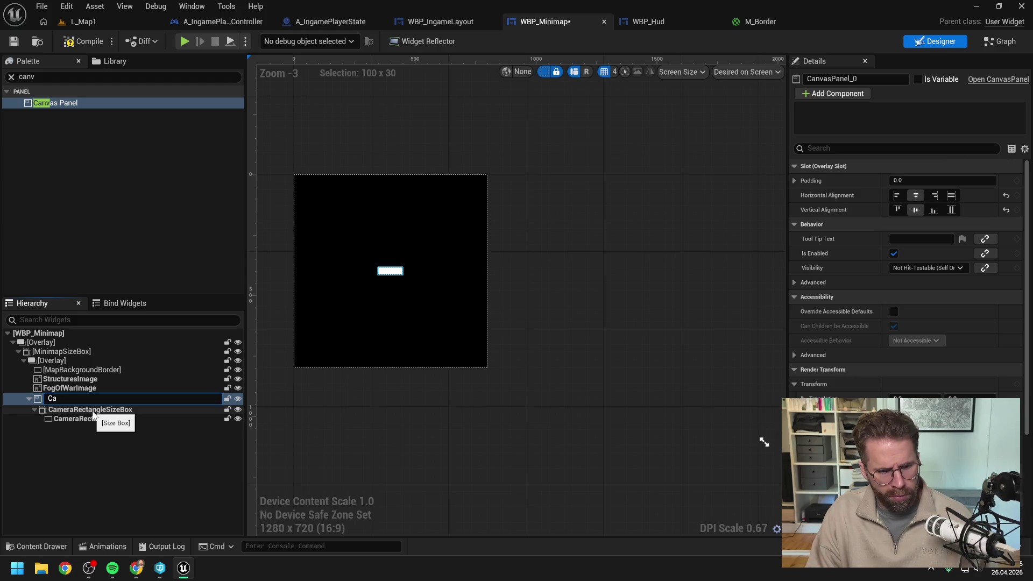
type("meraRectan")
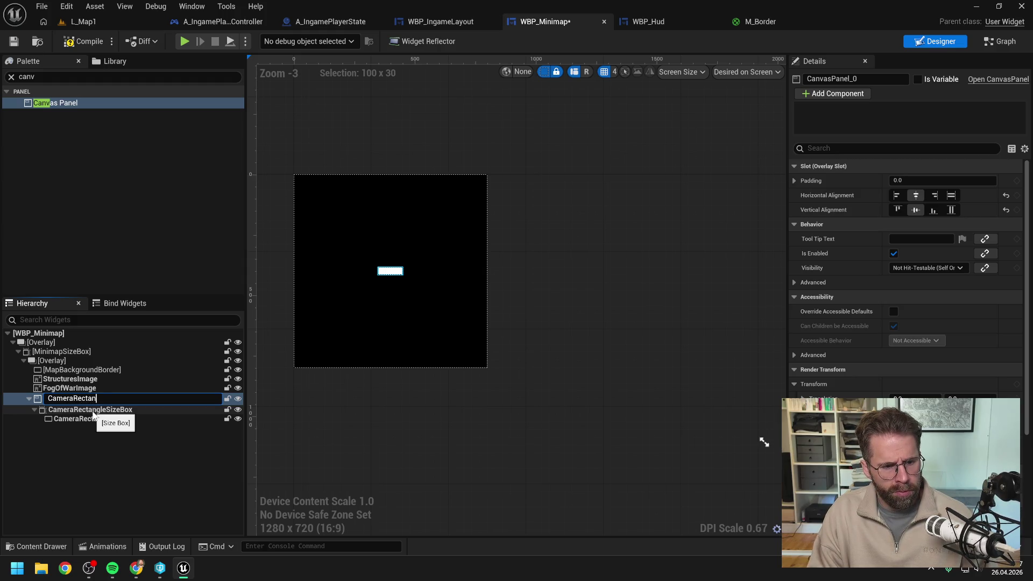
type("gleCanvas")
key("Return")
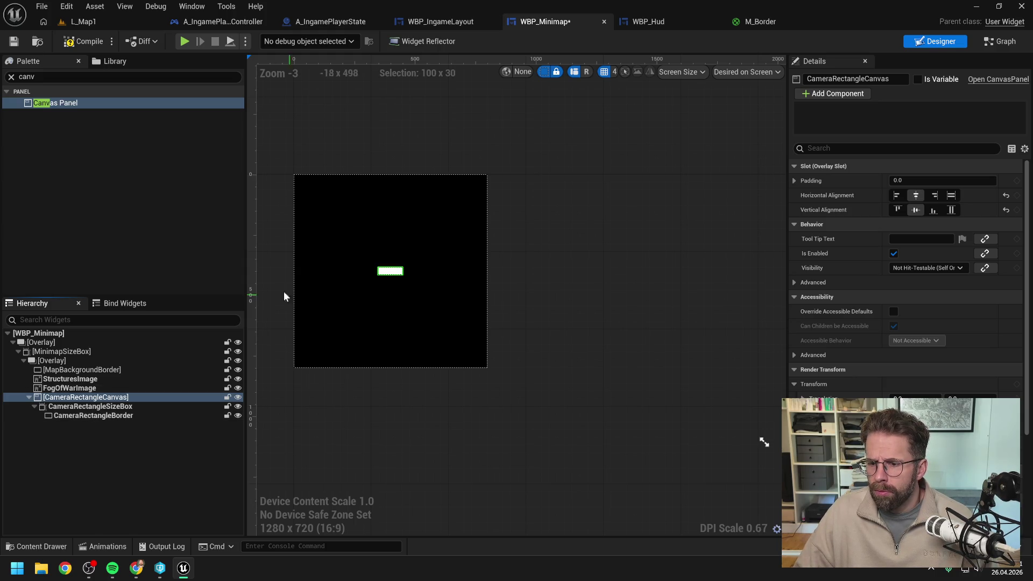
Compile and set CameraRectangleCanvas to Fill both horizontally and vertically.
left_click(84, 45)
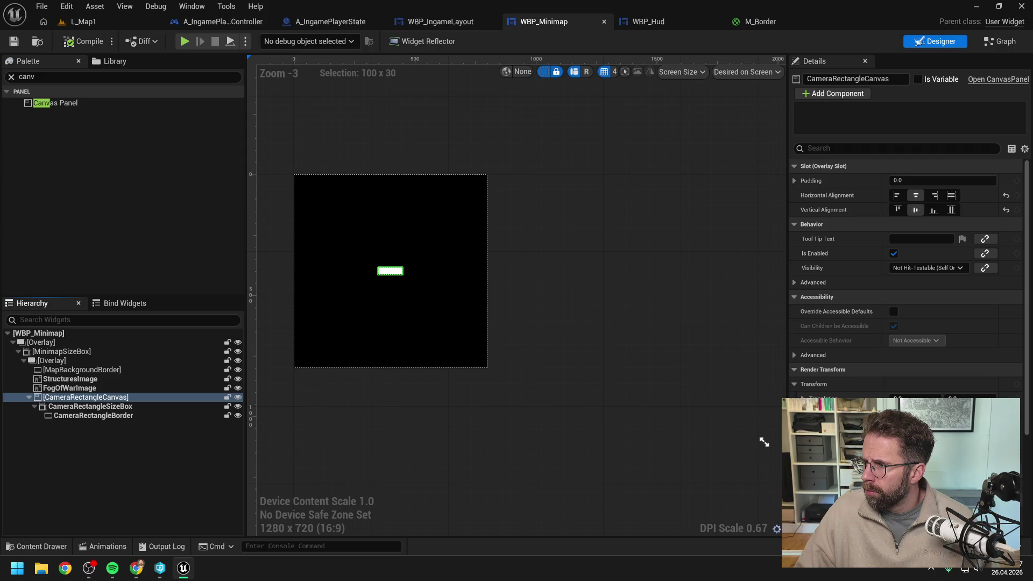
left_click(951, 209)
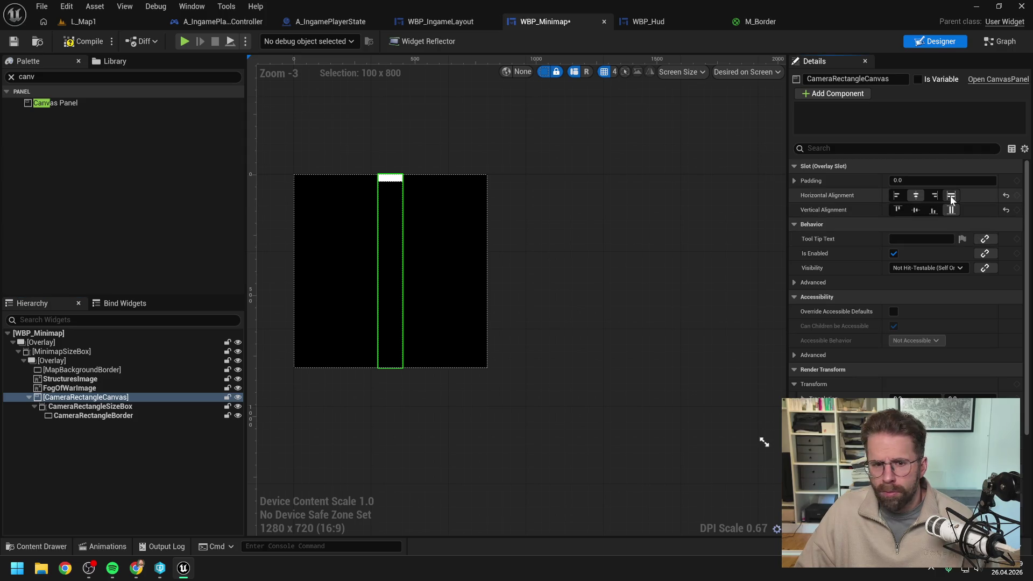
left_click(952, 196)
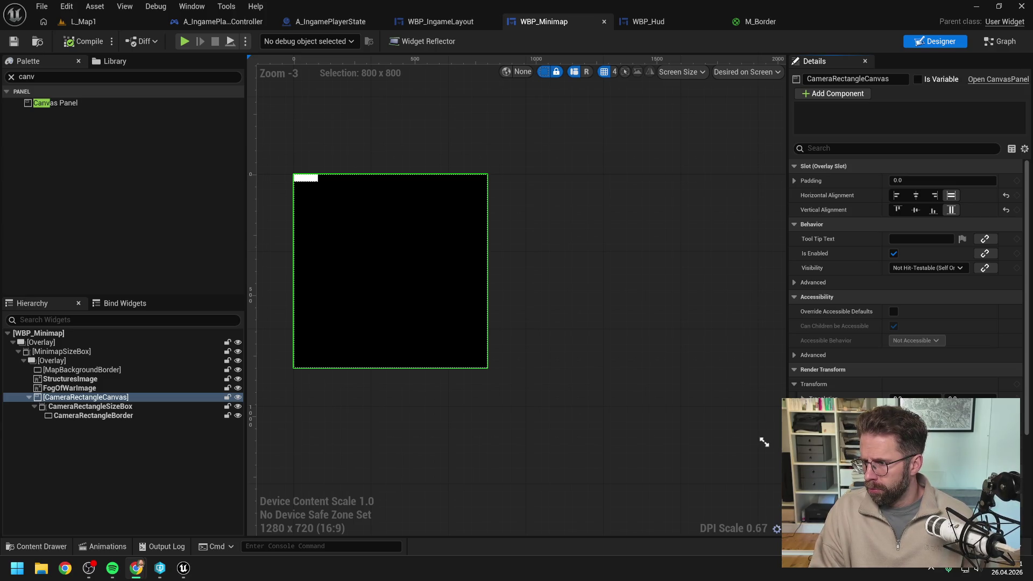
left_click(154, 459)
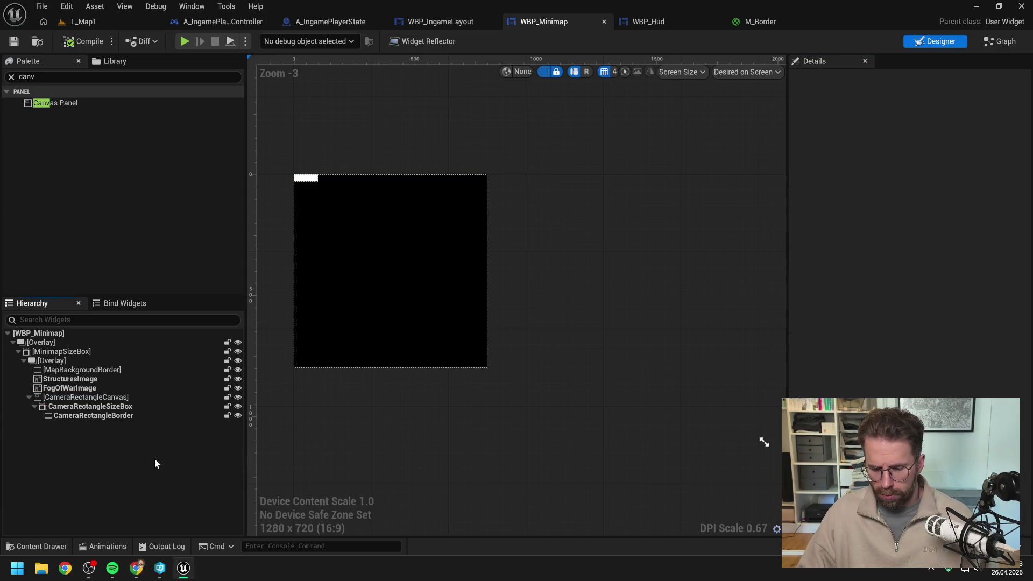
left_click(107, 397)
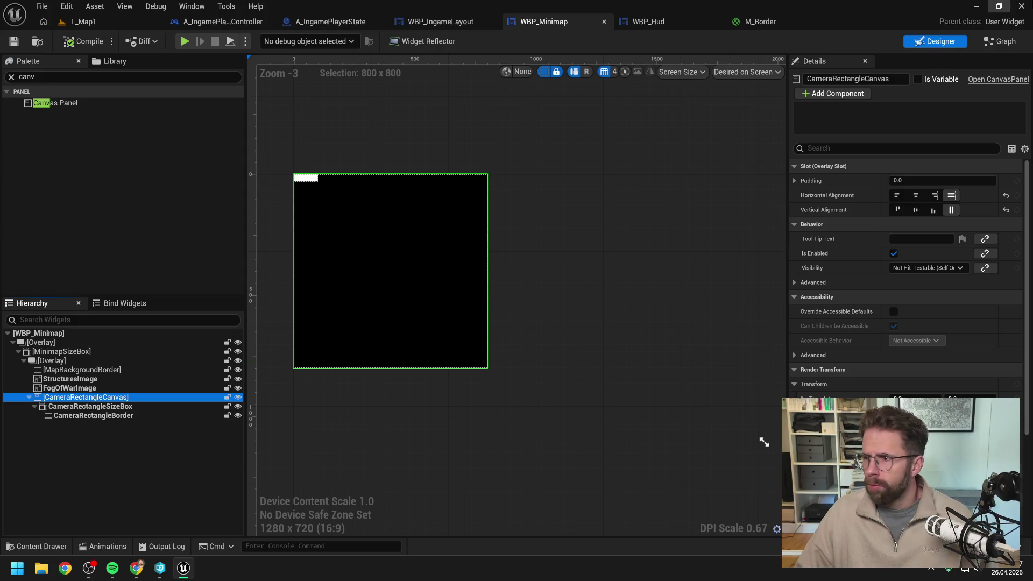
key("super+shift+Left")
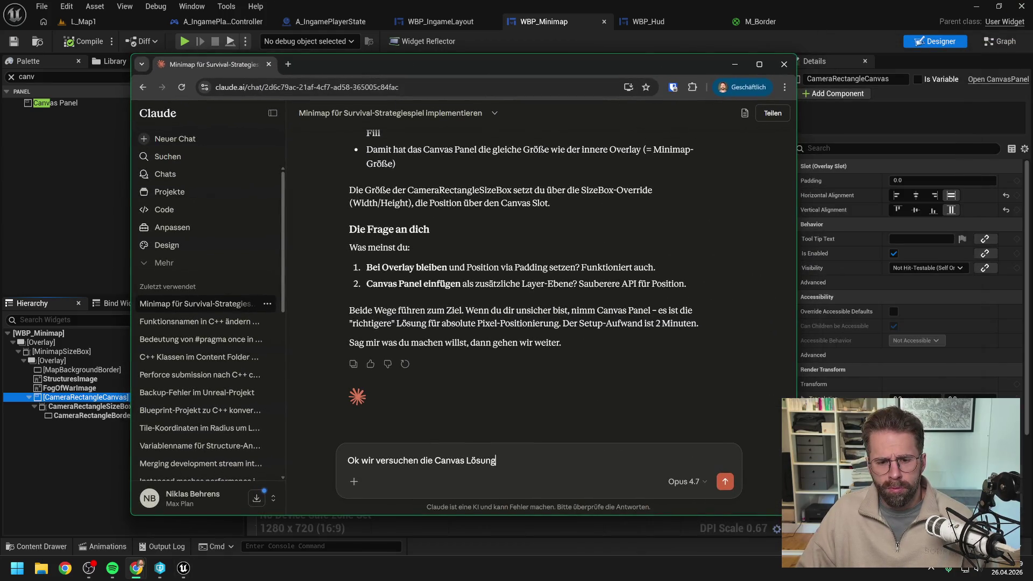
Send Claude the pasted screenshot choosing the Canvas approach, read its three-step reply, and move the chat aside.
key("ctrl+v")
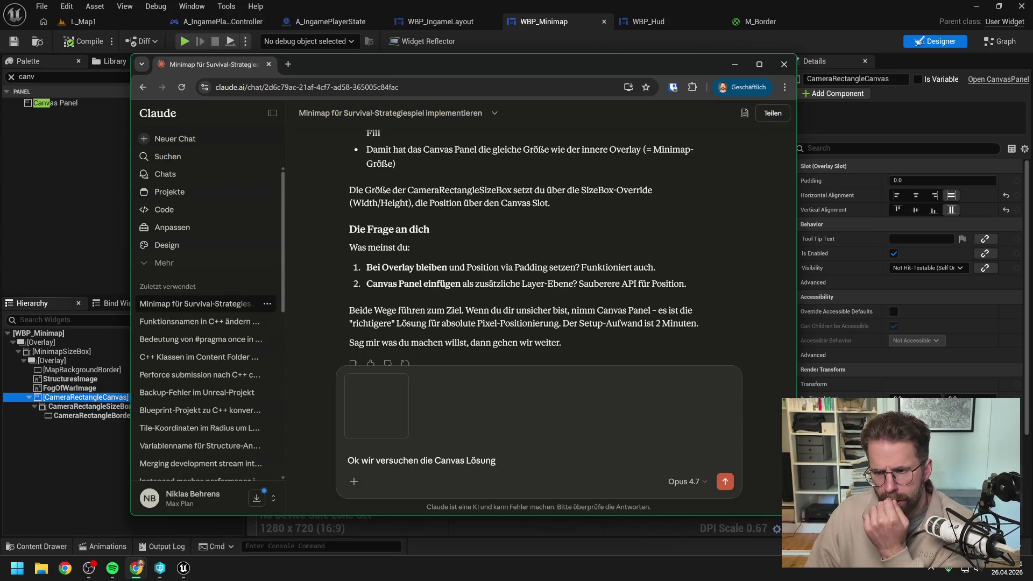
key("Return")
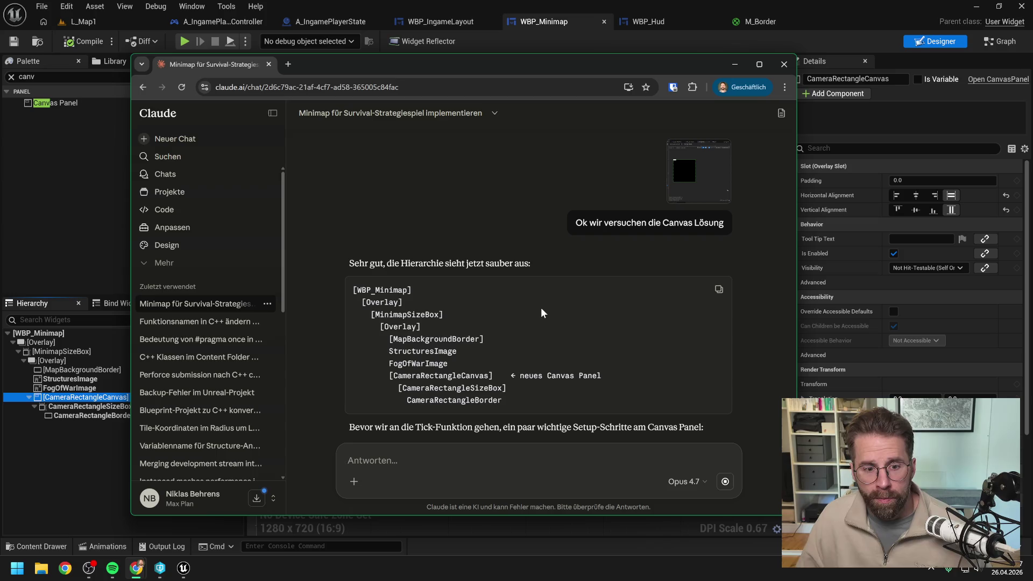
scroll(521, 297, "down", 2)
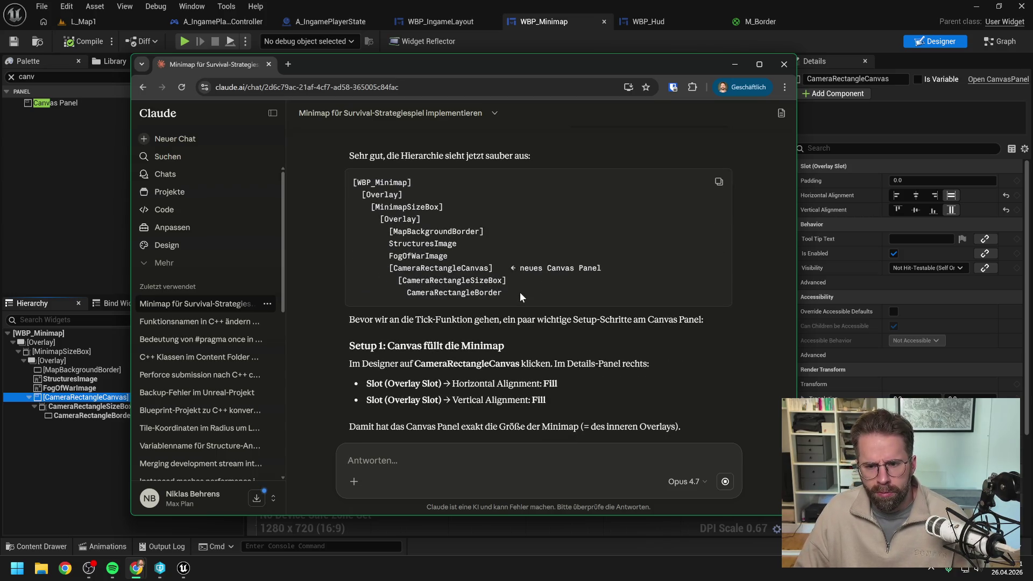
scroll(522, 292, "down", 1)
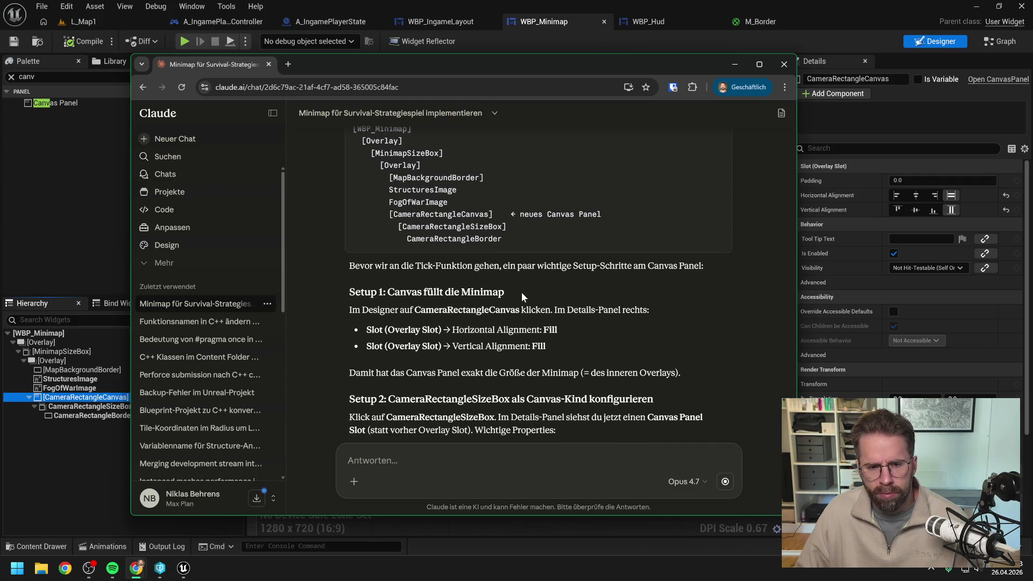
scroll(522, 292, "down", 1)
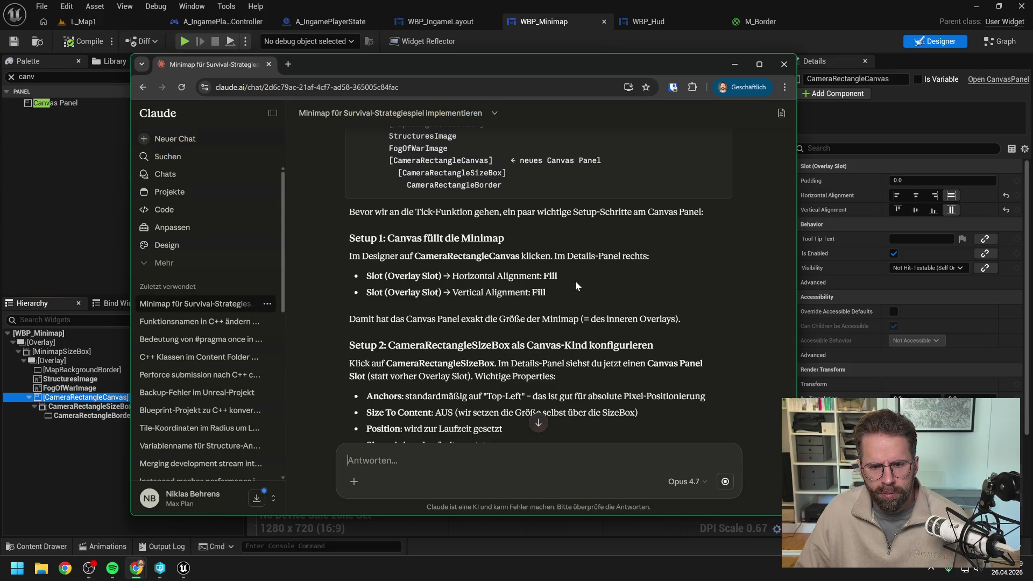
scroll(576, 281, "down", 1)
scroll(576, 285, "down", 2)
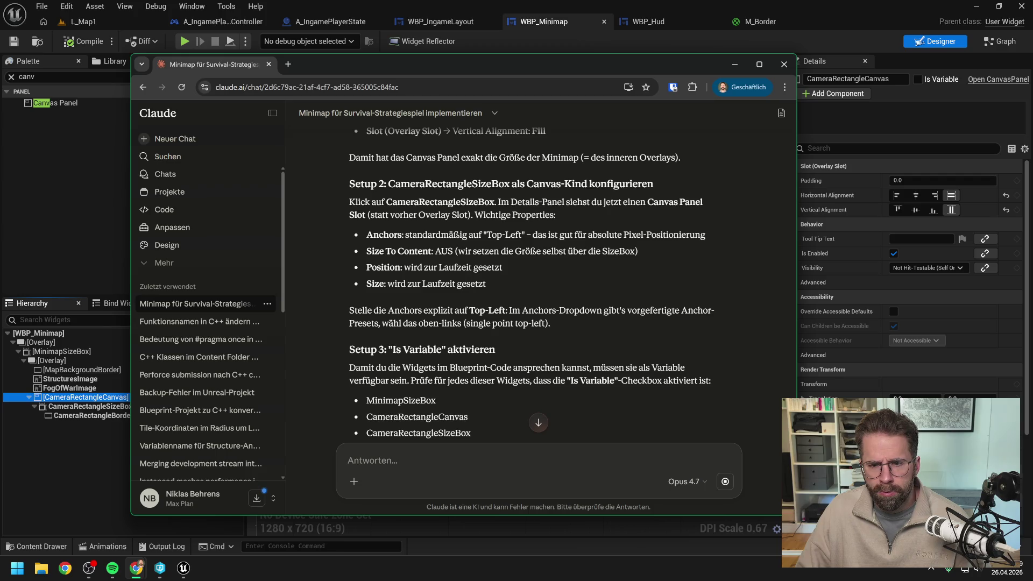
left_click_drag(454, 72, 1032, 72)
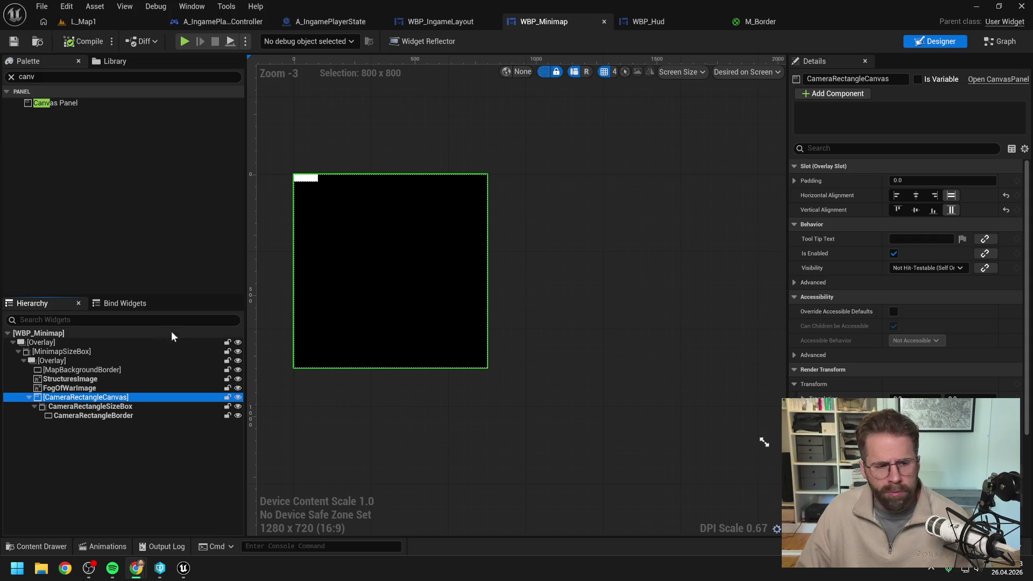
Anchor CameraRectangleSizeBox to the top-left and check its X size.
left_click(107, 407)
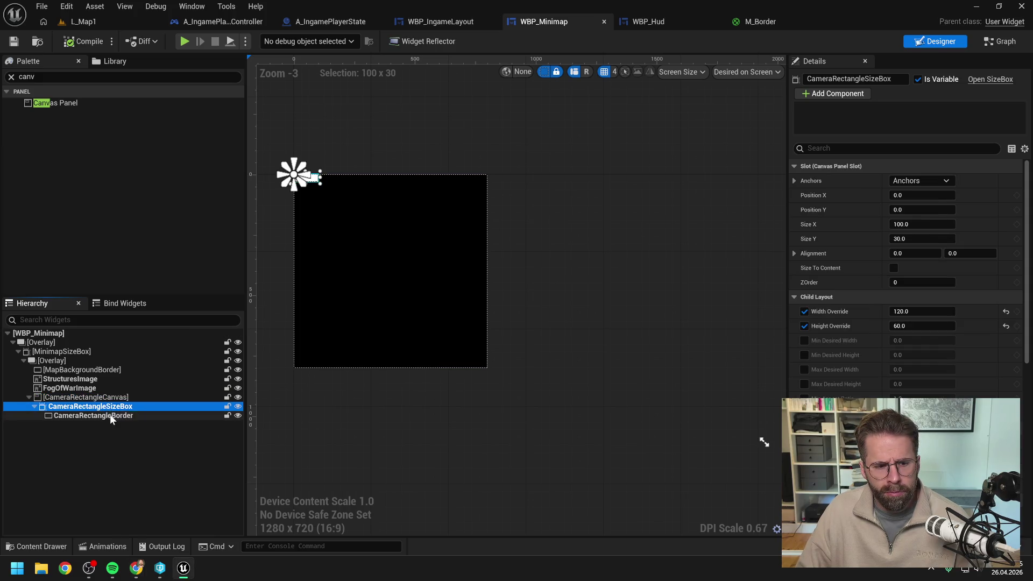
left_click(914, 180)
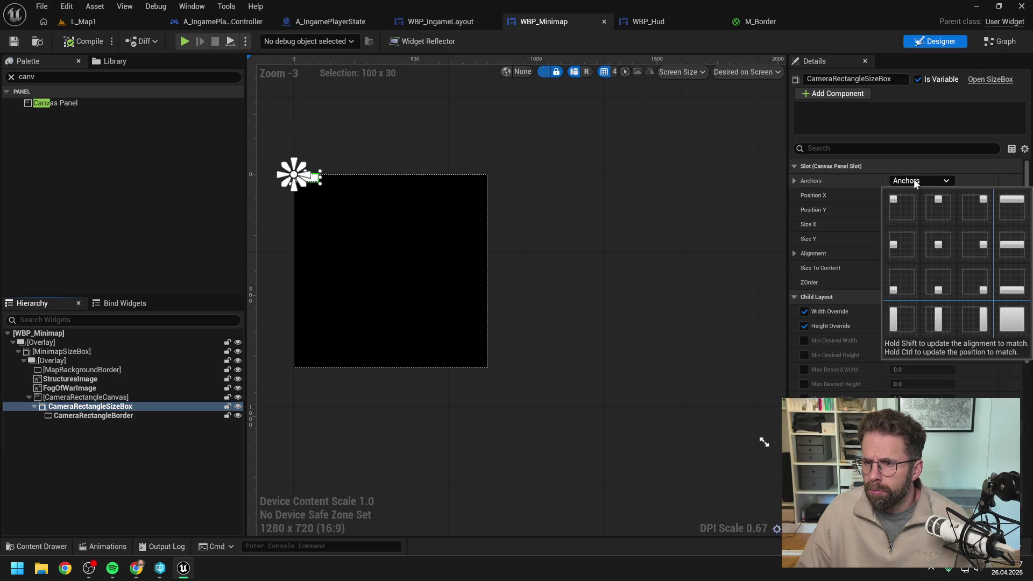
left_click(896, 201)
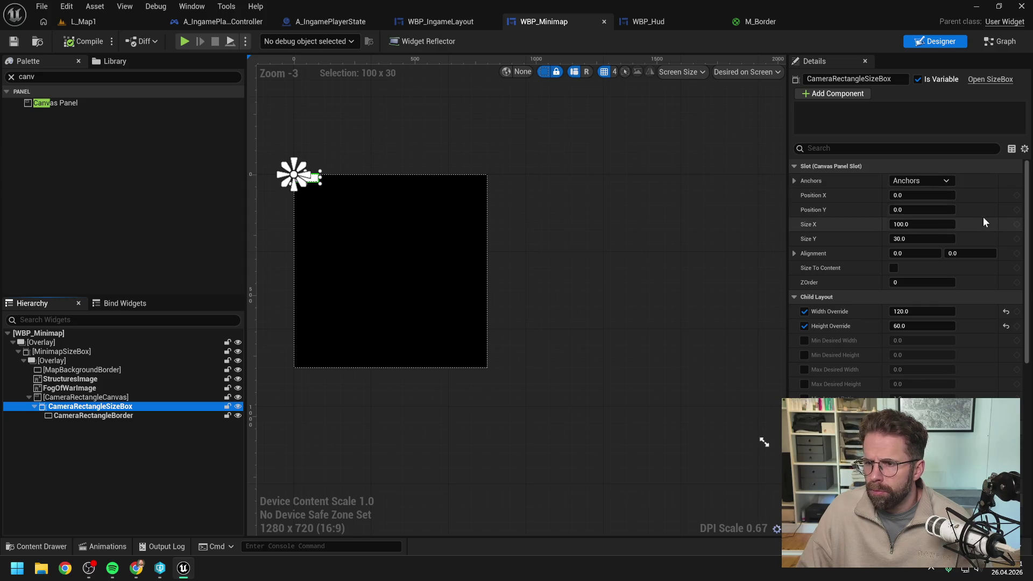
left_click(922, 224)
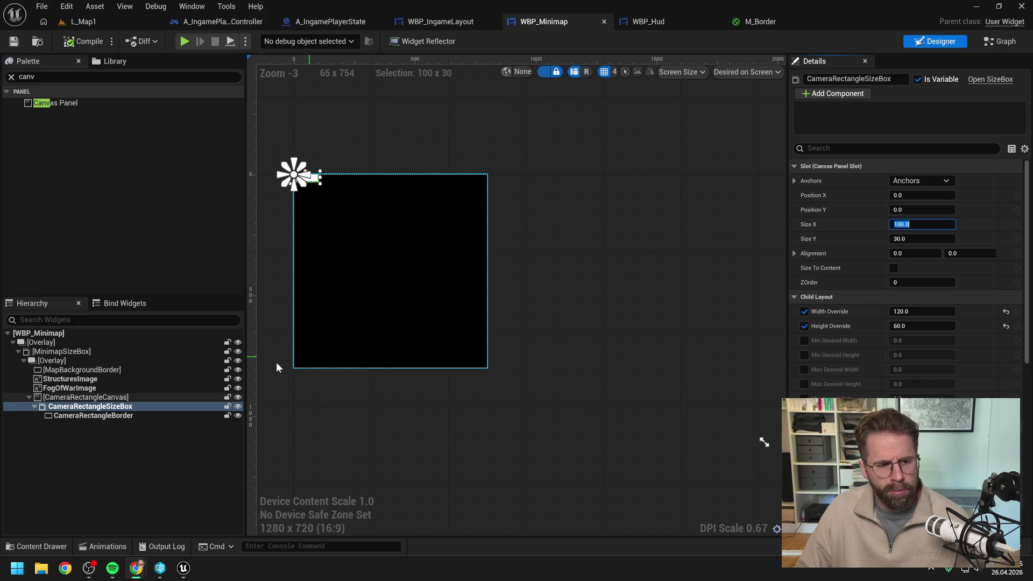
Enable Is Variable on MinimapSizeBox and CameraRectangleCanvas.
left_click(54, 352)
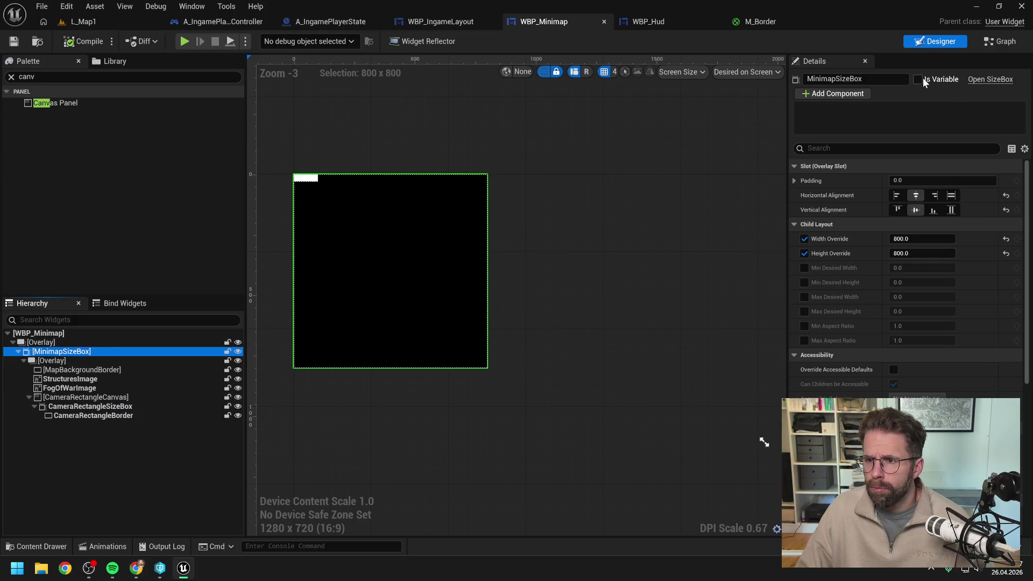
left_click(918, 80)
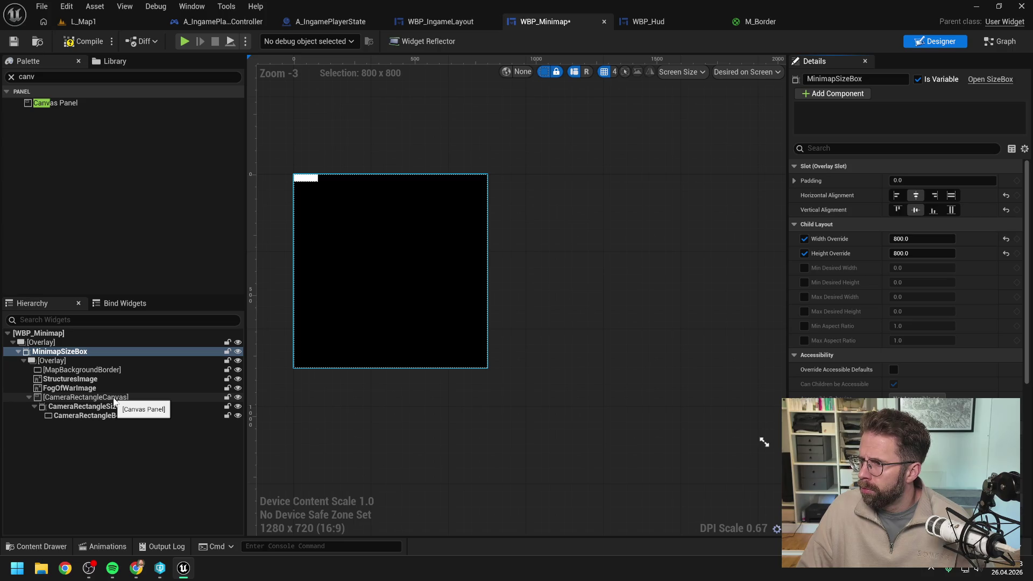
left_click(114, 400)
left_click(918, 80)
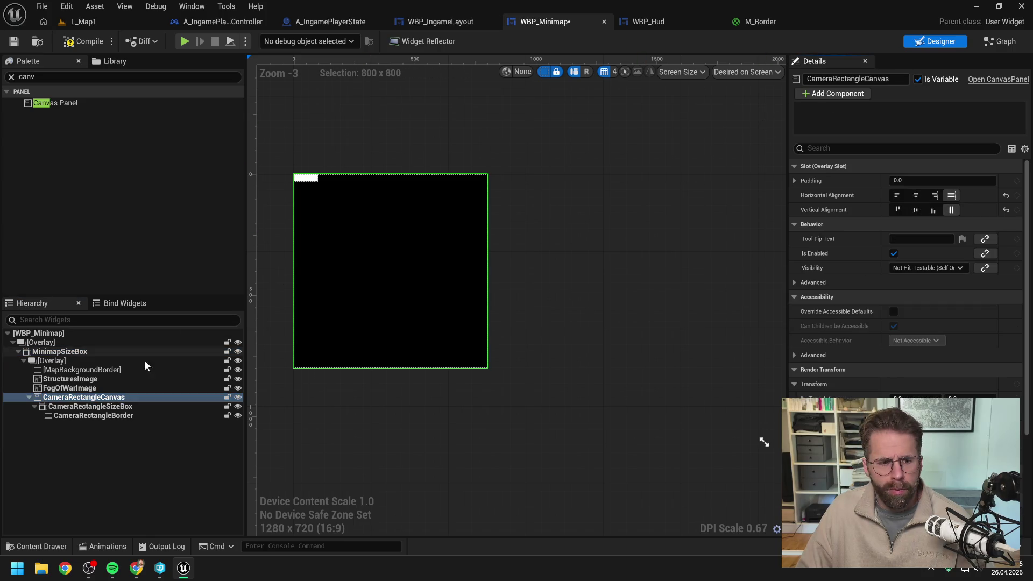
Review the CameraRectangleSizeBox and CameraRectangleBorder settings, then compile and save.
left_click(101, 407)
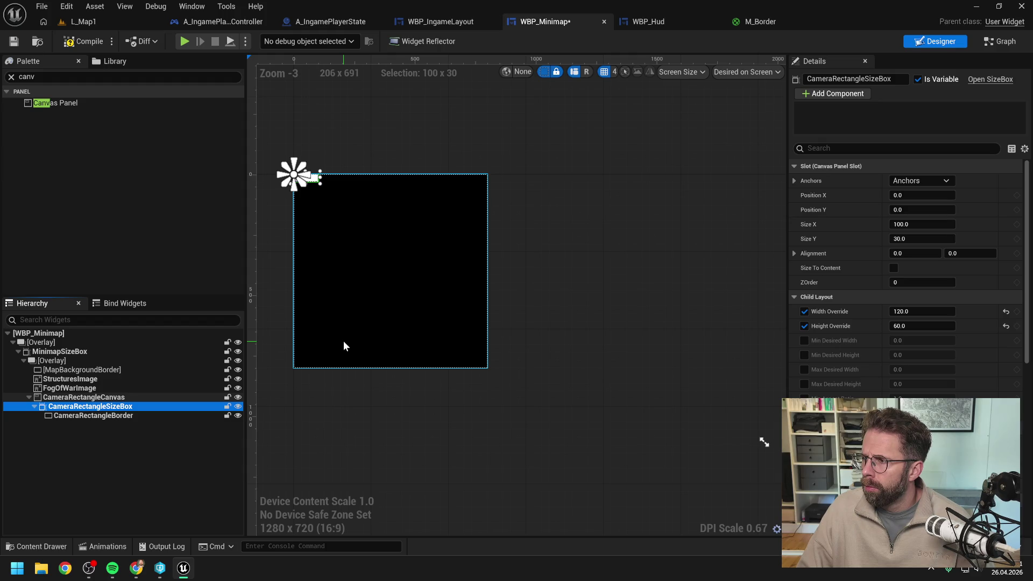
left_click(90, 416)
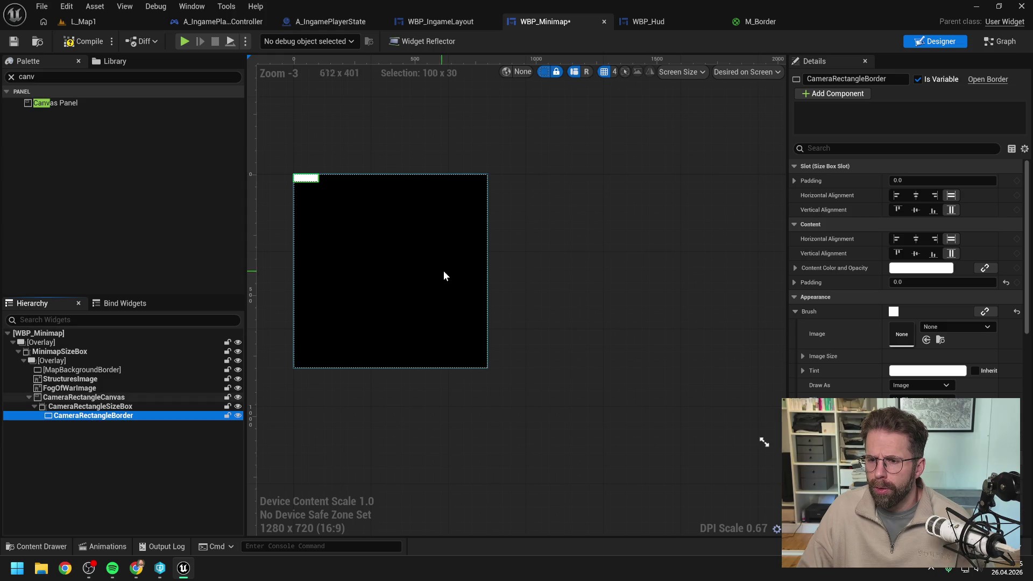
scroll(848, 302, "down", 3)
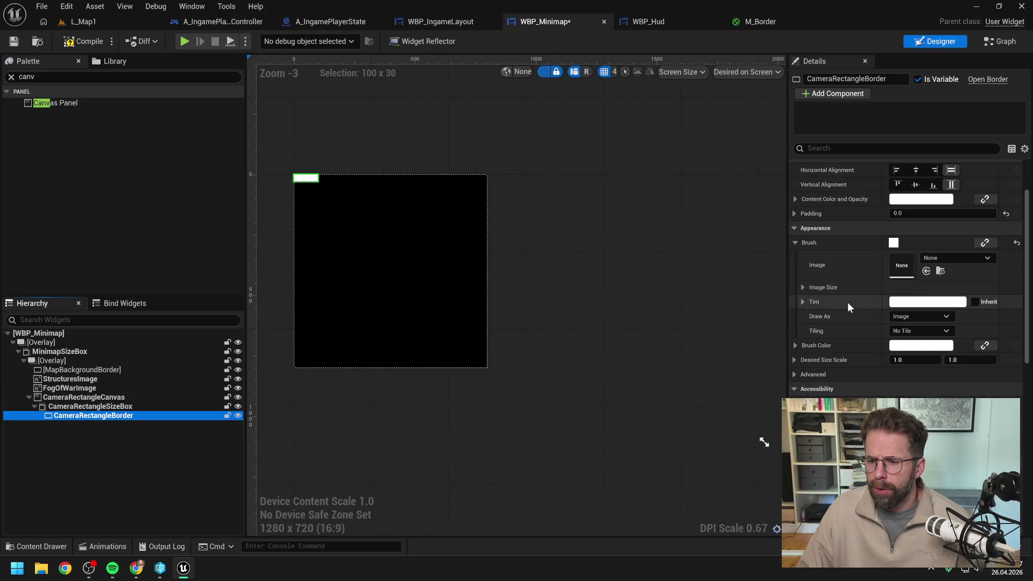
left_click(84, 40)
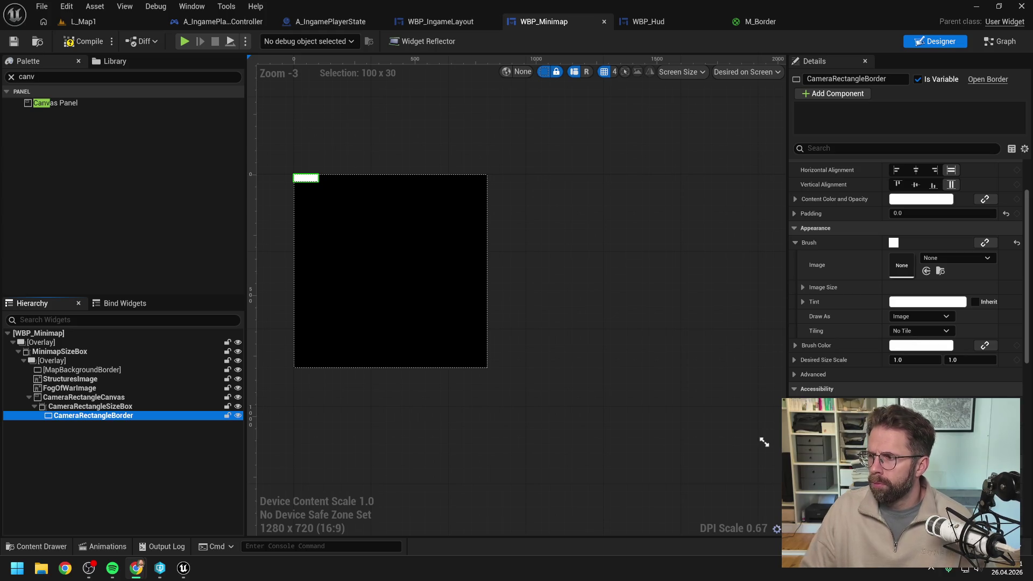
In the event graph, delete the Get Camera World Bounds node and add an Event Tick node.
left_click(1004, 42)
scroll(694, 221, "down", 4)
left_click_drag(701, 263, 715, 302)
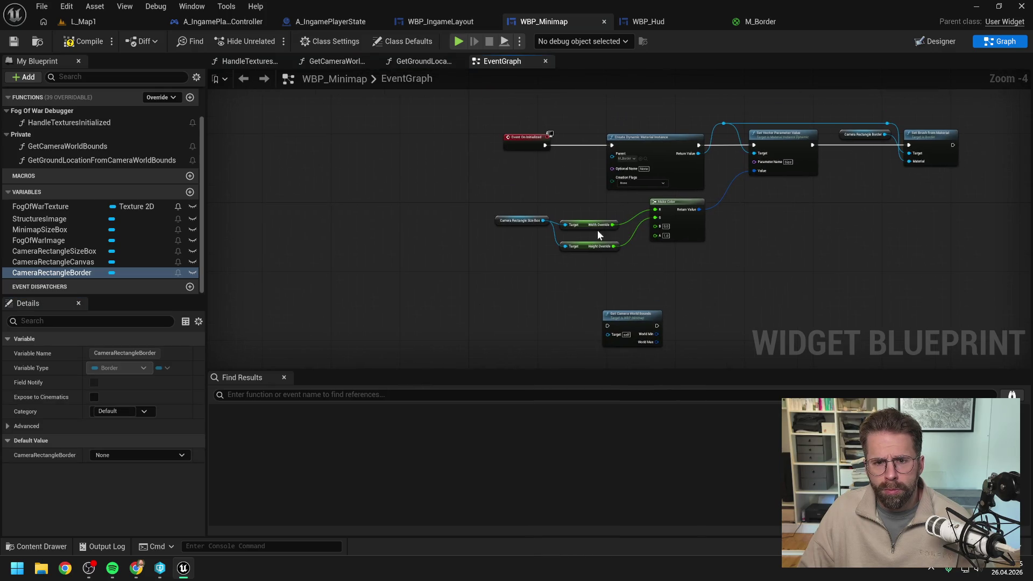
mouse_move(776, 264)
left_mouse_down()
mouse_move(745, 254)
mouse_move(747, 240)
left_mouse_up()
left_click(583, 307)
key("Delete")
right_click(491, 289)
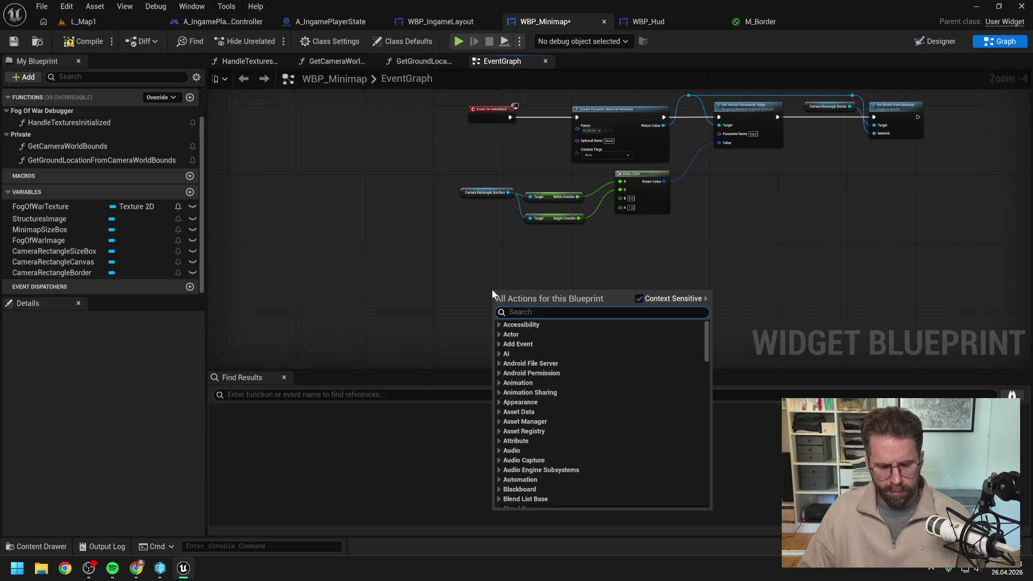
type("tick")
key("Return")
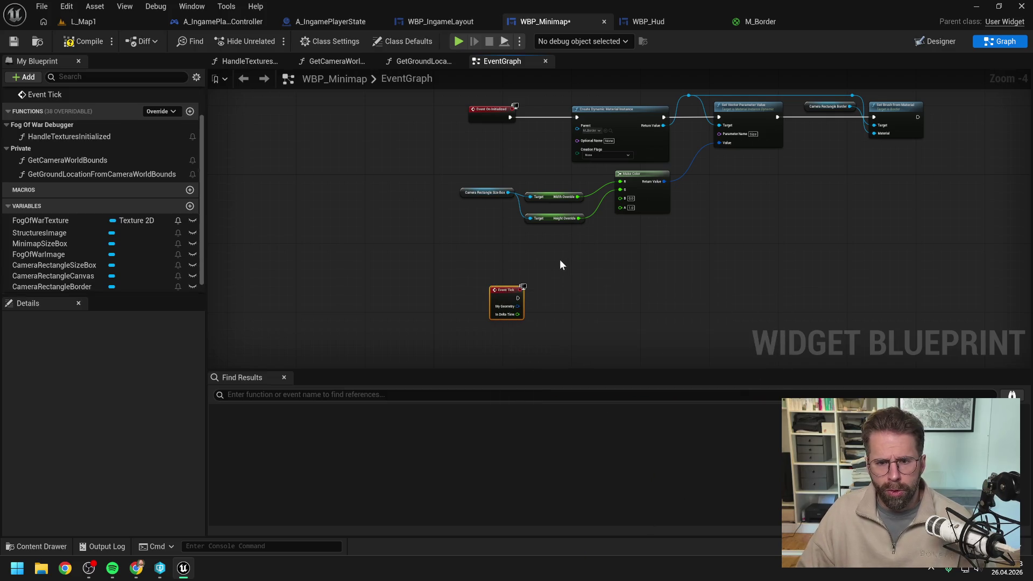
Shift the existing nodes left of Event Tick and compile the widget blueprint.
left_click_drag(560, 259, 492, 262)
mouse_move(421, 205)
left_mouse_down()
mouse_move(656, 286)
mouse_move(643, 305)
mouse_move(454, 224)
left_mouse_up()
left_click_drag(533, 151, 919, 223)
left_click_drag(573, 162, 582, 161)
left_click(522, 142)
left_click(83, 41)
mouse_move(384, 116)
left_mouse_down()
mouse_move(807, 264)
mouse_move(896, 273)
left_mouse_up()
left_click_drag(452, 160, 419, 162)
left_click(444, 206)
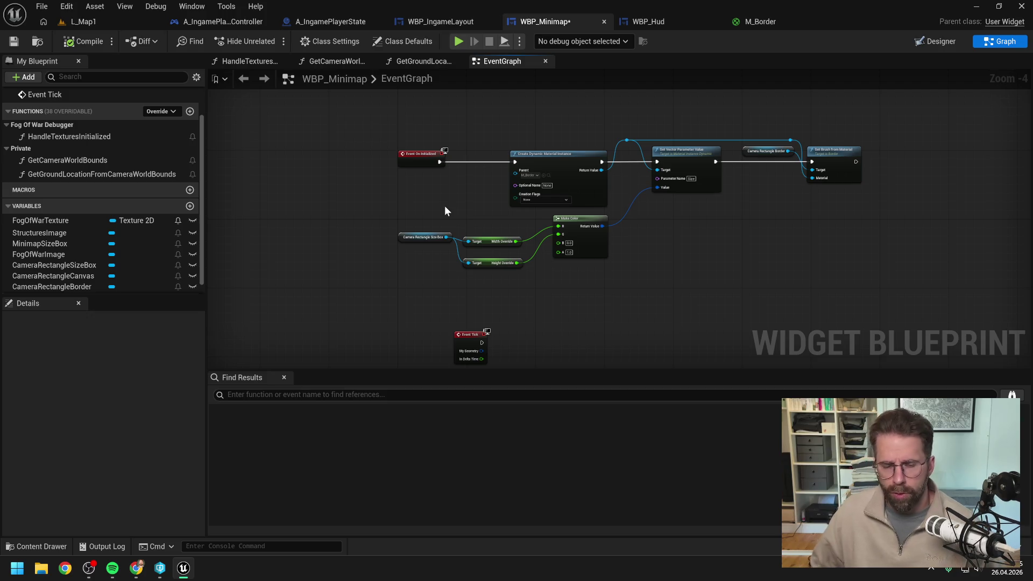
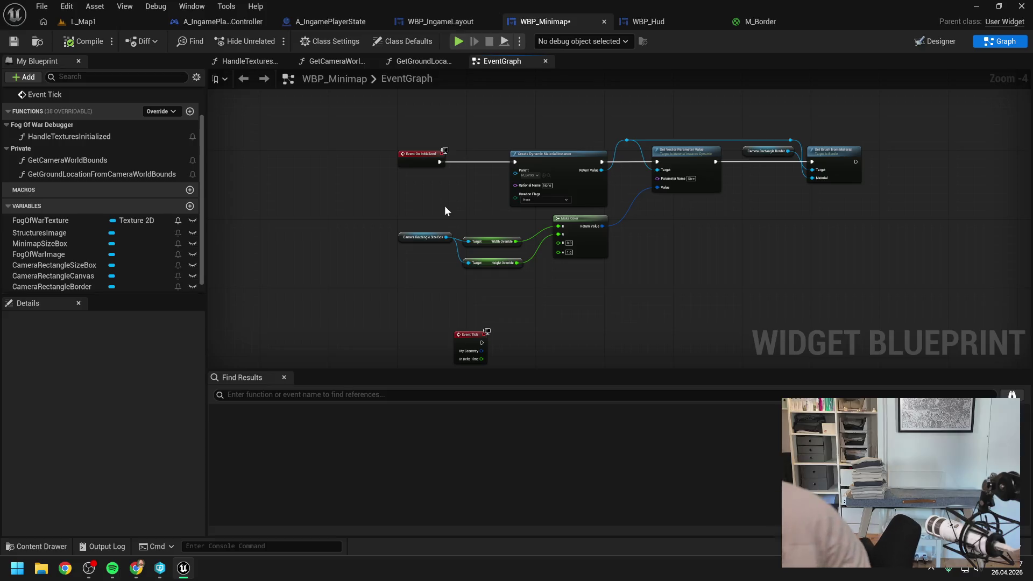
Shift and zoom the EventGraph so Event Tick sits in open space.
mouse_move(465, 313)
left_mouse_down()
mouse_move(521, 309)
mouse_move(454, 266)
left_mouse_up()
scroll(518, 306, "up", 1)
left_click(599, 272)
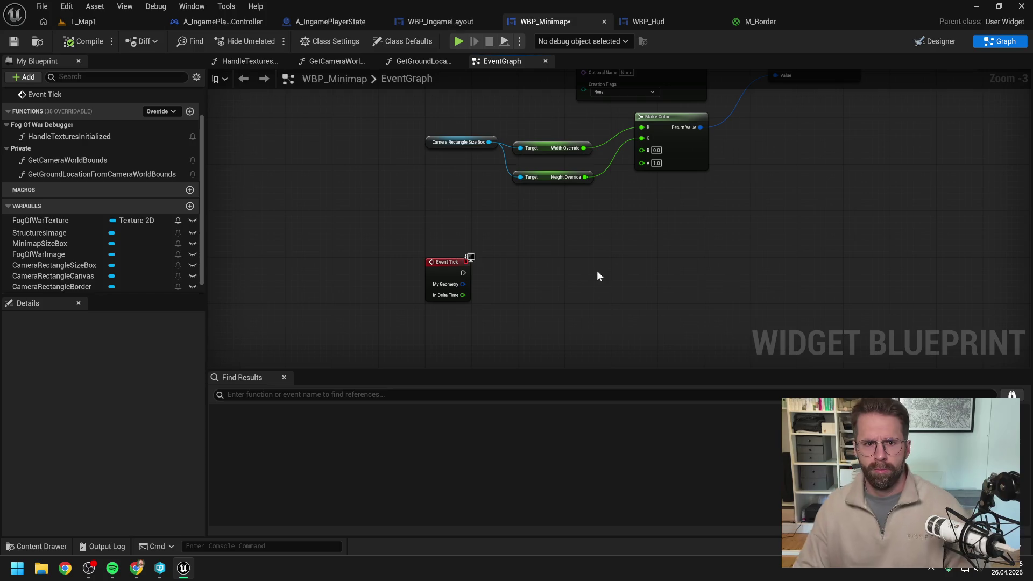
Show the widget's Class Defaults in Details, where Tick Frequency is Auto.
left_click(326, 42)
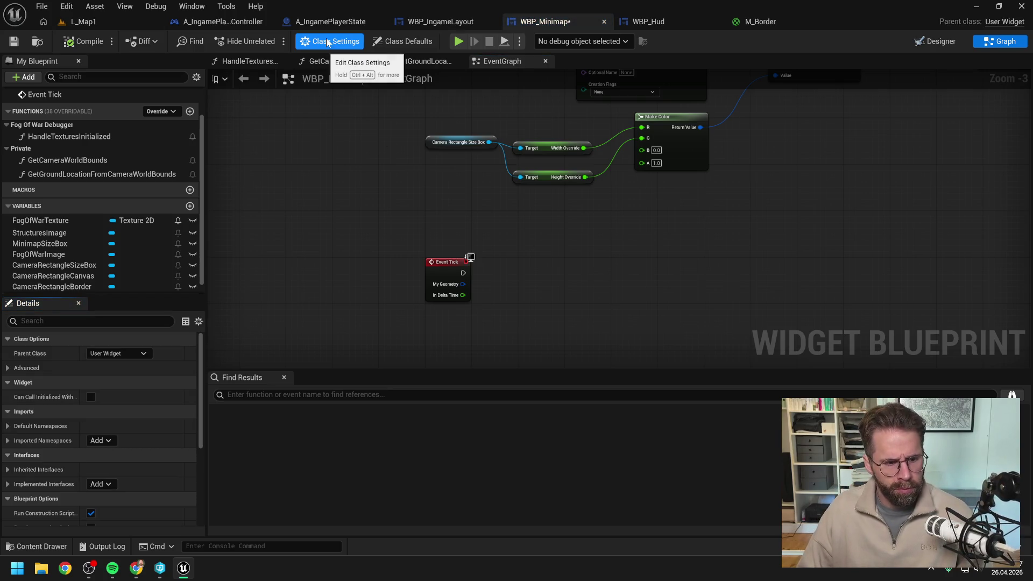
left_click(406, 42)
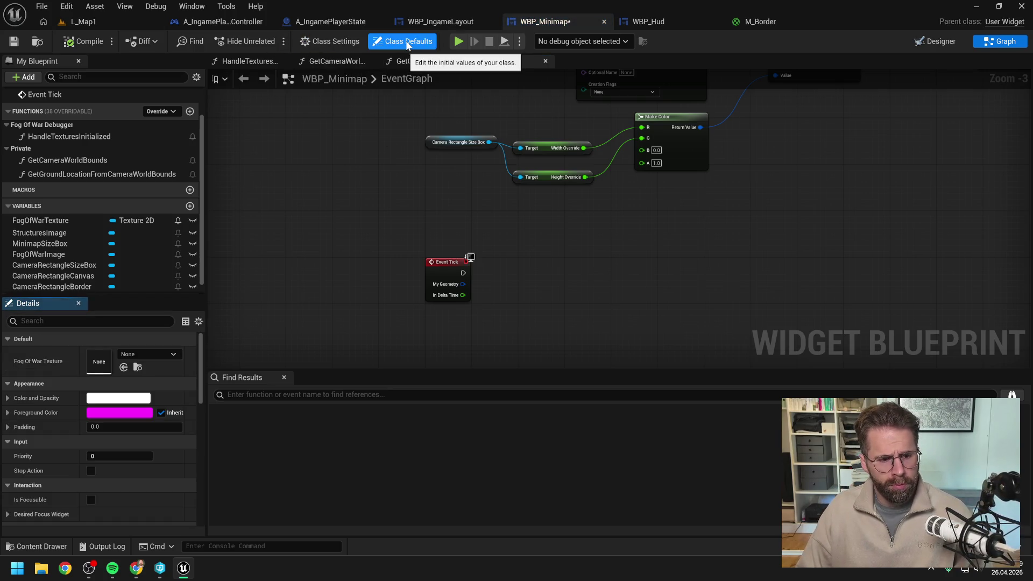
scroll(142, 418, "down", 3)
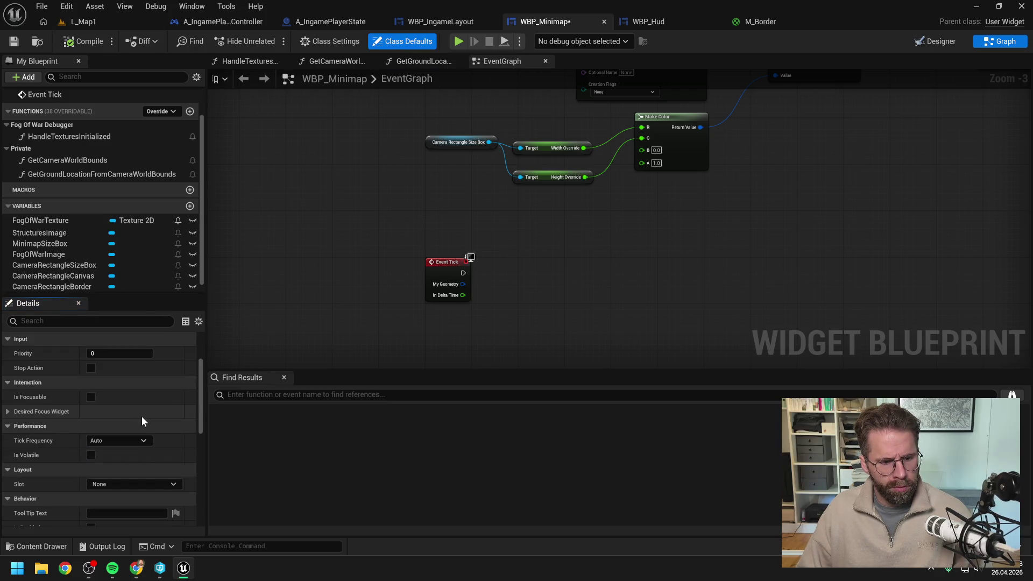
scroll(142, 420, "up", 3)
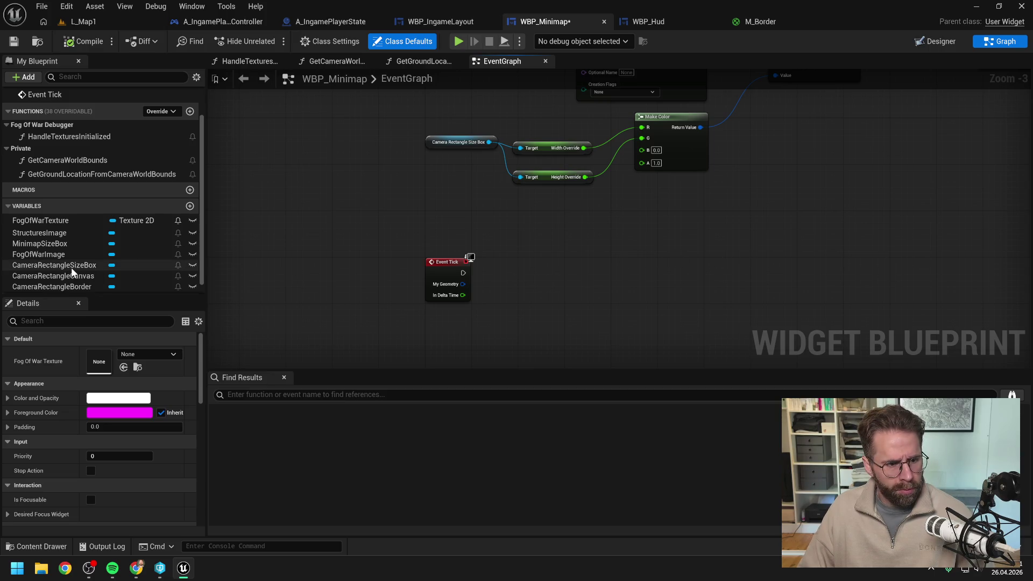
Place a MinimapSizeBox getter wired into a new Get Cached Geometry node.
mouse_move(40, 243)
left_mouse_down()
mouse_move(515, 254)
mouse_move(577, 267)
left_mouse_up()
left_click(564, 277)
type("cach")
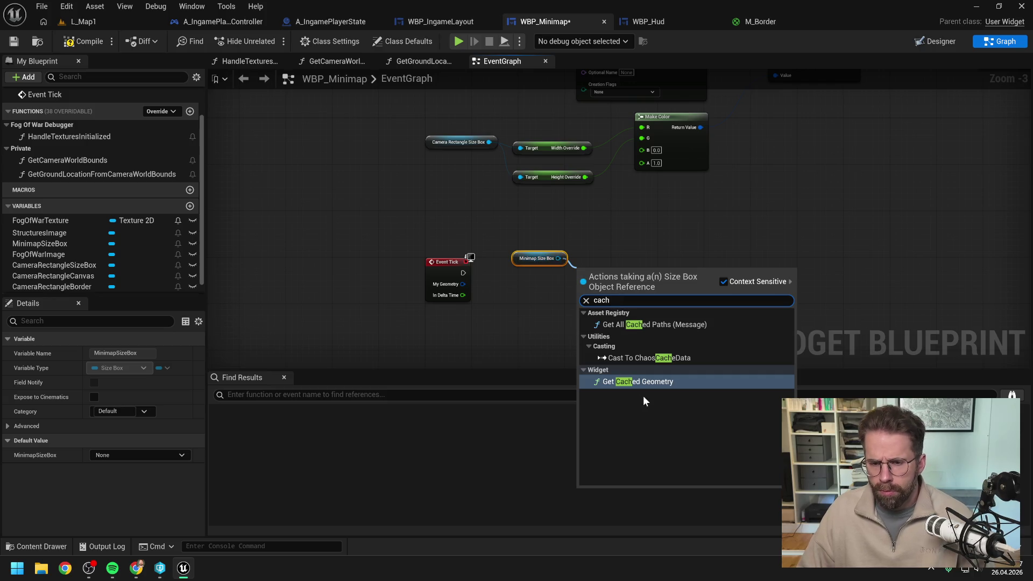
left_click(641, 381)
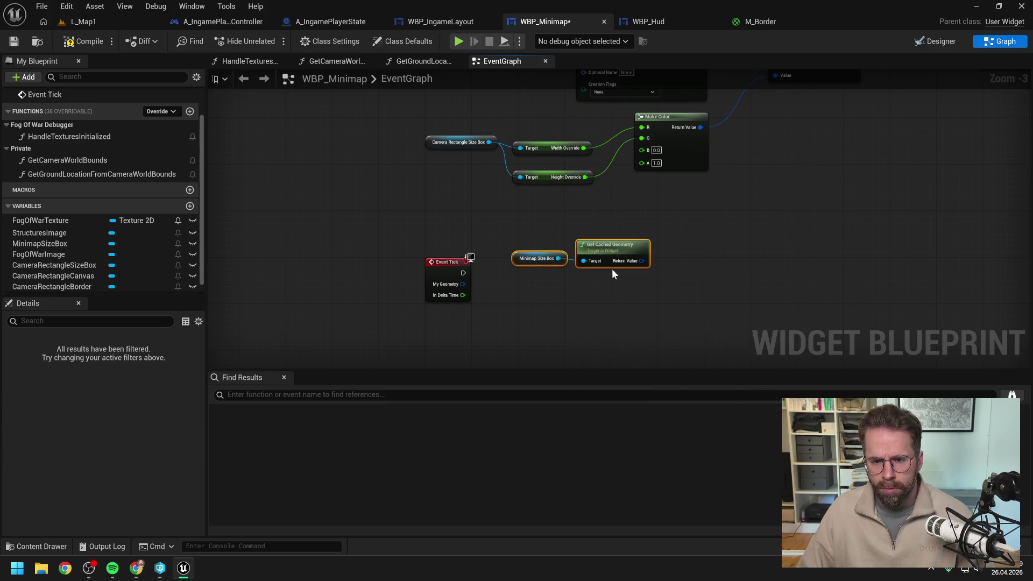
Arrange the size box getter and Get Cached Geometry next to Event Tick.
left_click_drag(615, 246, 583, 244)
left_click(609, 305)
left_click(604, 301)
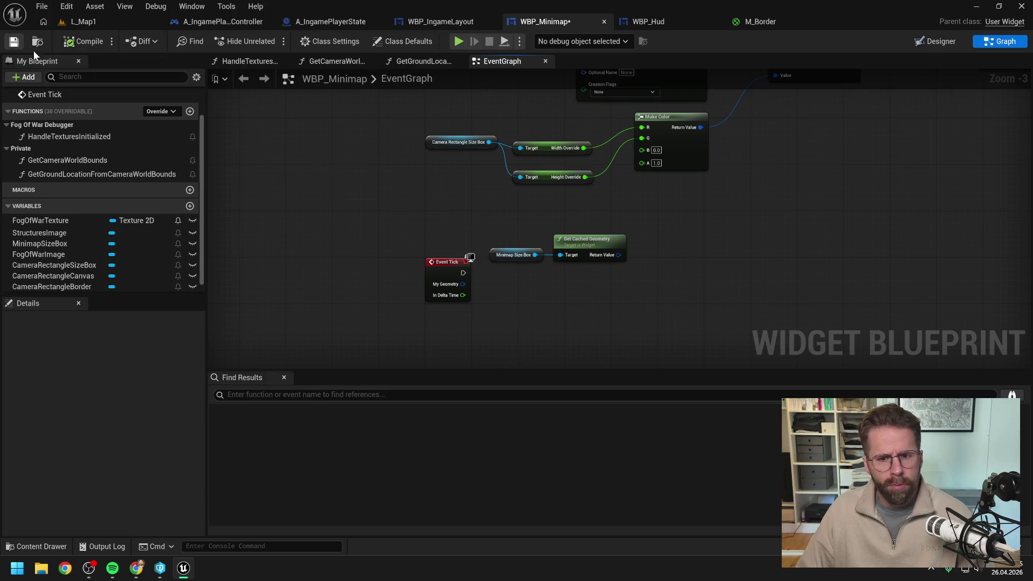
left_click_drag(657, 256, 626, 251)
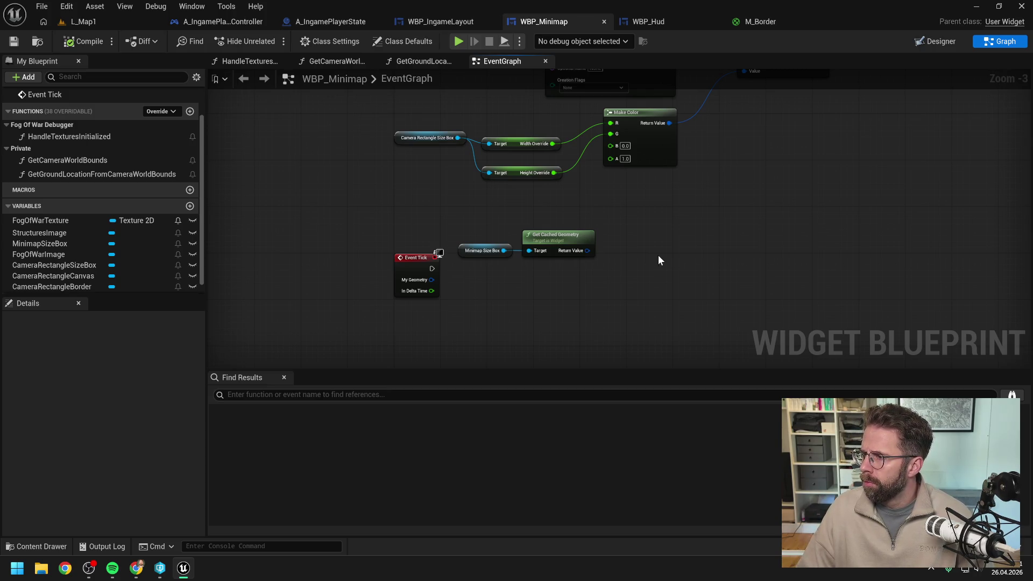
Add a Get Local Size node off Get Cached Geometry and place it alongside.
left_click_drag(588, 251, 621, 267)
left_click(589, 252)
right_click(589, 253)
type("break")
key("Escape")
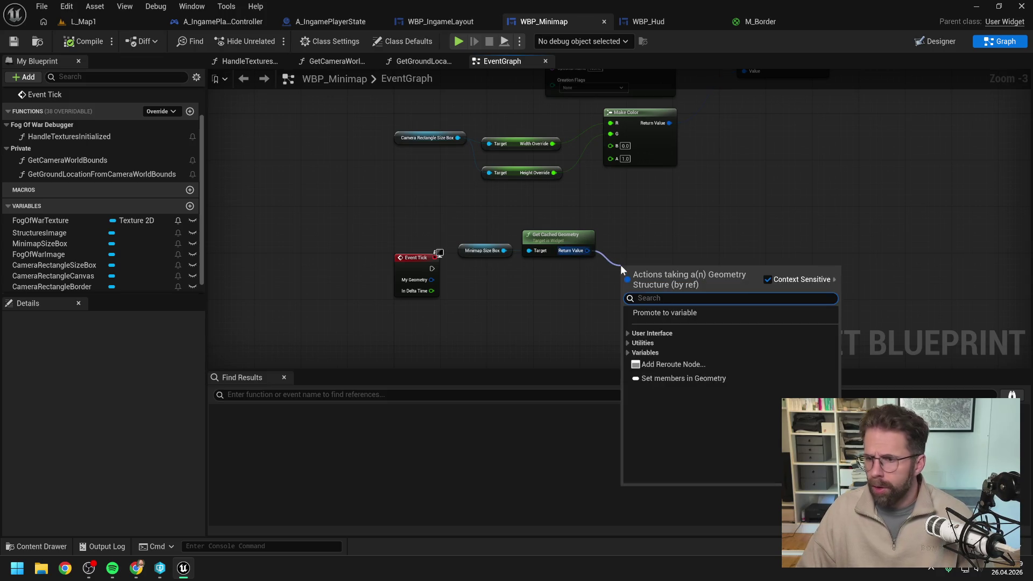
type("get loc")
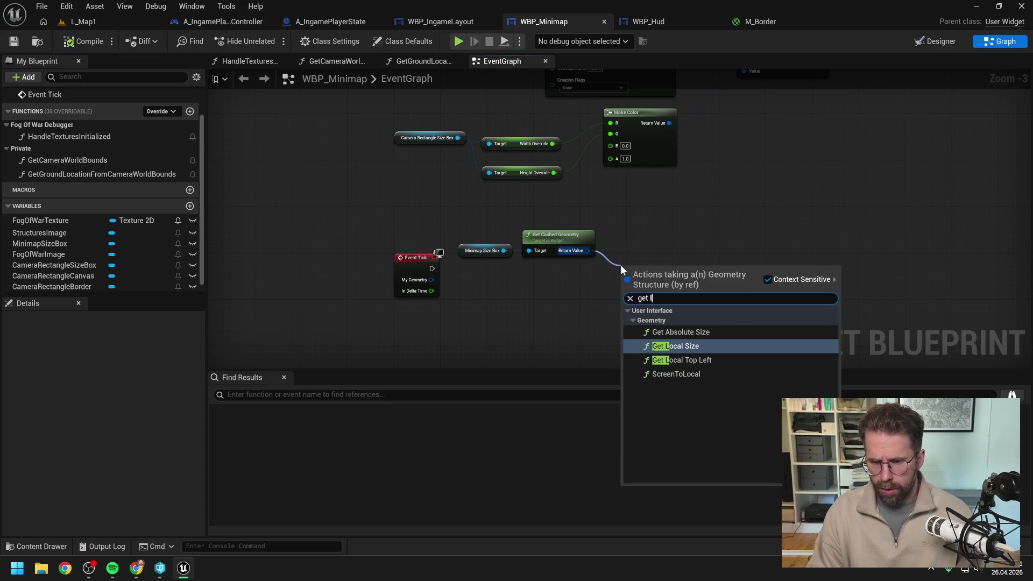
left_click(672, 332)
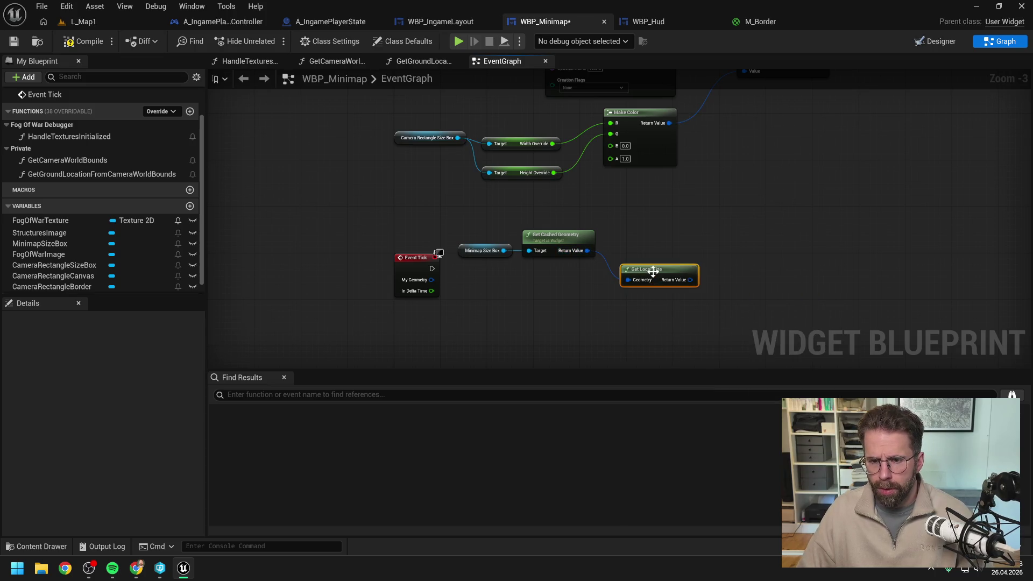
left_click_drag(653, 272, 637, 240)
left_click(639, 305)
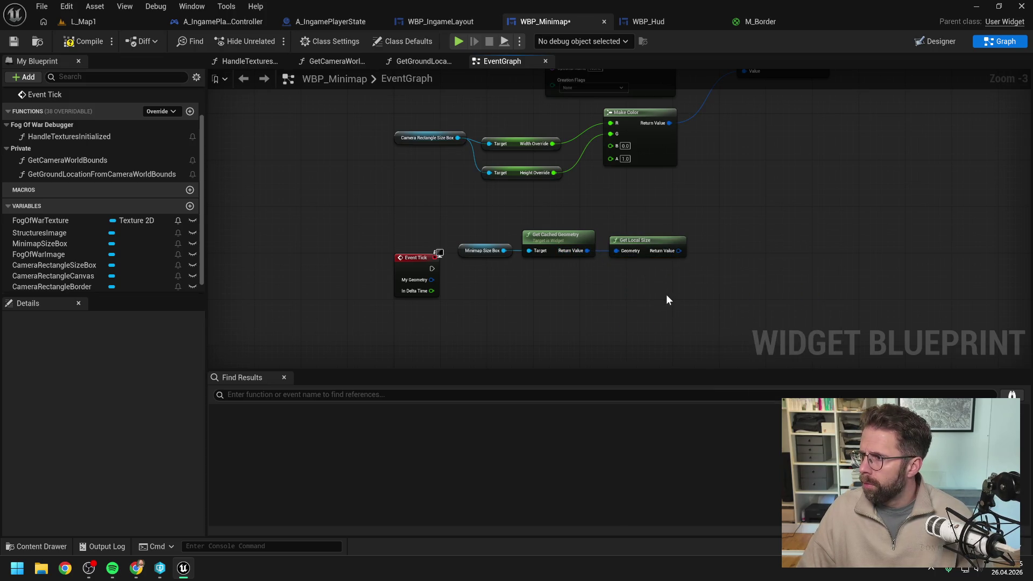
left_click_drag(666, 294, 654, 294)
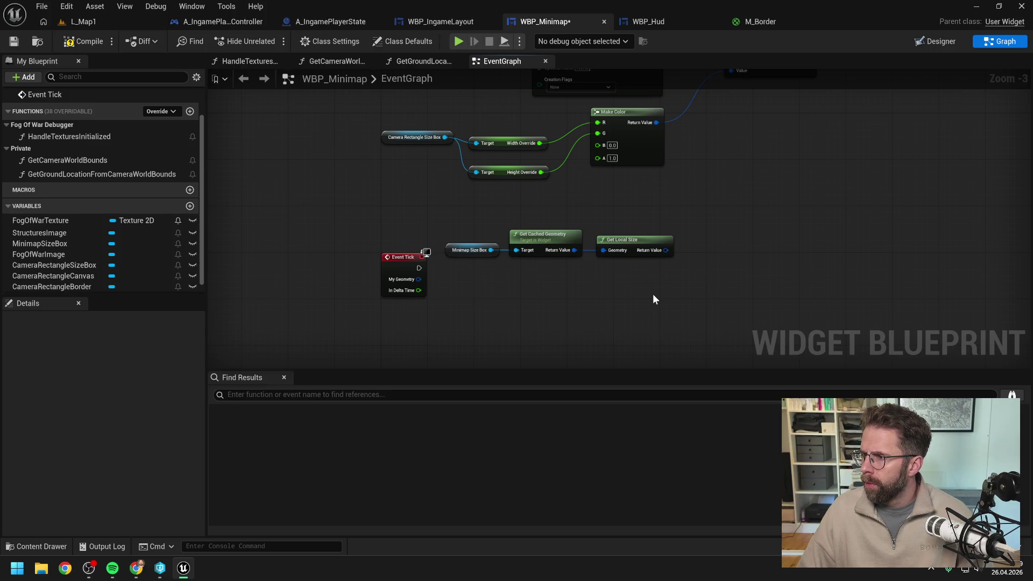
left_click_drag(656, 294, 648, 293)
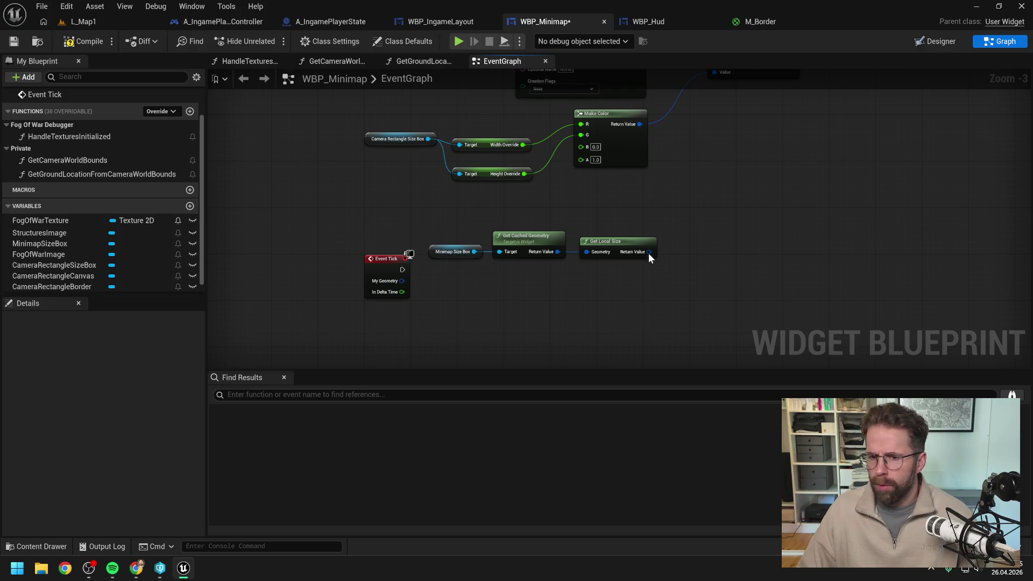
Add a <= comparison node and split Get Local Size's Return Value into X and Y.
left_click_drag(649, 251, 673, 286)
type("<")
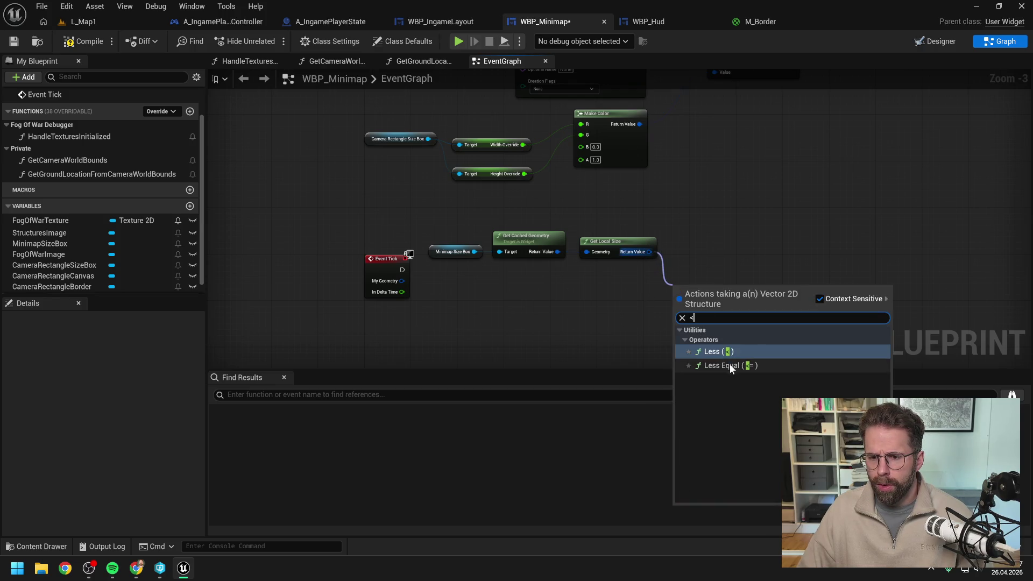
left_click(736, 366)
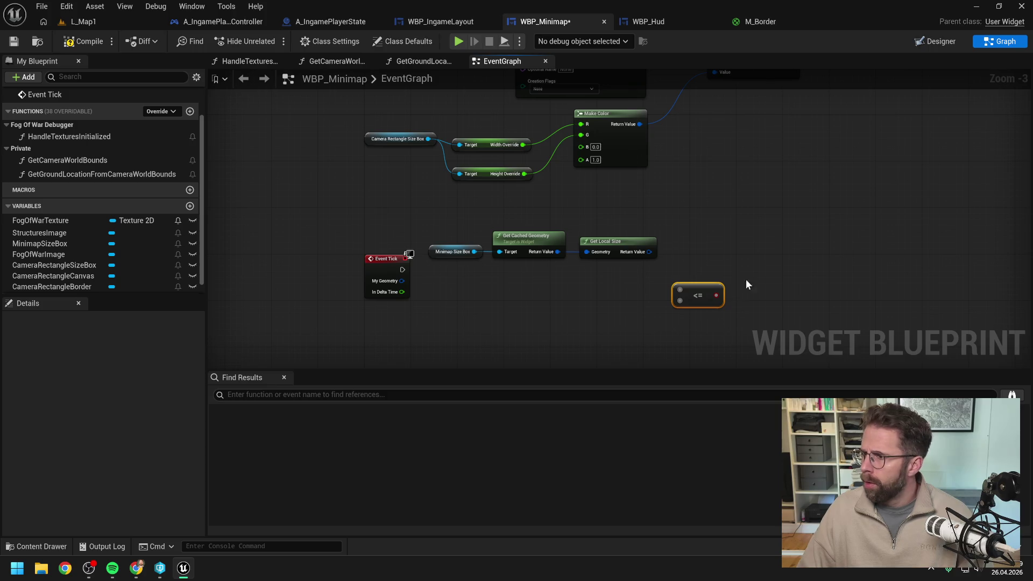
key("Delete")
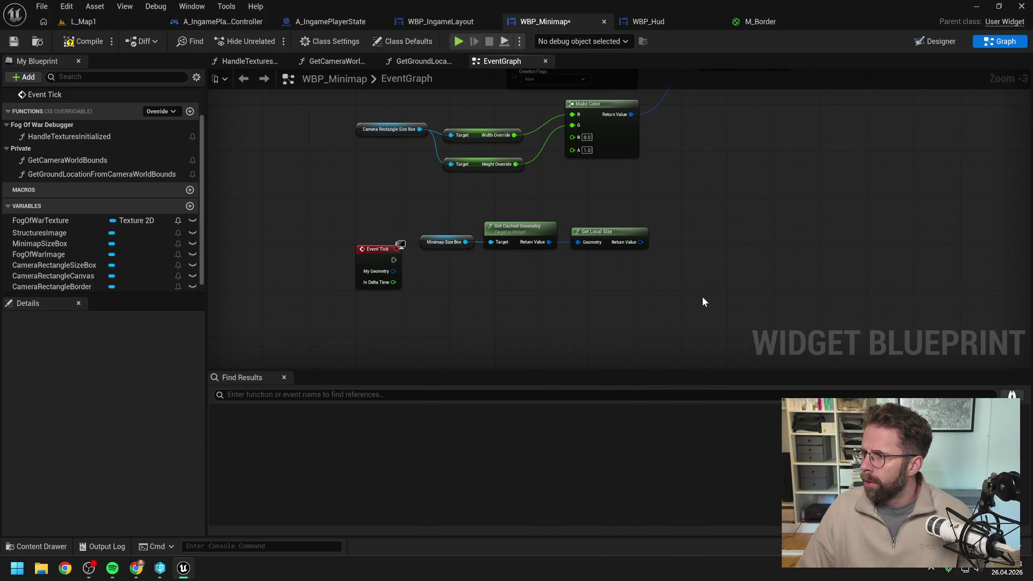
left_click_drag(640, 247, 669, 267)
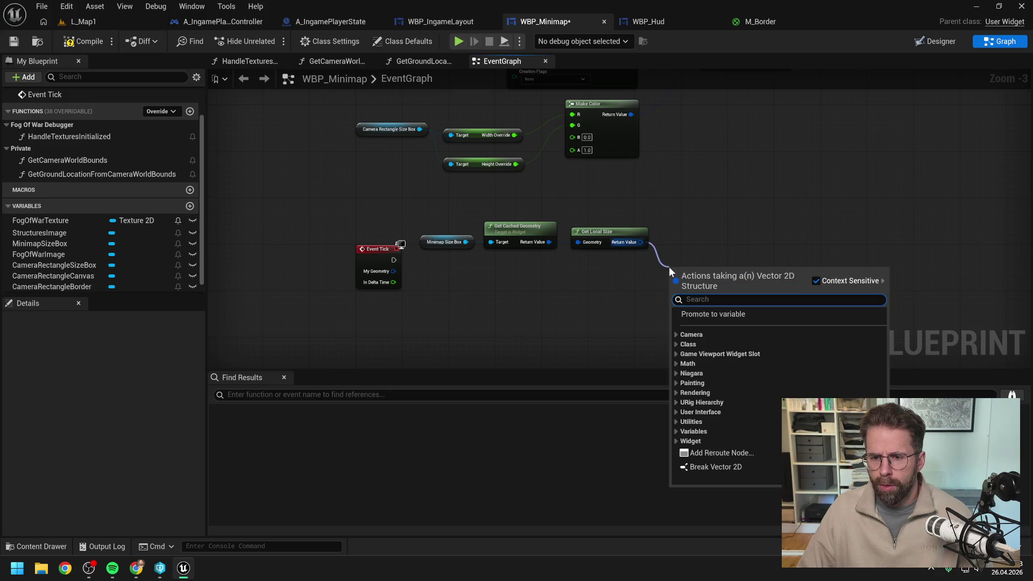
type("<")
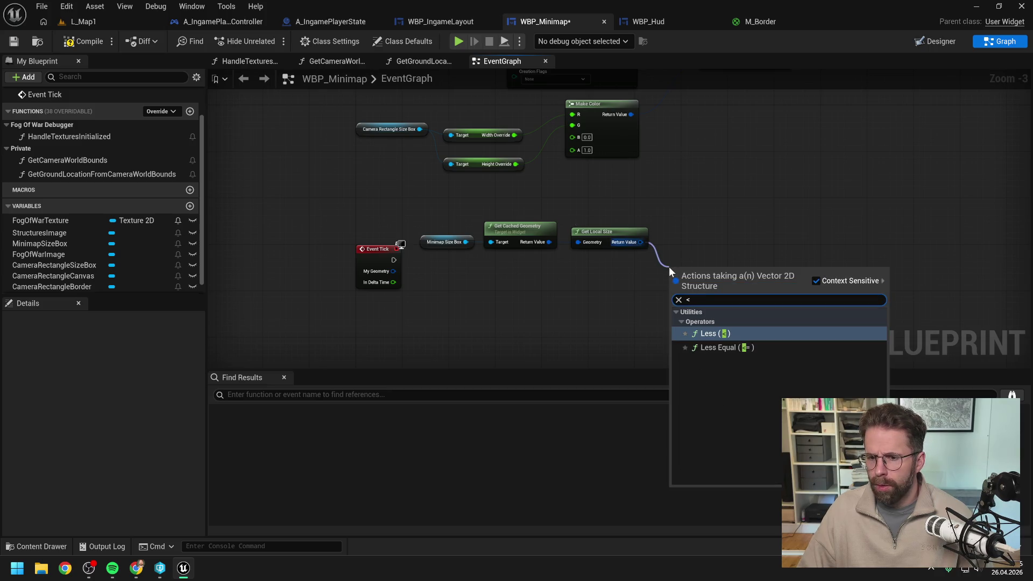
left_click(723, 348)
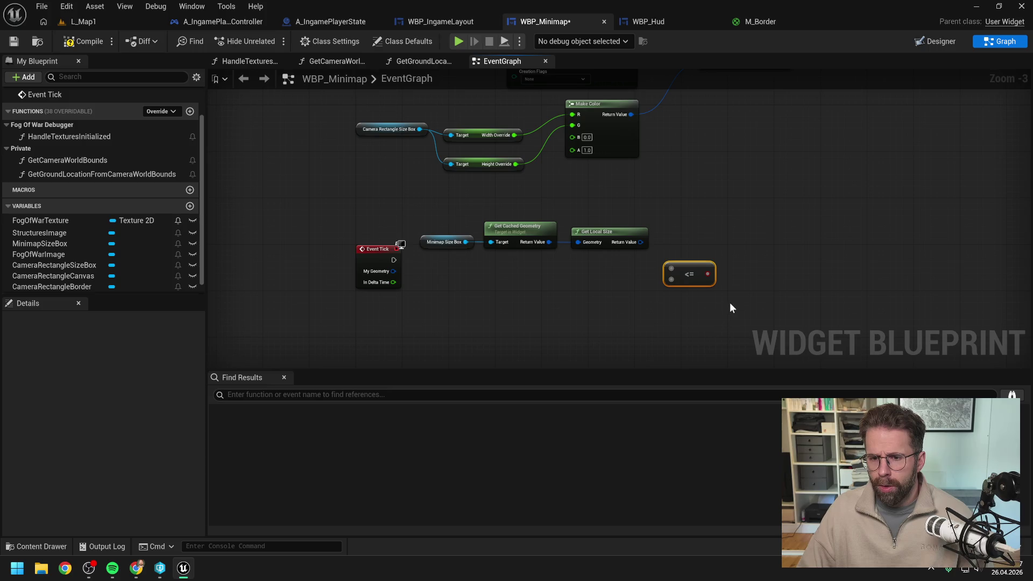
left_click_drag(641, 243, 673, 268)
key("Escape")
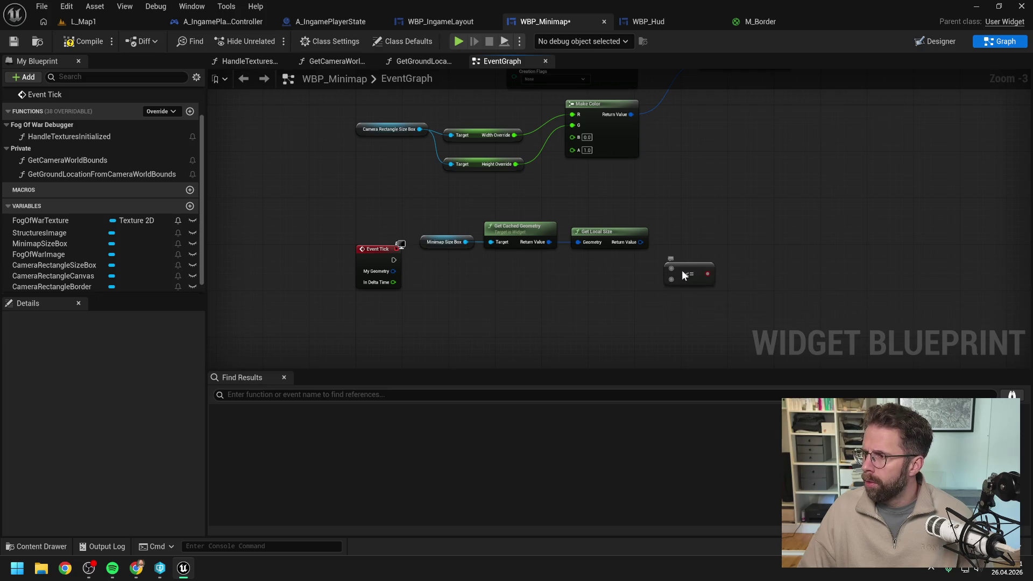
right_click(640, 242)
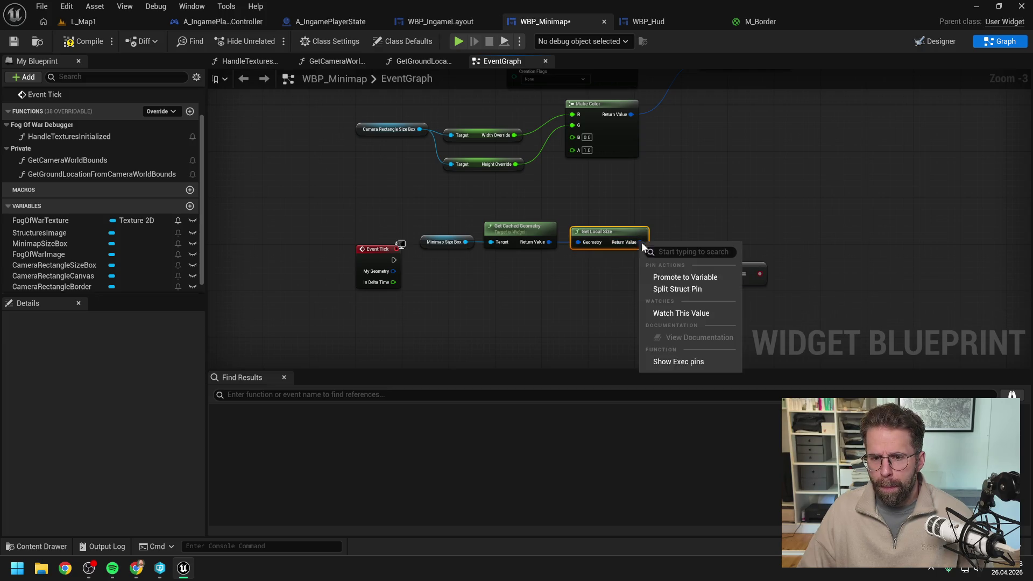
left_click(666, 288)
Wire X and Y into two <= 0.0 comparison nodes and save the blueprint.
left_click_drag(644, 242, 731, 277)
left_click(745, 251)
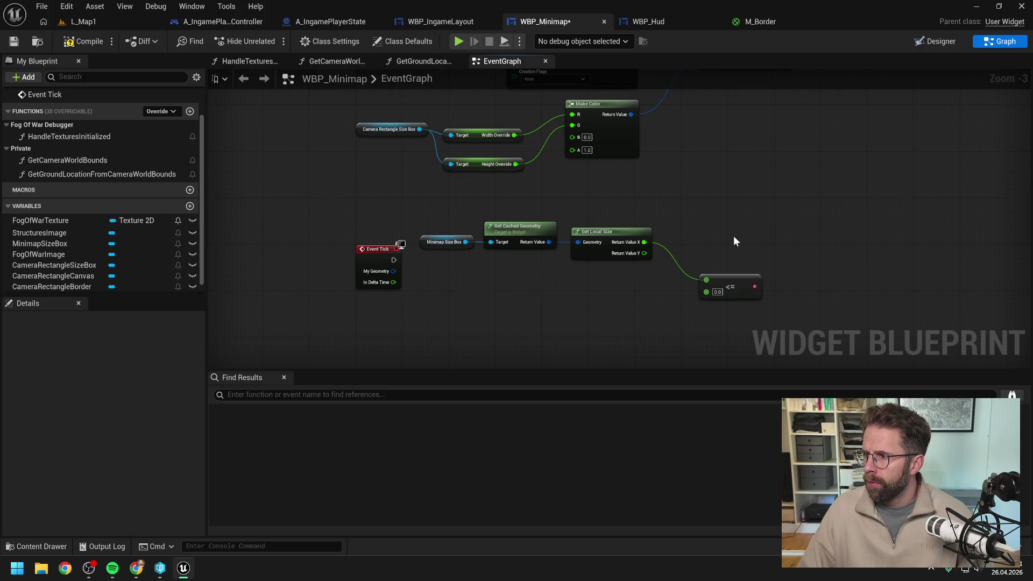
left_click_drag(727, 279, 720, 268)
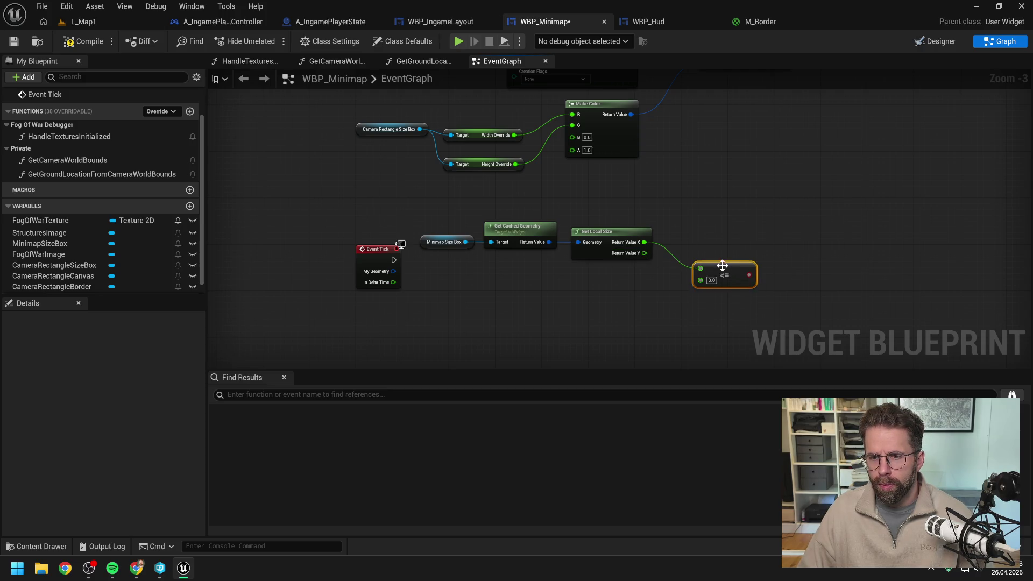
key("ctrl+d")
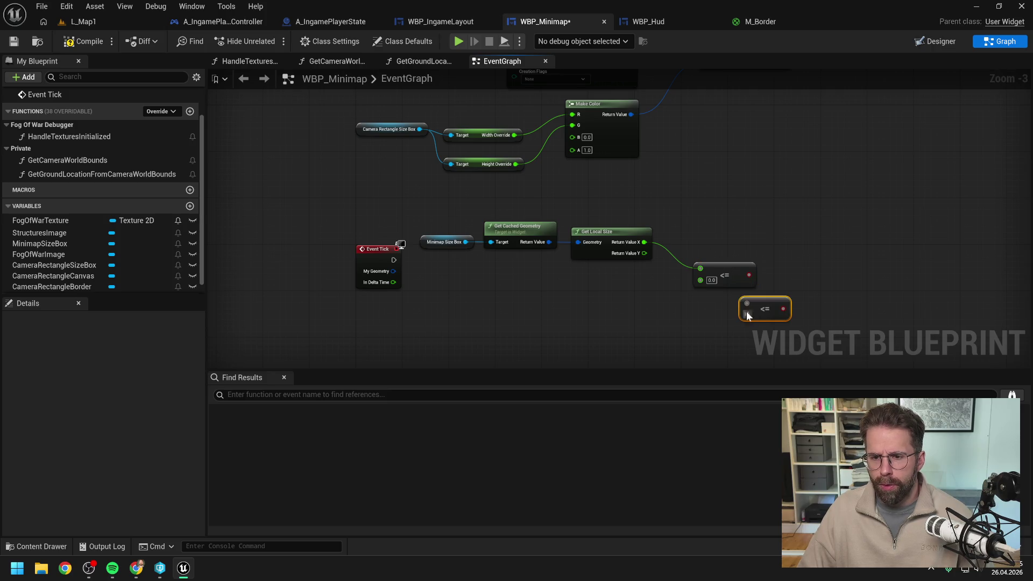
left_click_drag(746, 307, 722, 299)
left_click_drag(644, 253, 700, 296)
left_click_drag(790, 295, 750, 293)
key("ctrl+s")
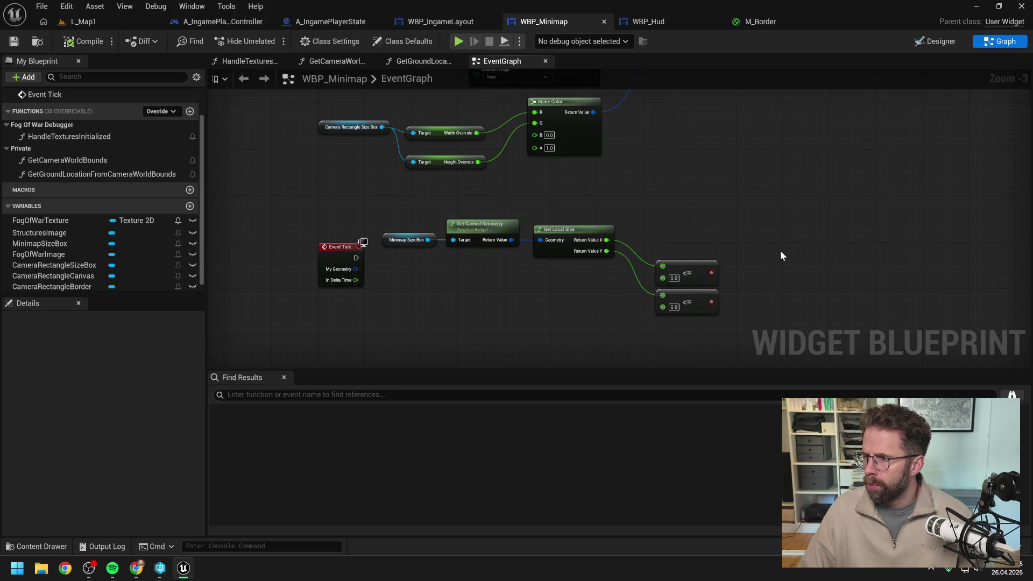
left_click_drag(711, 273, 735, 276)
Join the two comparisons with an OR feeding a Branch driven by Event Tick.
type("or")
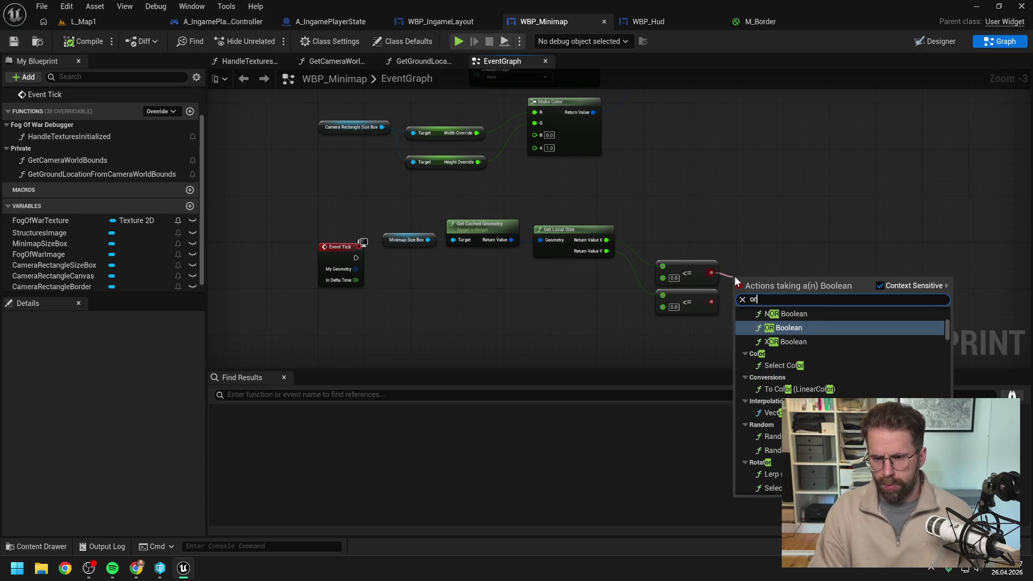
key("Return")
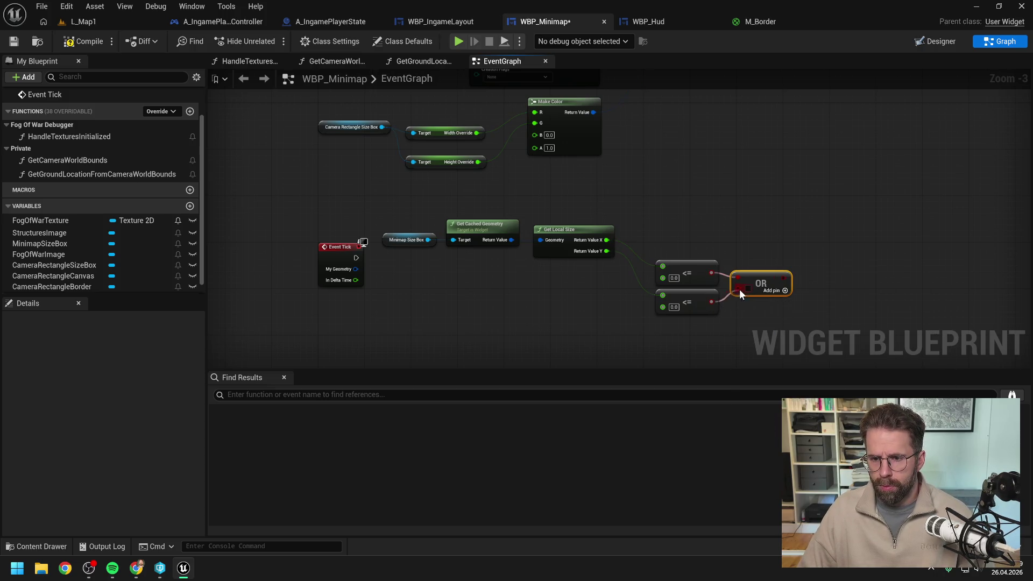
left_click_drag(775, 281, 791, 258)
type("branch")
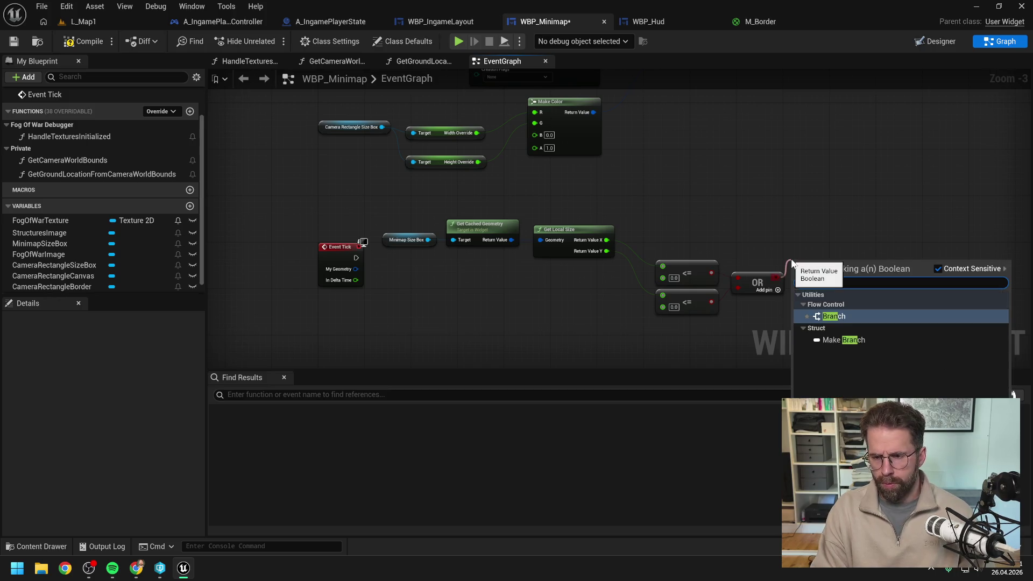
key("Return")
key("ctrl+s")
left_click(818, 240)
mouse_move(356, 258)
left_mouse_down()
mouse_move(796, 275)
mouse_move(816, 253)
left_mouse_up()
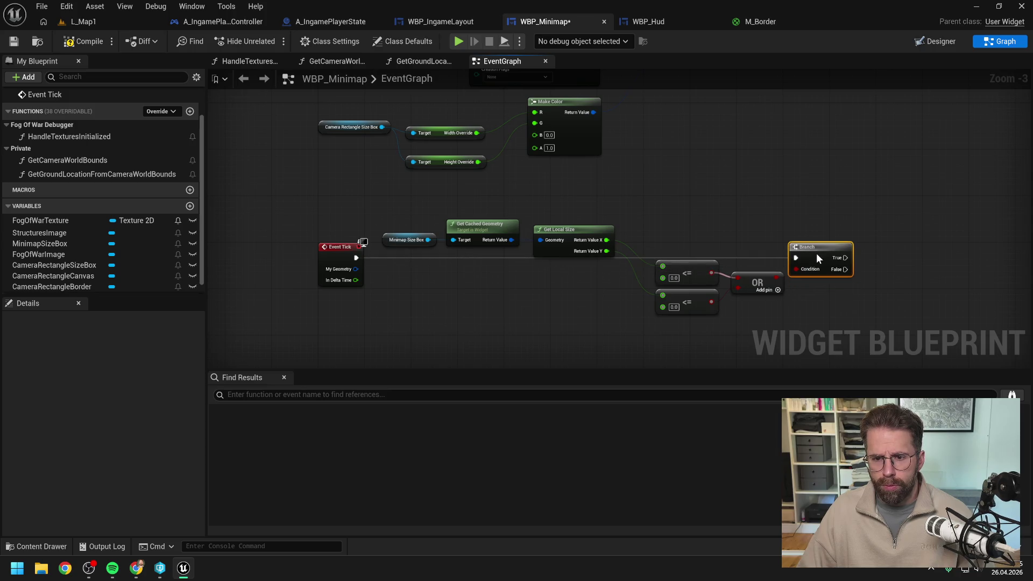
Move the size box, geometry and local size nodes up, then compile WBP_Minimap.
left_click_drag(721, 212, 378, 237)
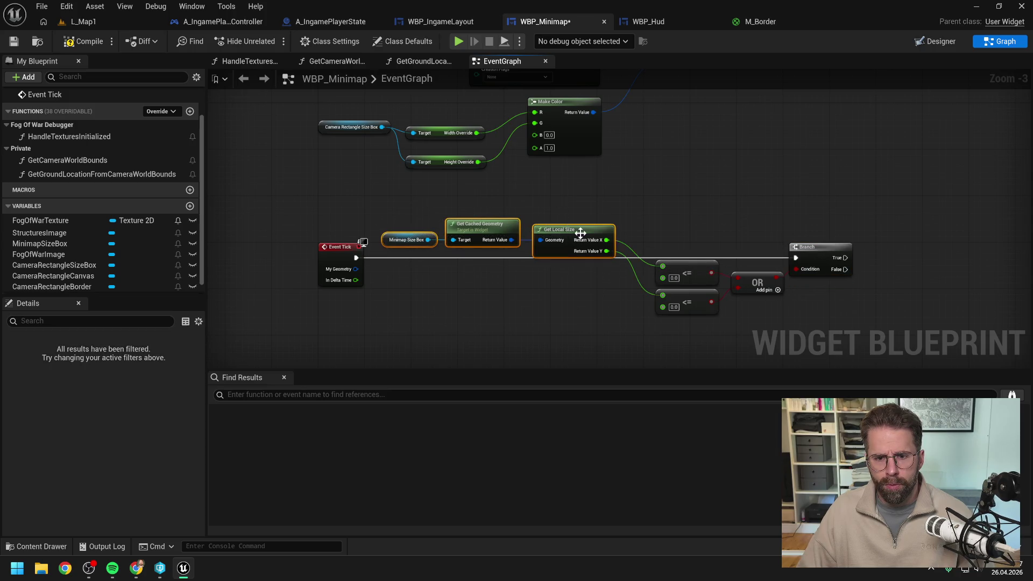
left_click_drag(583, 233, 579, 221)
left_click(725, 229)
scroll(726, 228, "down", 1)
left_click(789, 244)
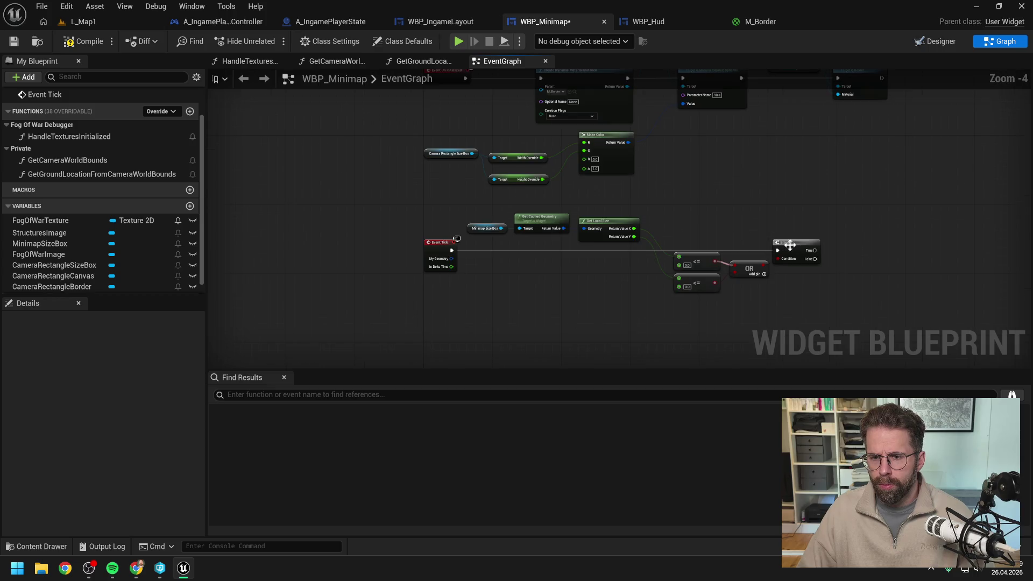
left_click_drag(721, 218, 622, 222)
scroll(622, 222, "up", 1)
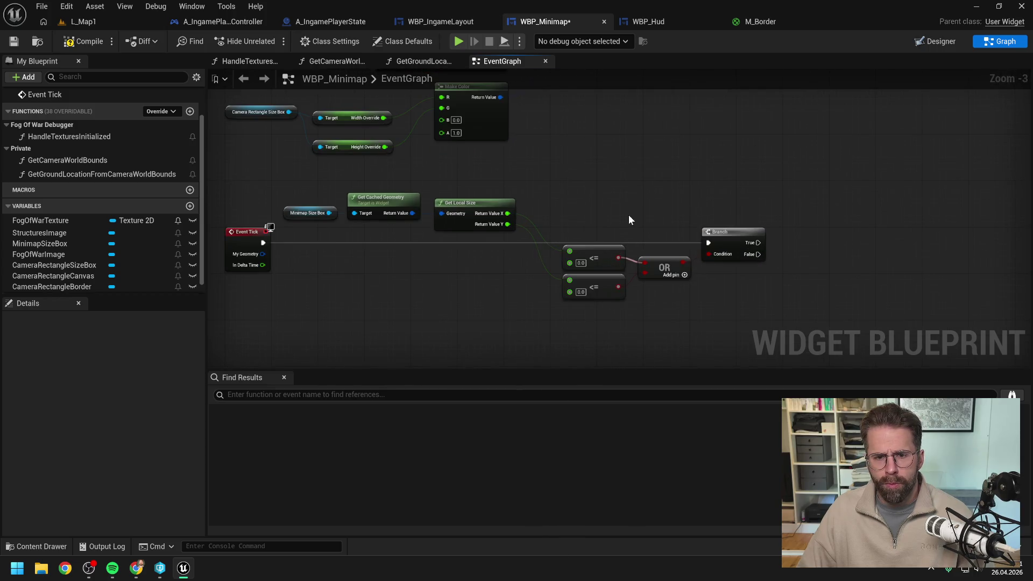
key("F7")
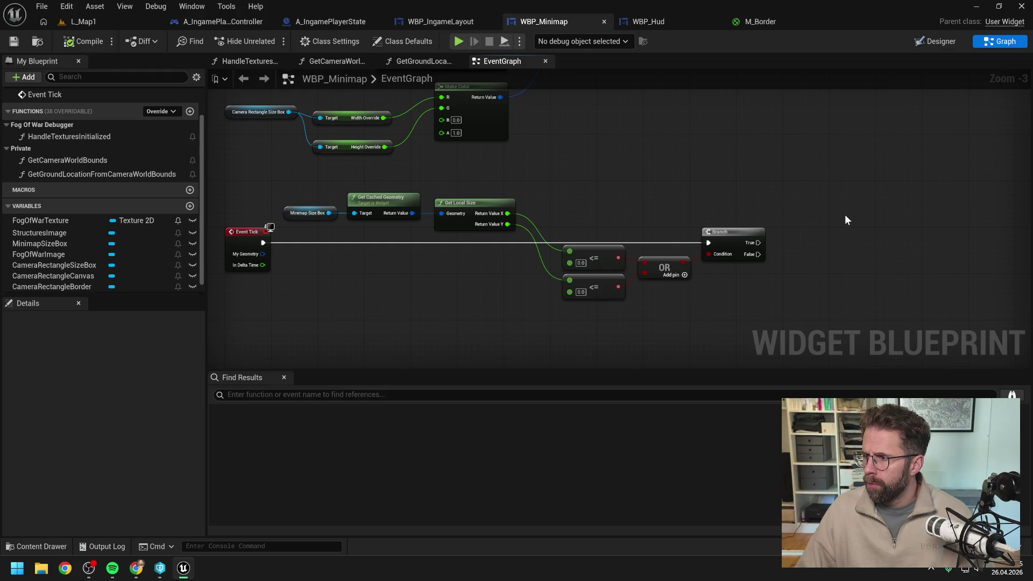
Drop a GetGroundLocationFromCameraWorldBounds call into the graph.
scroll(825, 213, "down", 1)
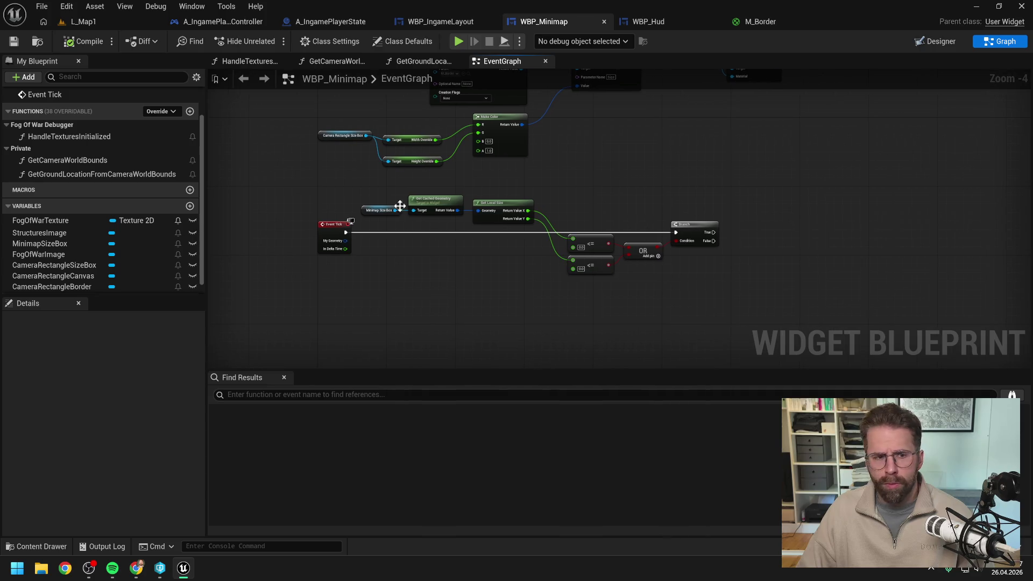
mouse_move(78, 174)
left_mouse_down()
mouse_move(754, 230)
mouse_move(747, 241)
left_mouse_up()
scroll(747, 241, "up", 2)
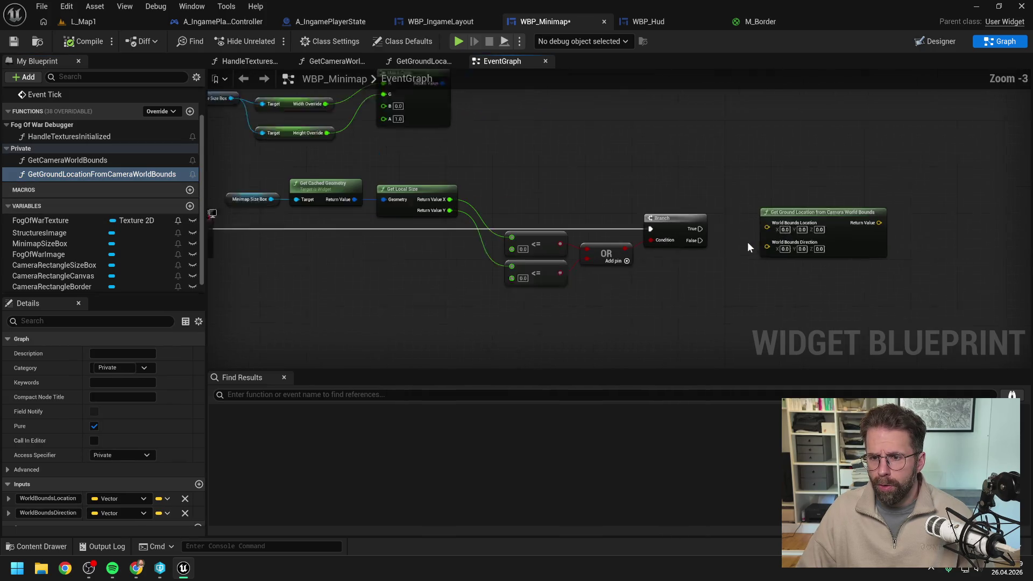
Swap the ground location call for a Get Camera World Bounds call beside Branch.
left_click(777, 258)
key("Delete")
left_click_drag(93, 162, 763, 206)
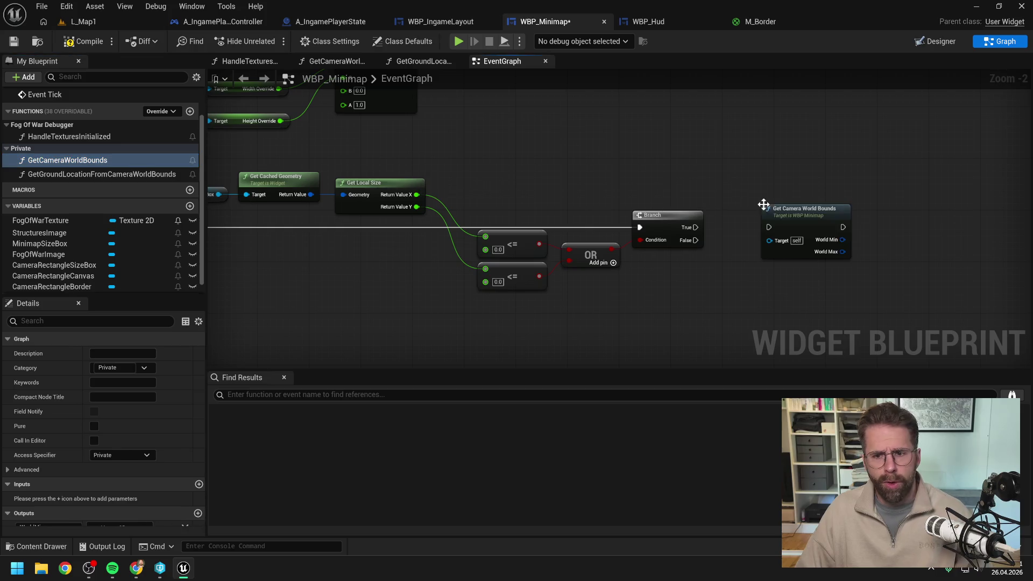
mouse_move(696, 227)
left_mouse_down()
mouse_move(770, 226)
mouse_move(745, 253)
left_mouse_up()
left_click(619, 172)
Replace the <= and OR nodes with an X > 0.0 check feeding an AND into Branch Condition.
scroll(619, 171, "down", 1)
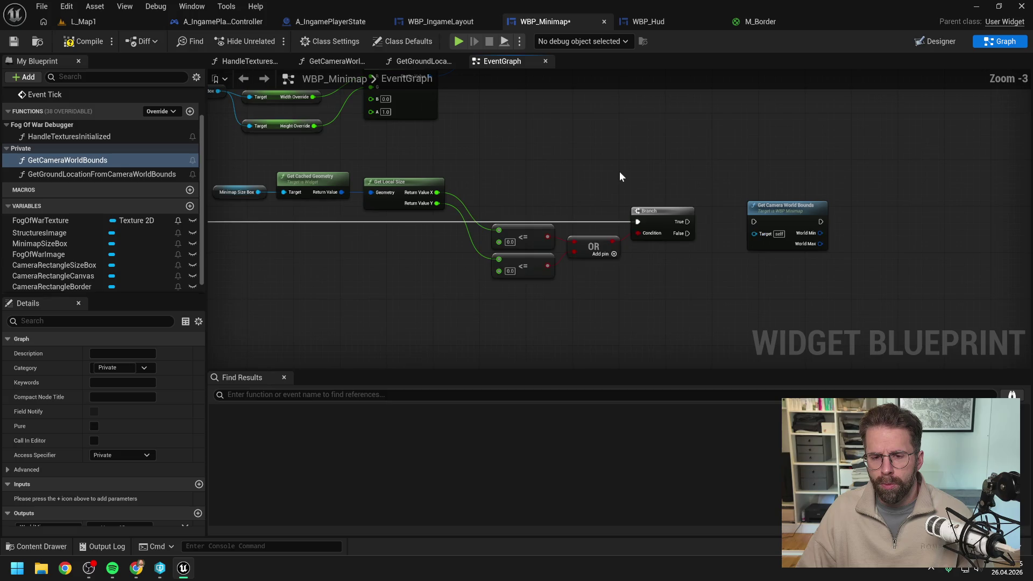
left_click_drag(615, 171, 661, 168)
mouse_move(508, 186)
left_mouse_down()
mouse_move(589, 301)
mouse_move(670, 306)
mouse_move(602, 225)
left_mouse_up()
type(">")
left_click(649, 361)
type("and")
key("Return")
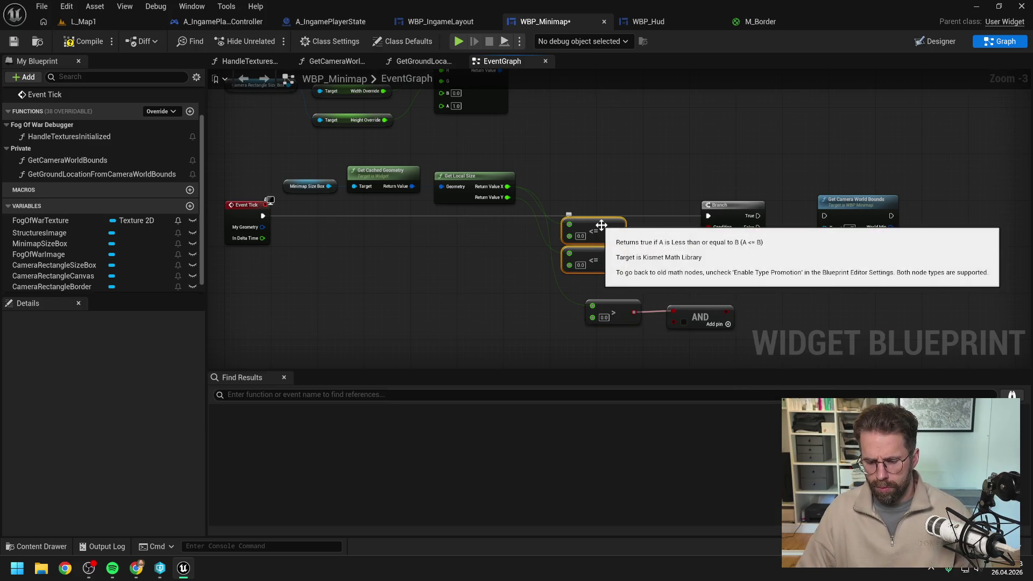
key("Delete")
left_click_drag(627, 308, 599, 239)
mouse_move(694, 317)
left_mouse_down()
mouse_move(648, 253)
mouse_move(708, 227)
left_mouse_up()
left_click(624, 273)
Add a Y > 0.0 check as the AND node's second input.
mouse_move(508, 198)
left_mouse_down()
mouse_move(558, 286)
mouse_move(627, 257)
left_mouse_up()
type(">")
left_click(614, 353)
left_click_drag(589, 284, 593, 269)
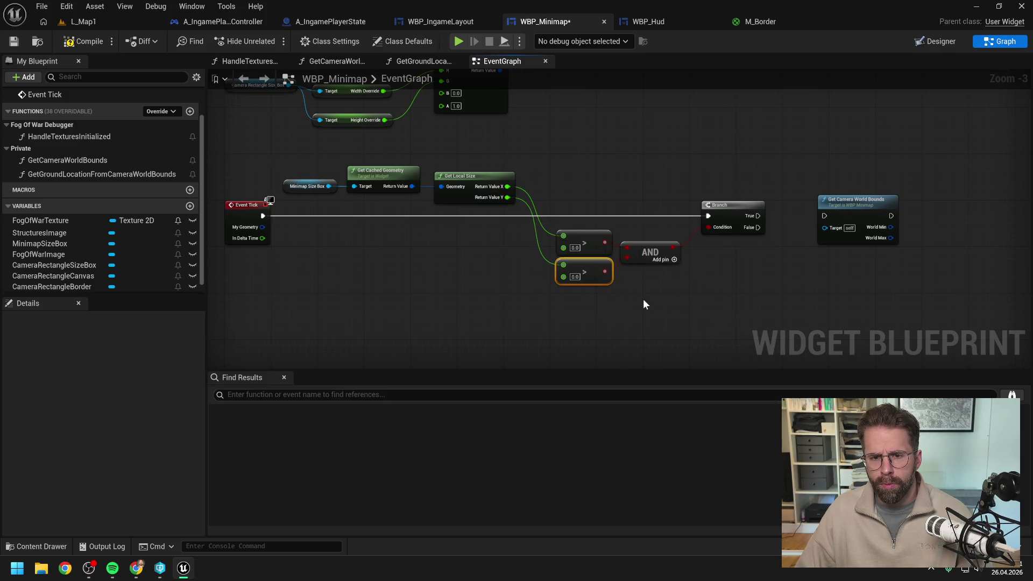
left_click(618, 256)
Wire Branch True into Get Camera World Bounds.
left_click_drag(687, 264, 572, 270)
left_click_drag(605, 220, 670, 220)
left_click_drag(634, 270, 614, 273)
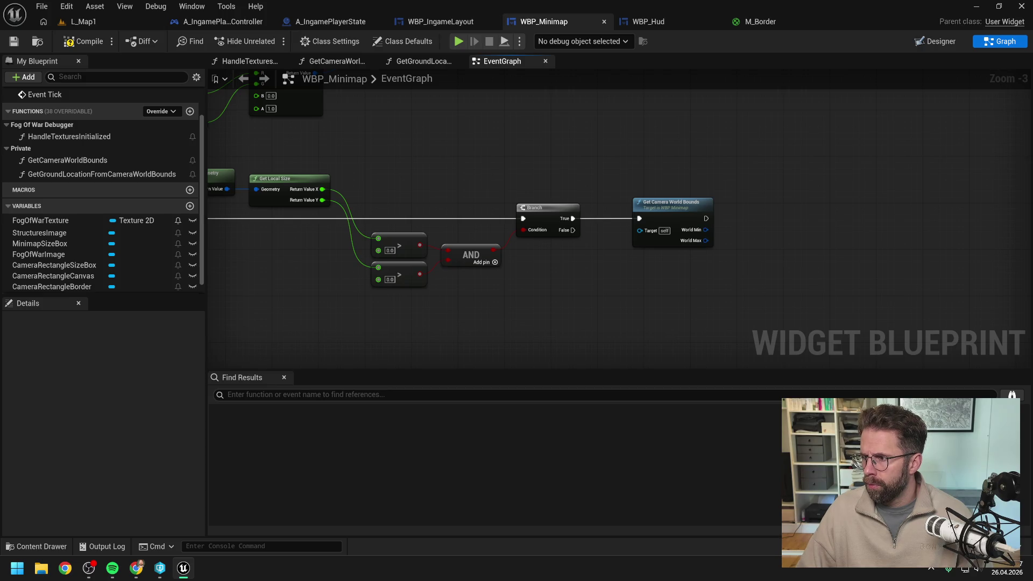
right_click(828, 274)
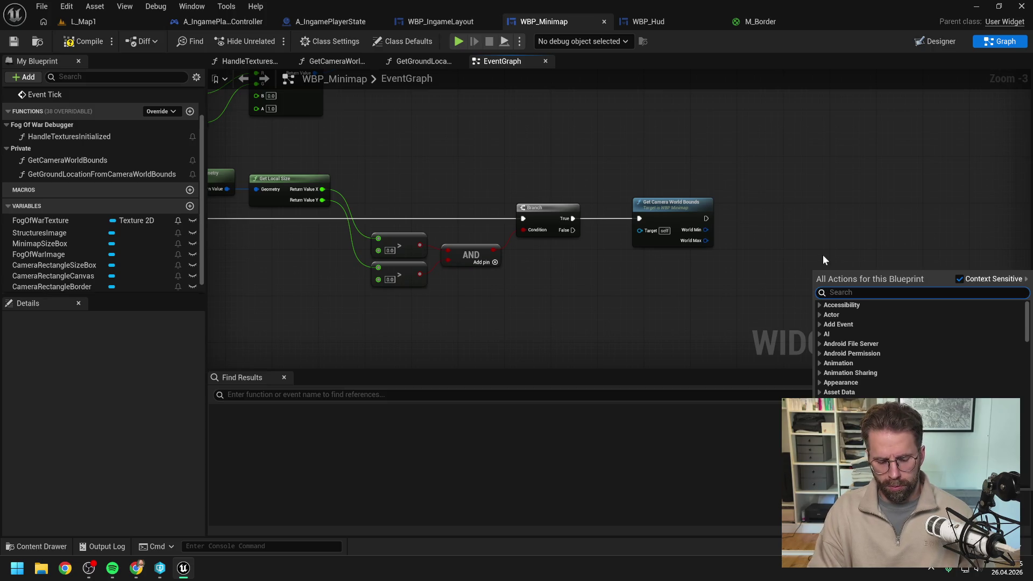
Search the Content Drawer for 'bpfl' and open BPFL_General.
type("map size")
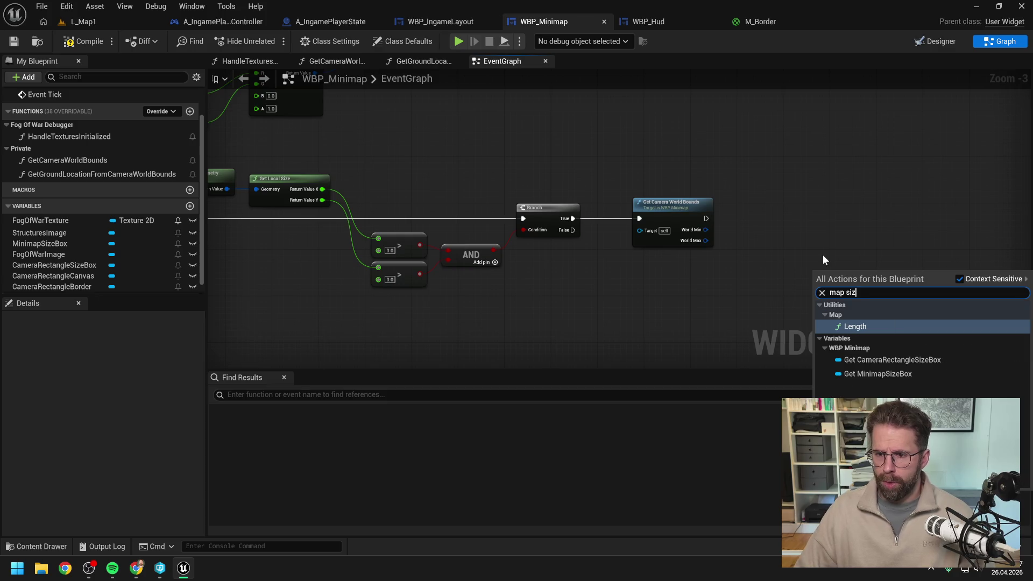
key("Escape")
key("ctrl+space")
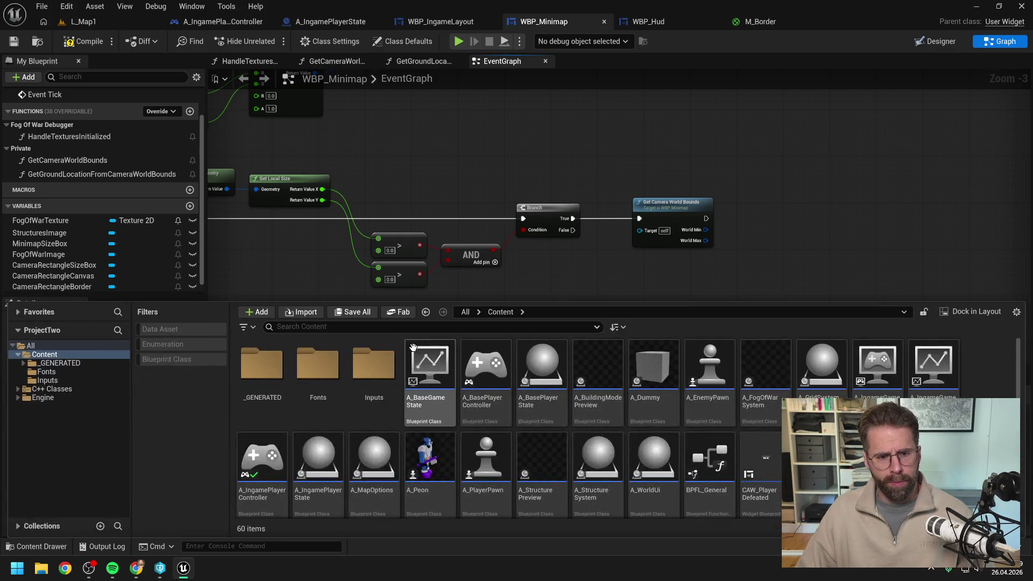
type("bpfl")
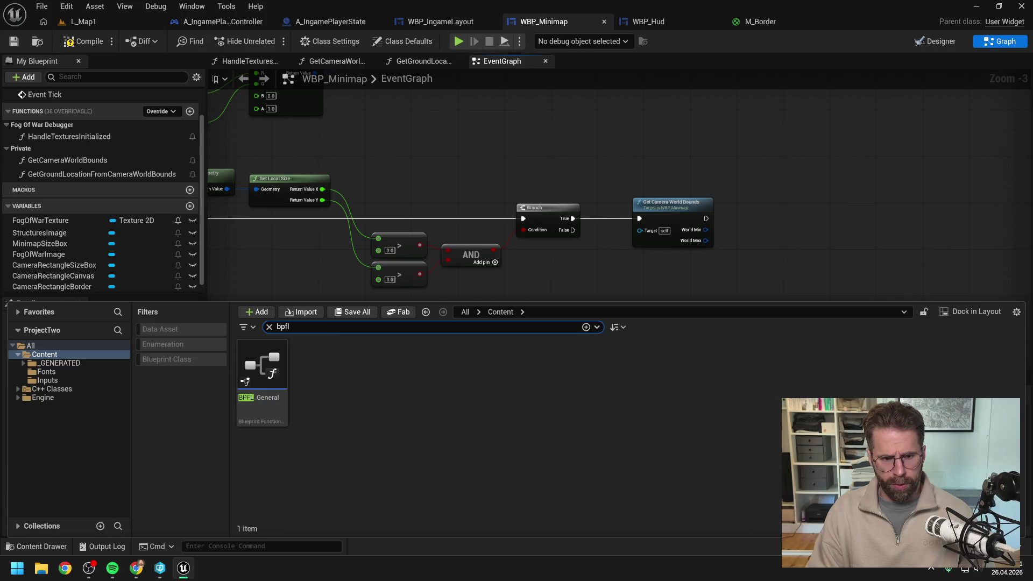
double_click(249, 354)
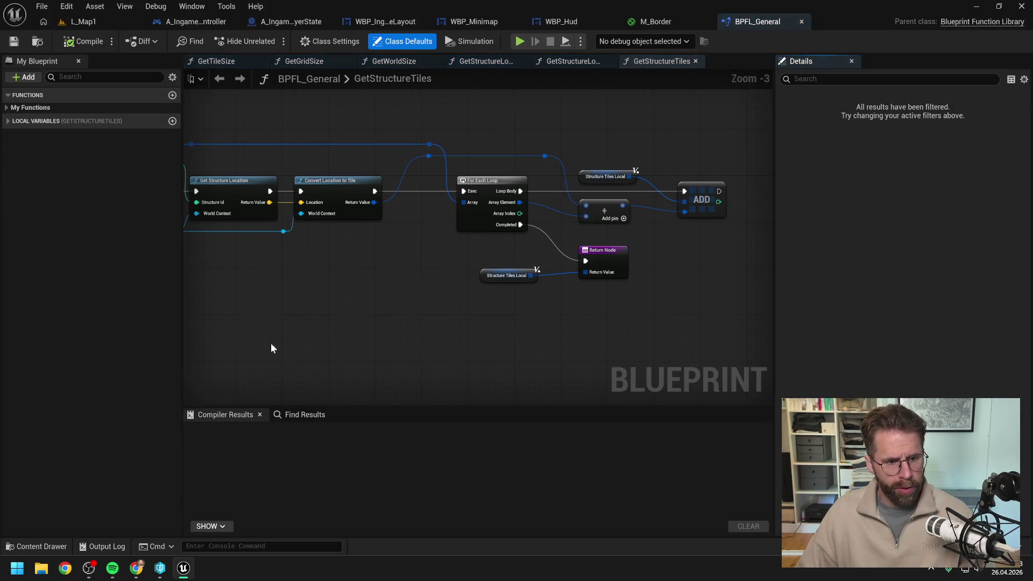
Inspect GetWorldSize's Vector 2D output in BPFL_General, then switch to WBP_Hud.
left_click(8, 107)
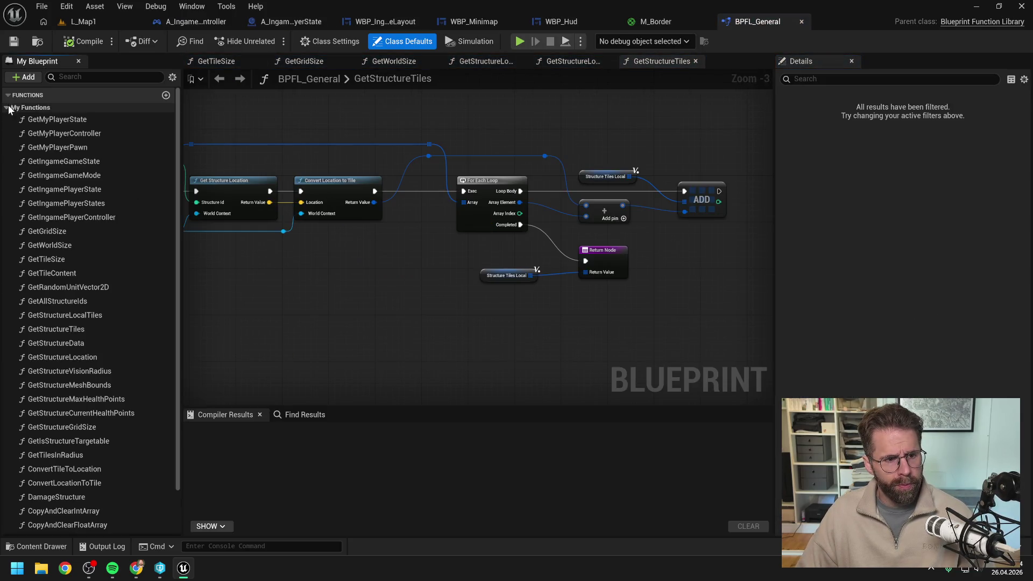
double_click(63, 245)
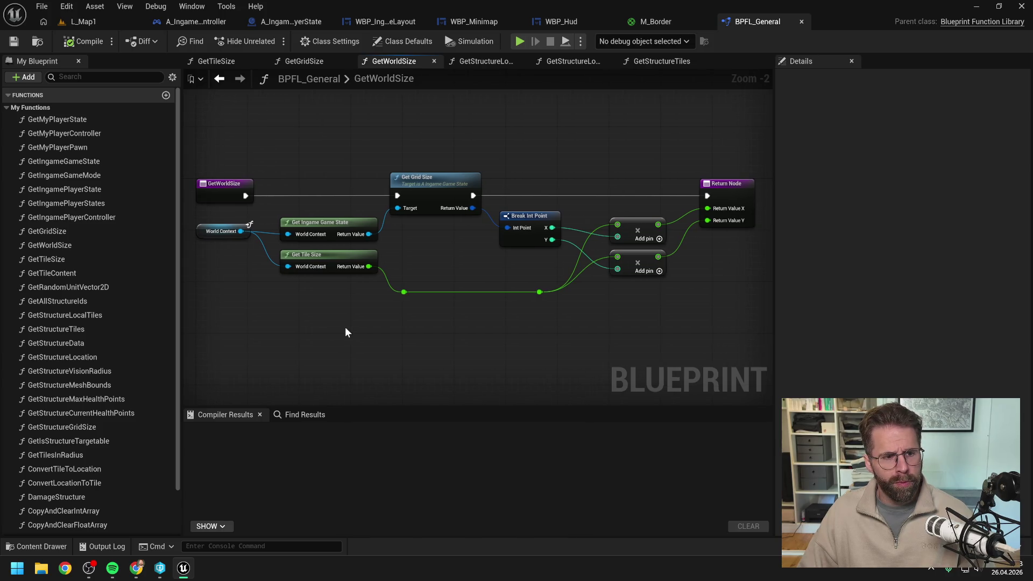
left_click(53, 245)
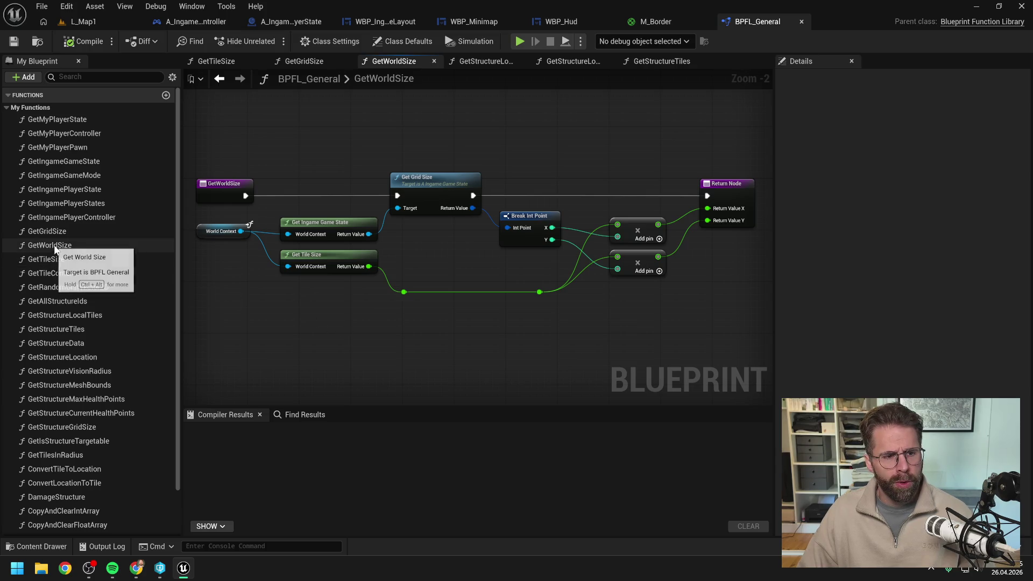
left_click(319, 315)
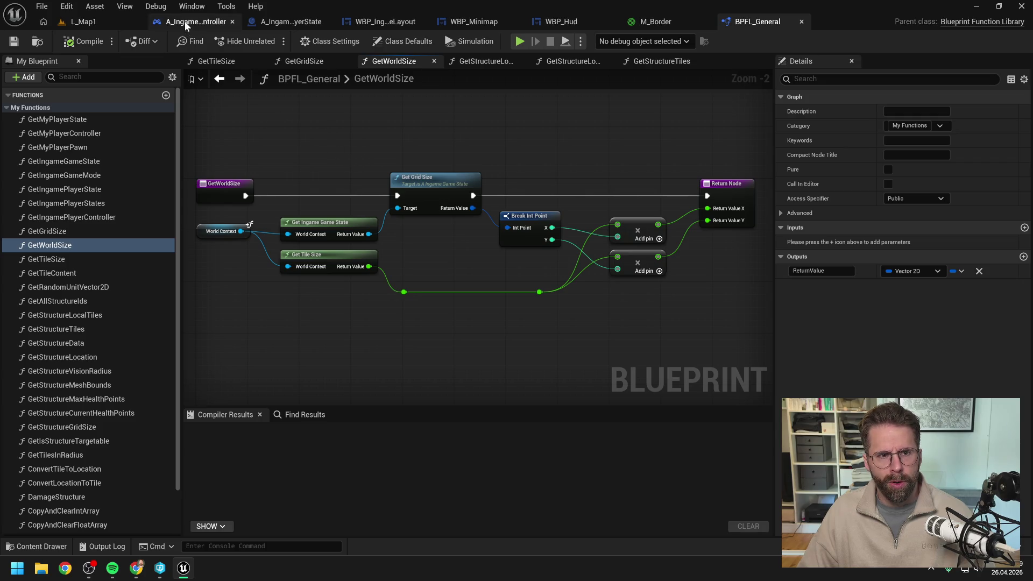
left_click(576, 23)
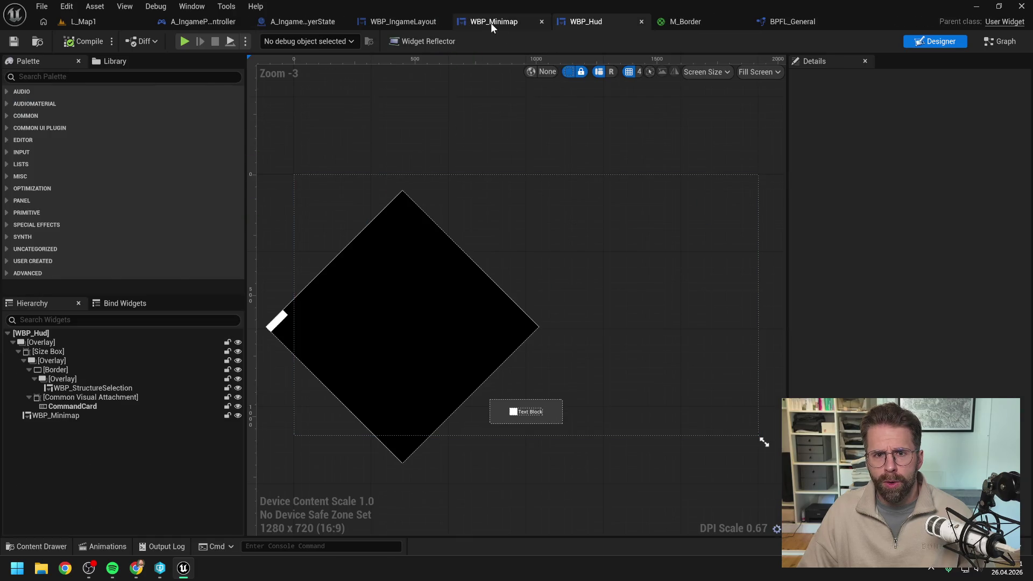
Add a Get World Size node to the WBP_Minimap event graph.
left_click(491, 23)
right_click(765, 247)
type("getr world si")
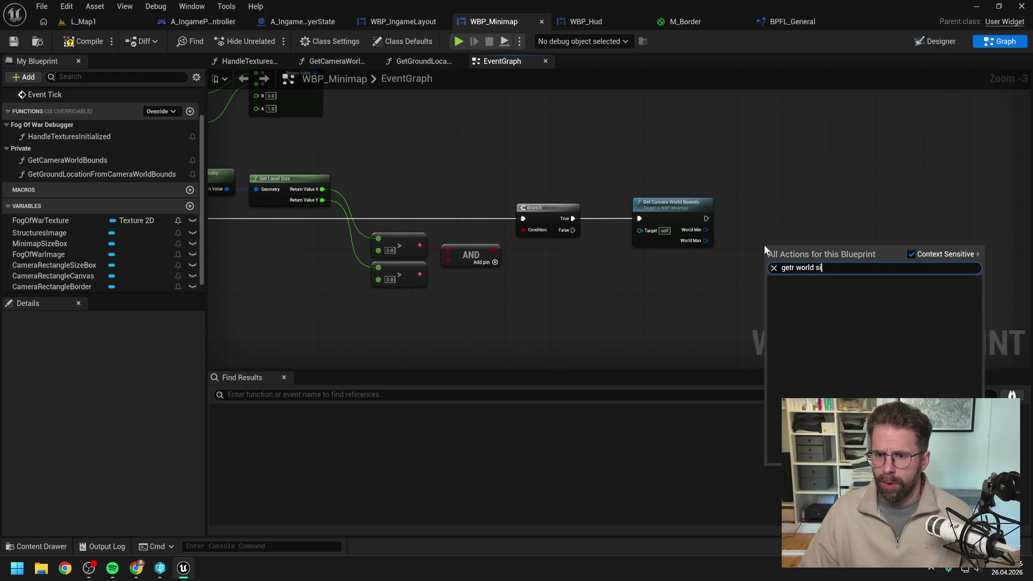
left_click(790, 268)
key("Delete")
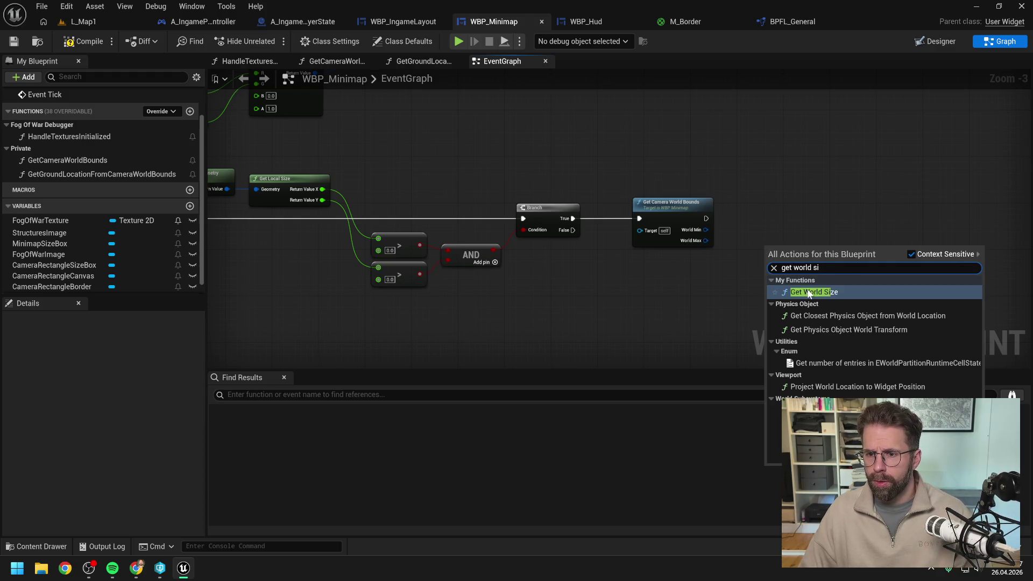
left_click(799, 279)
left_click(773, 286)
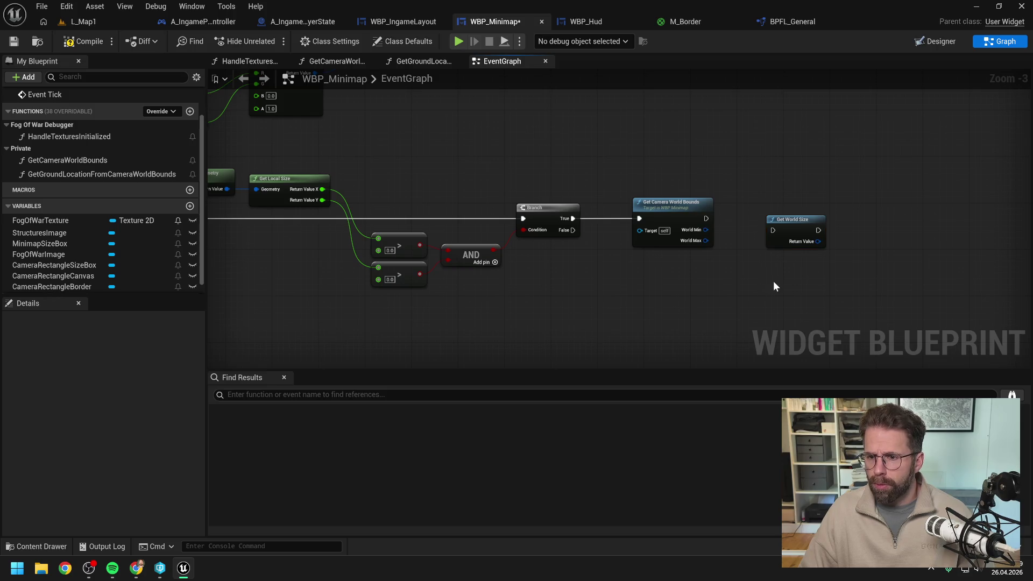
Wire Get Camera World Bounds' execution output into Get World Size.
left_click(796, 22)
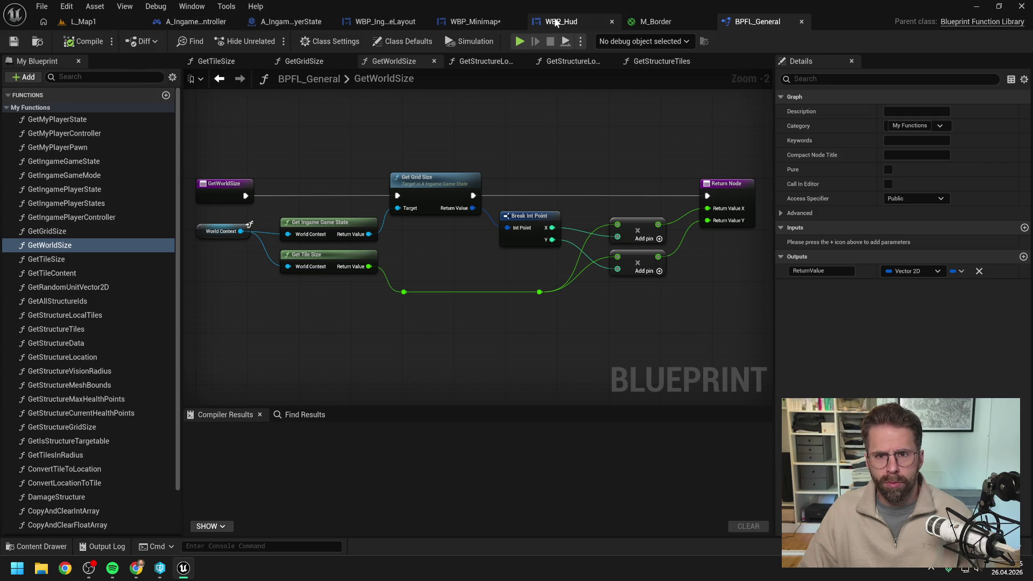
left_click(476, 22)
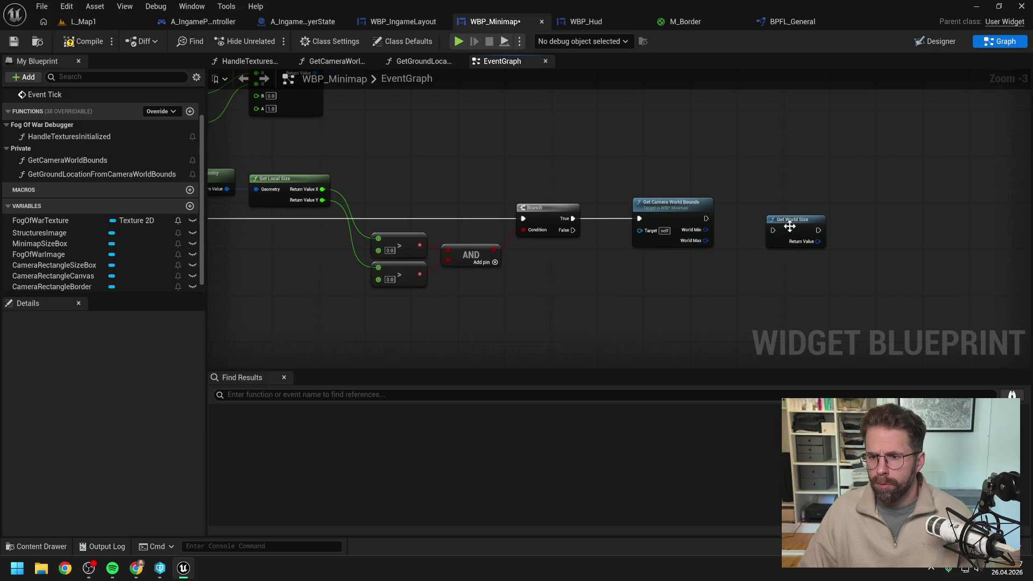
left_click_drag(789, 227, 789, 214)
left_click_drag(706, 218, 773, 218)
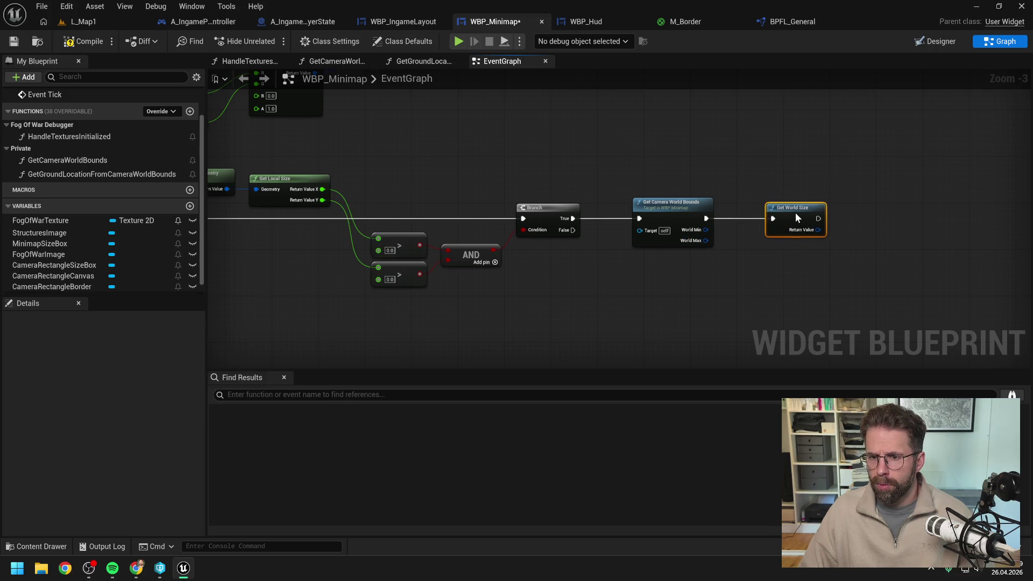
left_click_drag(880, 217, 825, 216)
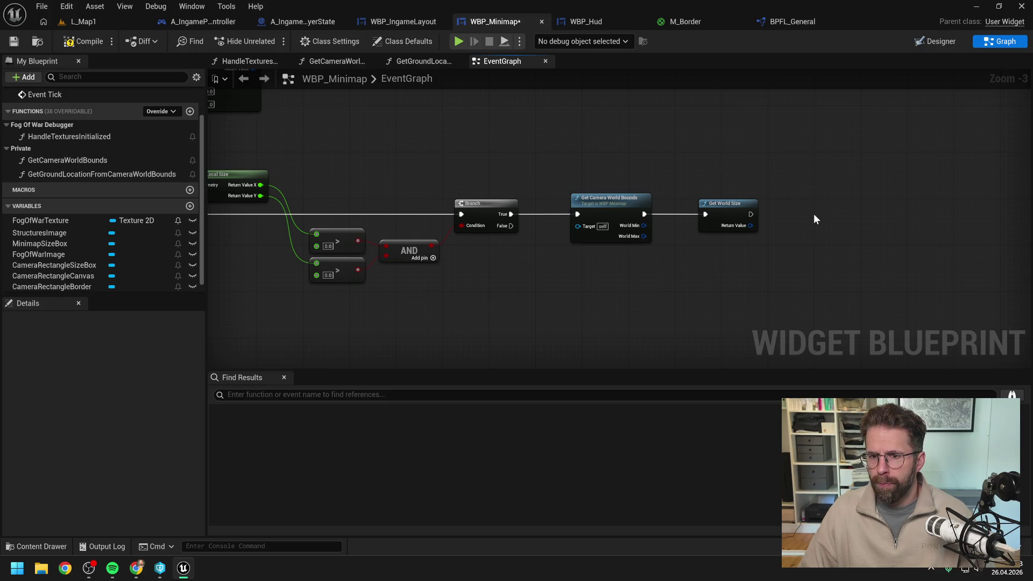
left_click_drag(751, 225, 781, 229)
Add a Divide node on the world size with a single float second input.
type("/")
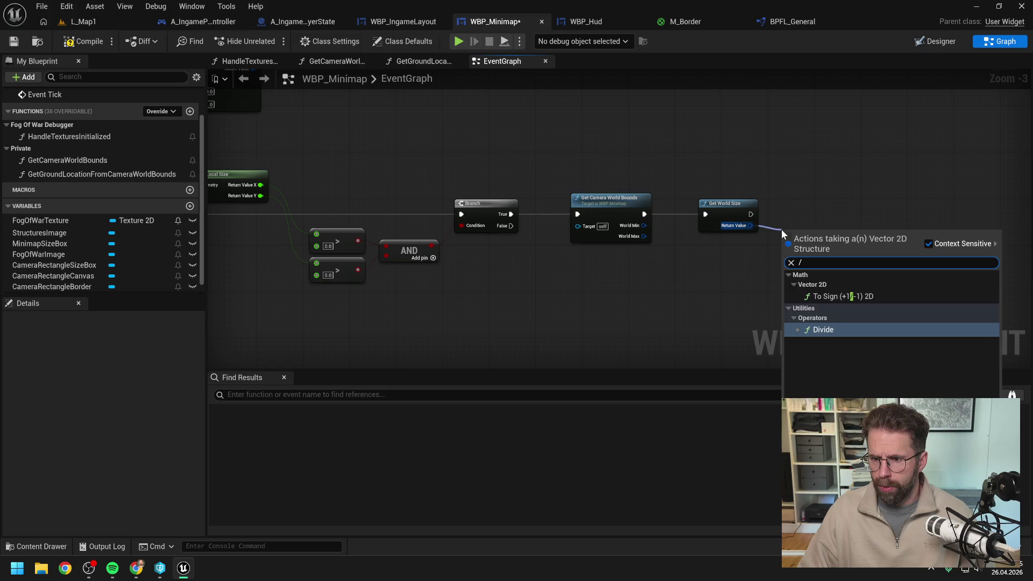
key("Return")
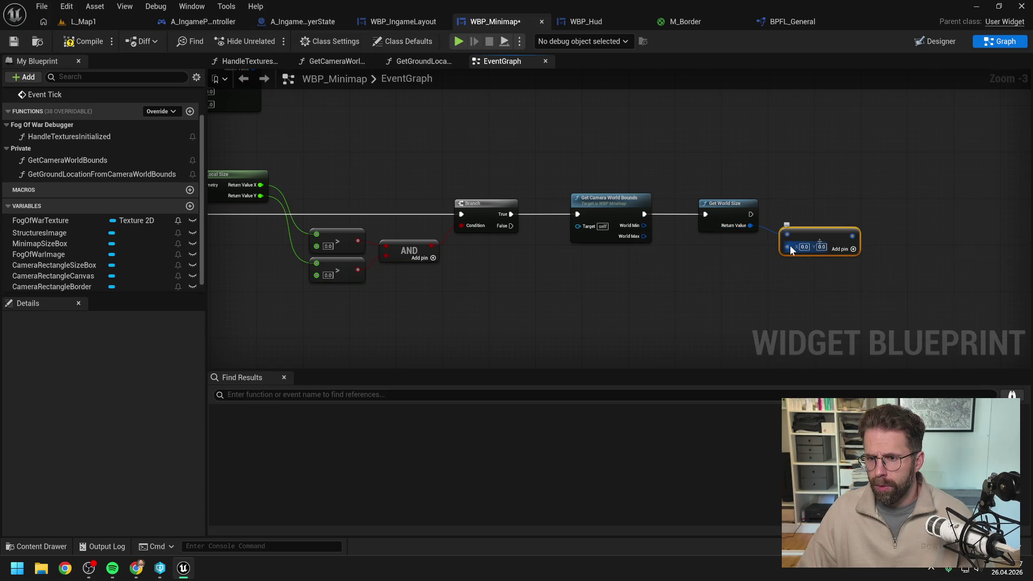
right_click(789, 247)
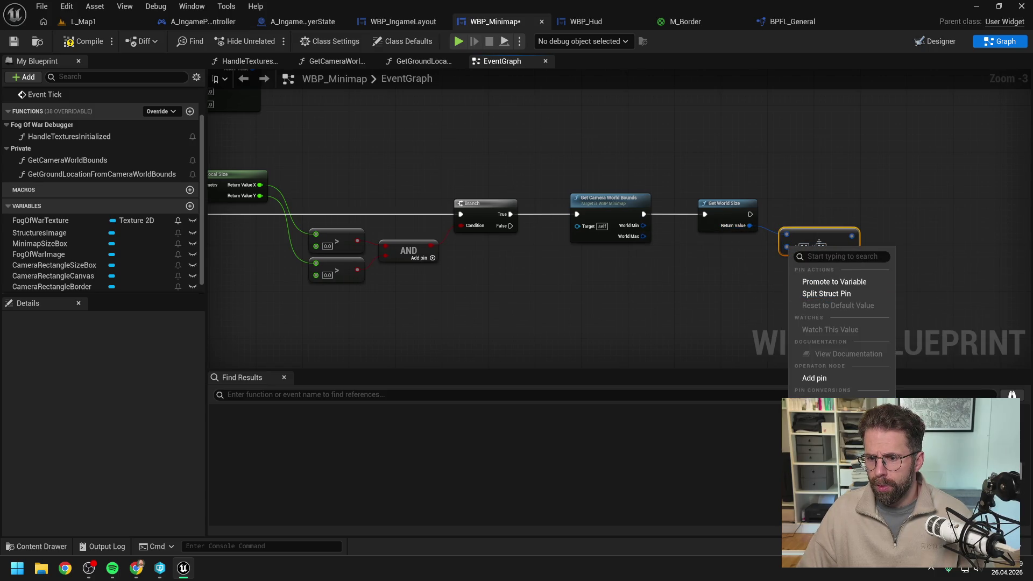
left_click(810, 268)
Multiply Get World Size's Return Value by a float 0.5.
left_click_drag(750, 225, 773, 267)
type("multiply")
key("Return")
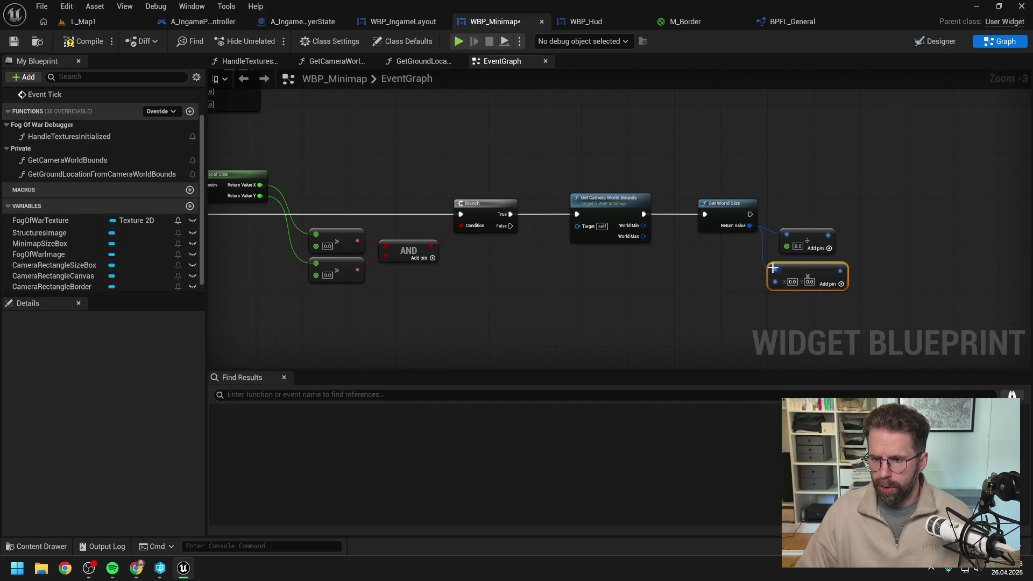
right_click(775, 281)
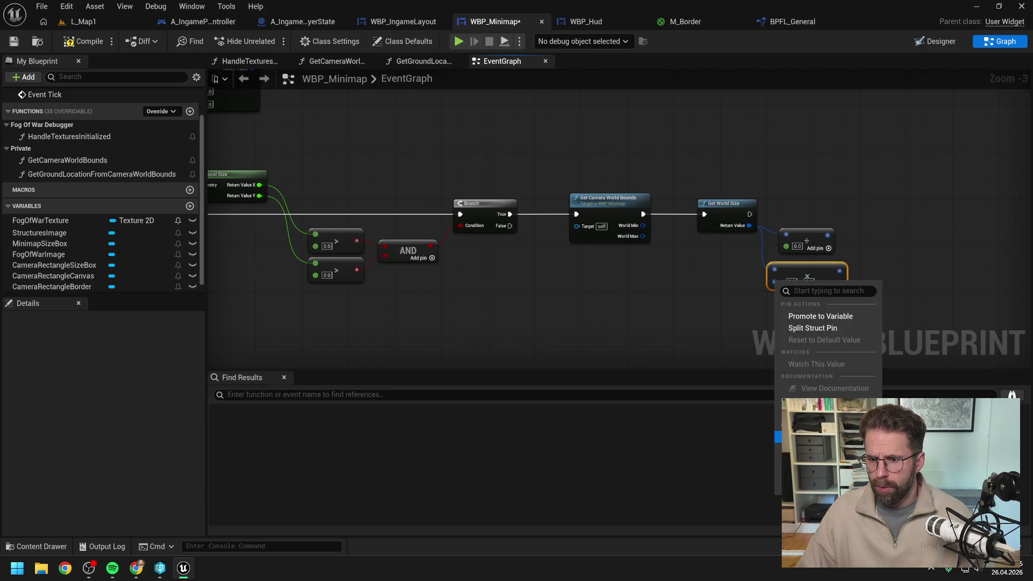
left_click(805, 338)
type("0.5")
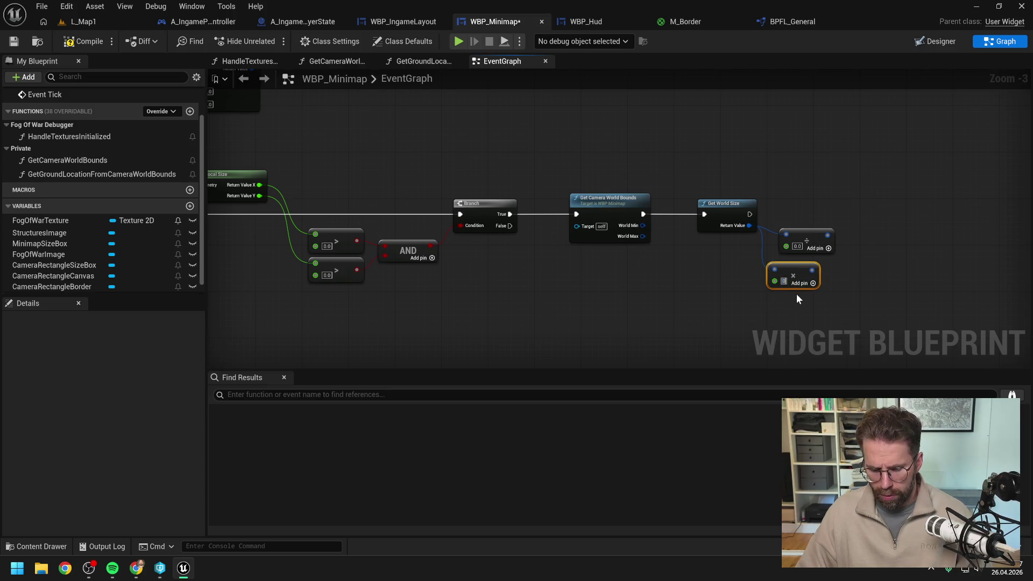
left_click(800, 226)
Delete the Divide node, align the Multiply beside Get World Size, and save WBP_Minimap.
left_click(806, 237)
key("Delete")
left_click_drag(800, 274, 800, 249)
left_click(832, 205)
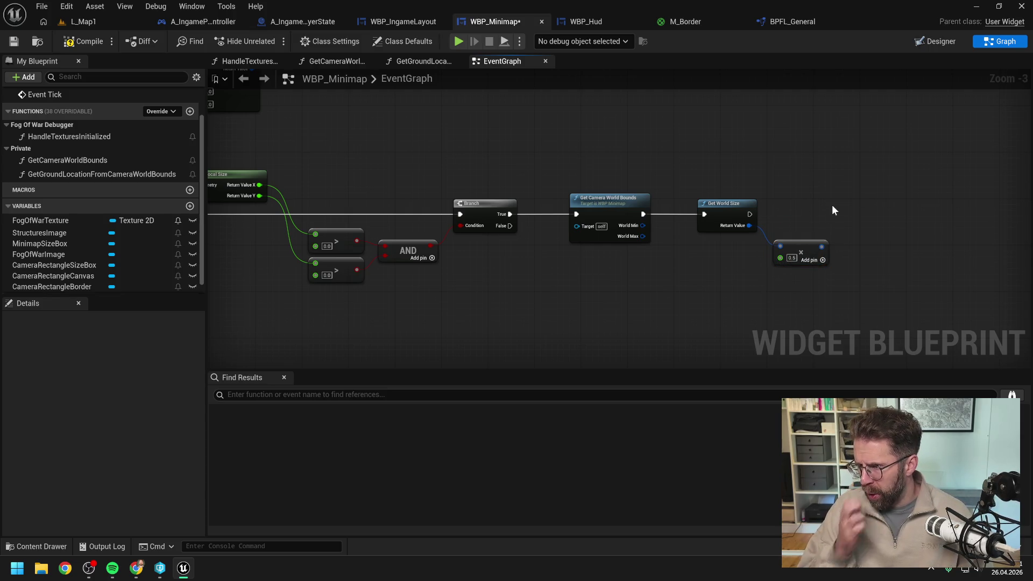
left_click_drag(845, 211, 808, 215)
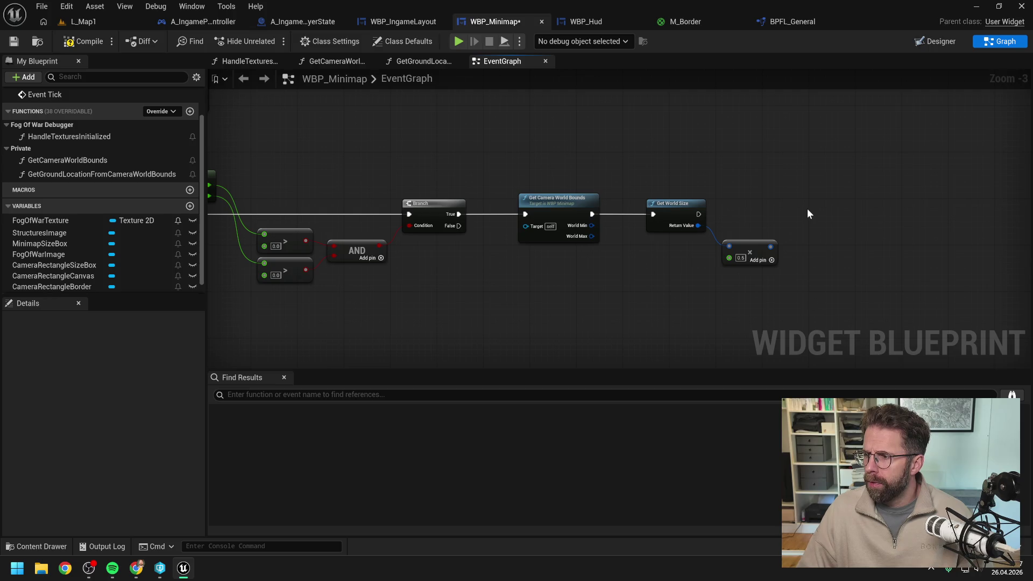
left_click(13, 41)
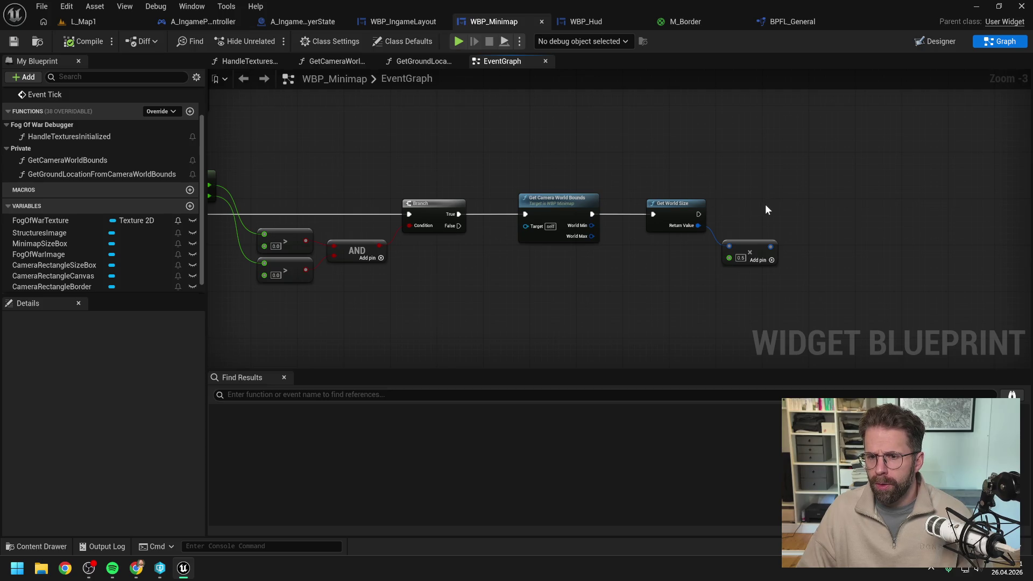
left_click_drag(766, 206, 730, 206)
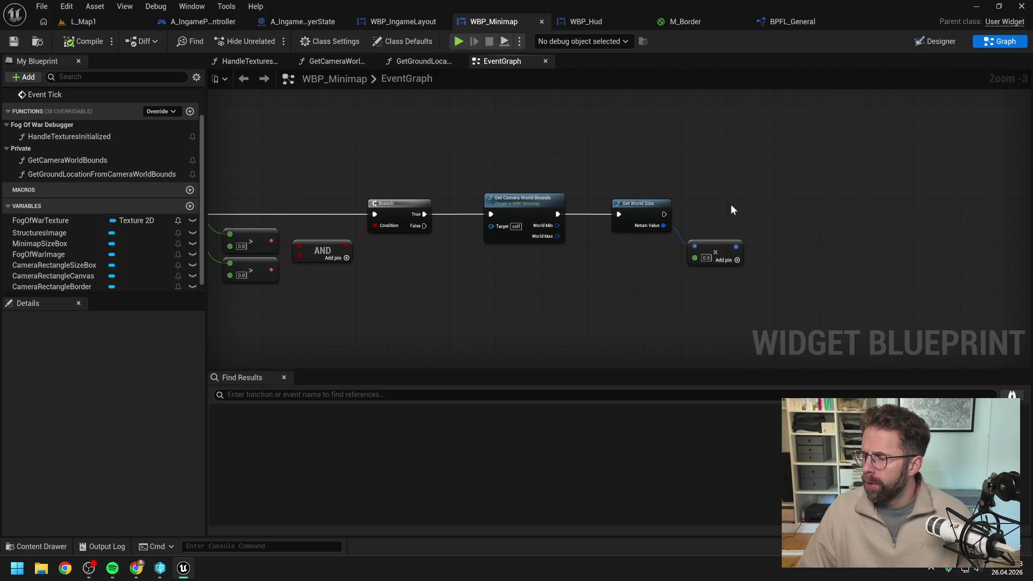
right_click(785, 225)
Add a Make Vector 2D node and duplicate it, stacking the copy below.
type("mak")
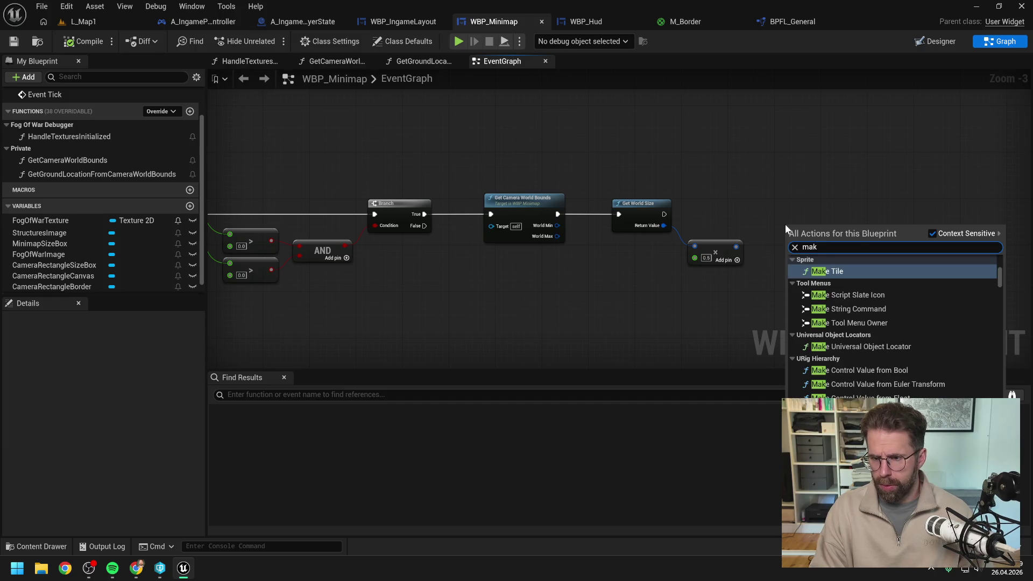
type("e vec 2d")
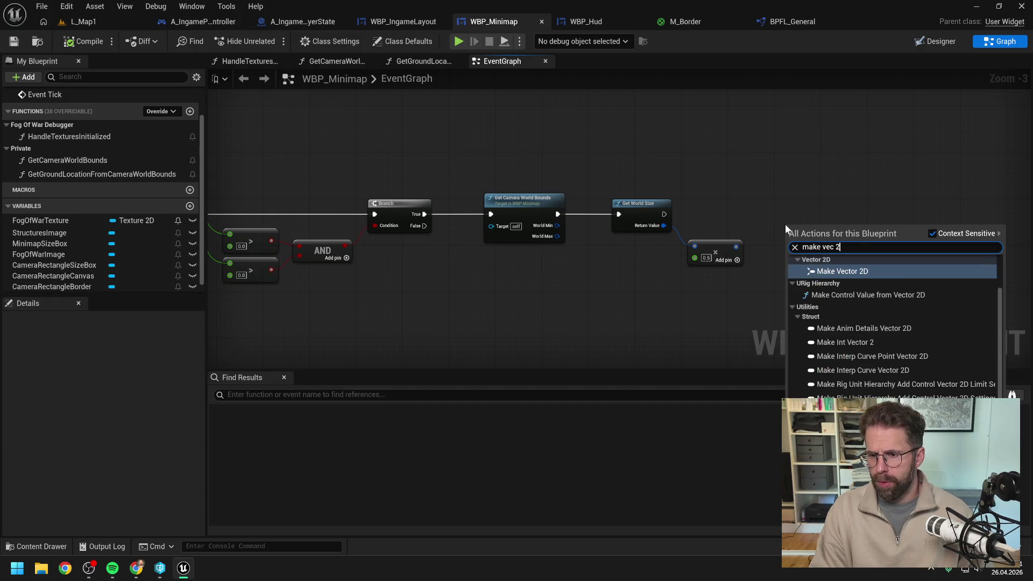
left_click(846, 281)
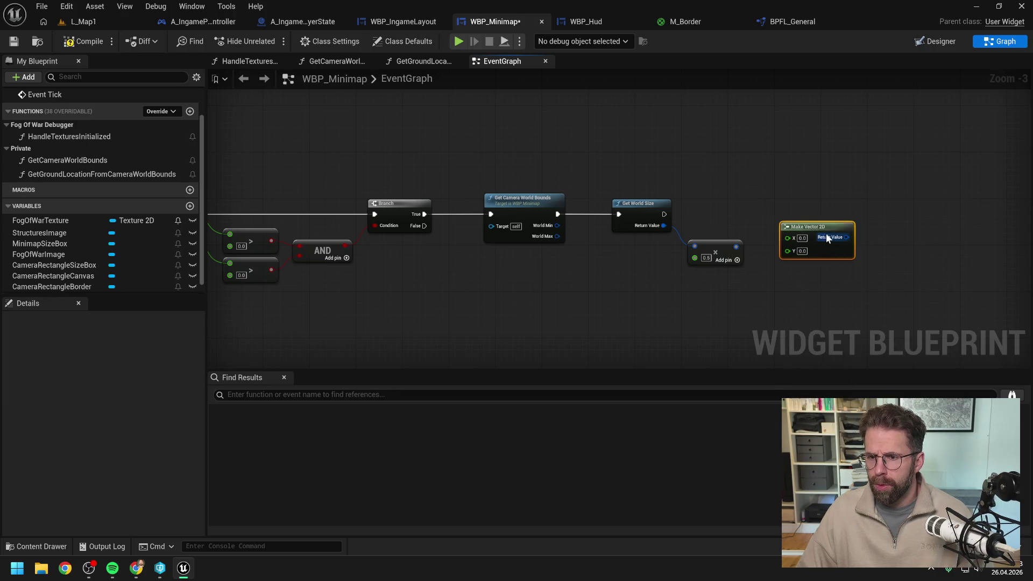
key("ctrl+d")
left_click_drag(822, 256, 816, 257)
left_click(776, 230)
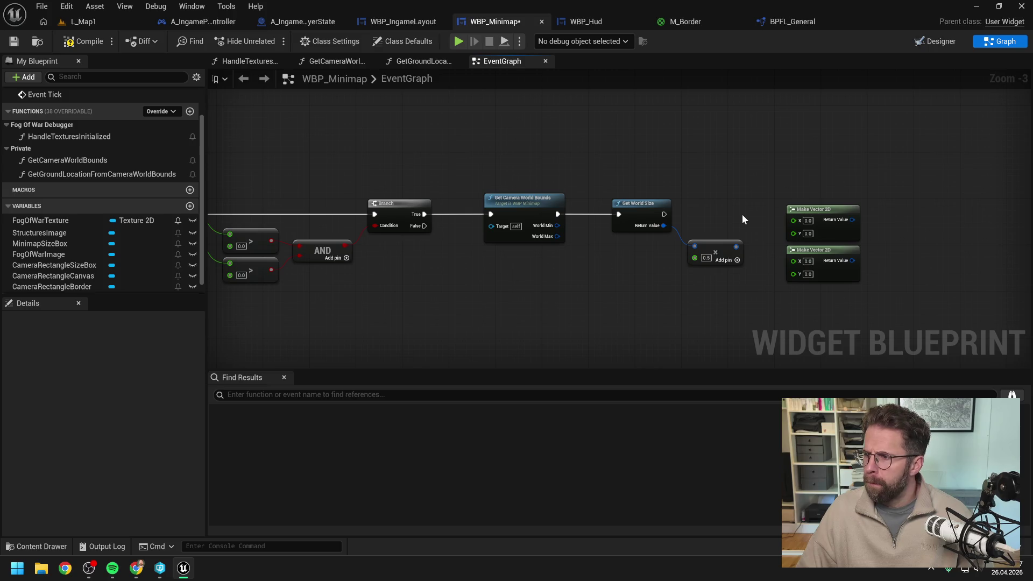
Split World Min, World Max and the half-size multiply output into X and Y pins.
left_click_drag(741, 215, 722, 220)
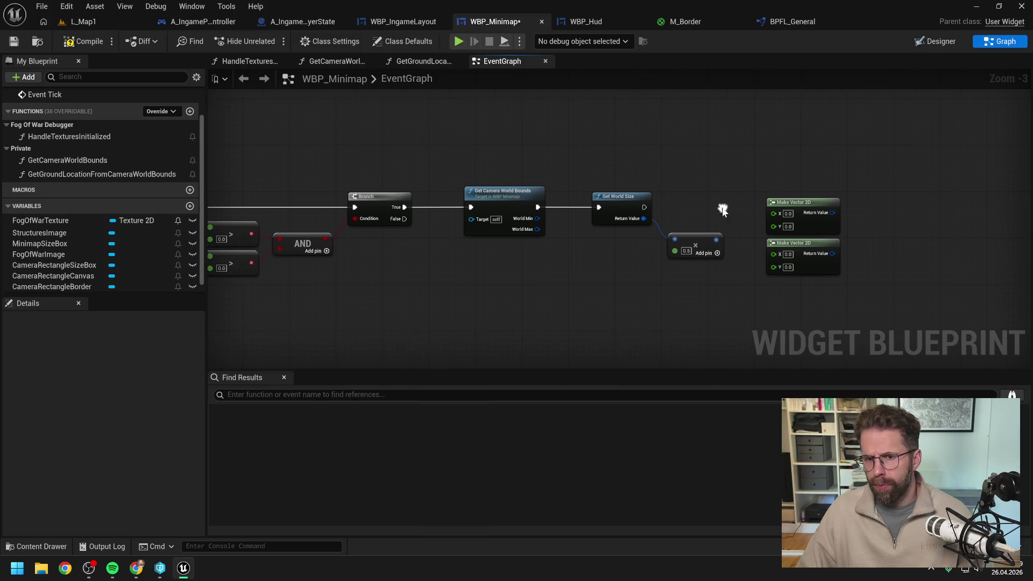
right_click(538, 219)
left_click(573, 268)
right_click(541, 240)
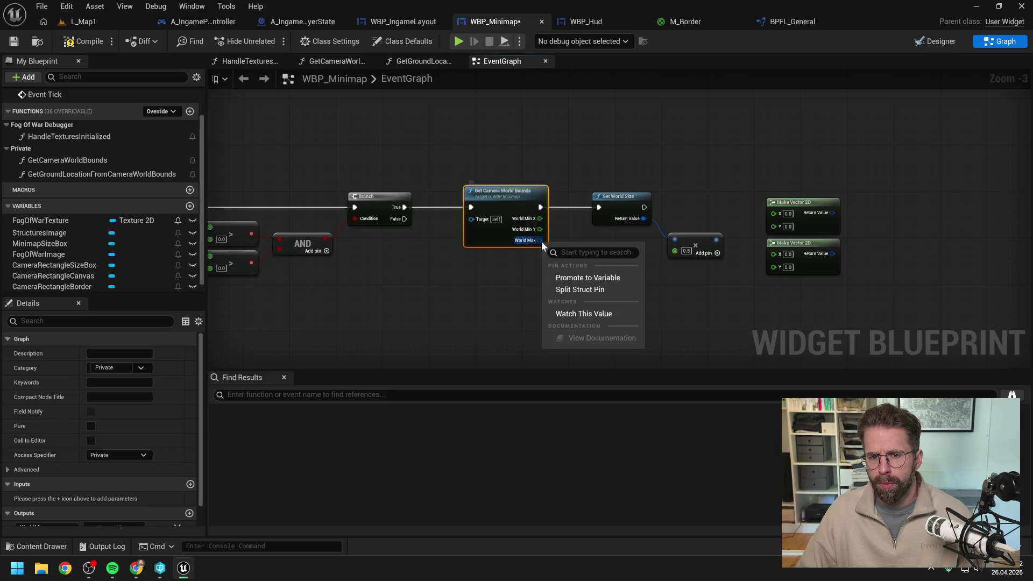
left_click(575, 291)
left_click_drag(718, 239, 662, 233)
right_click(661, 234)
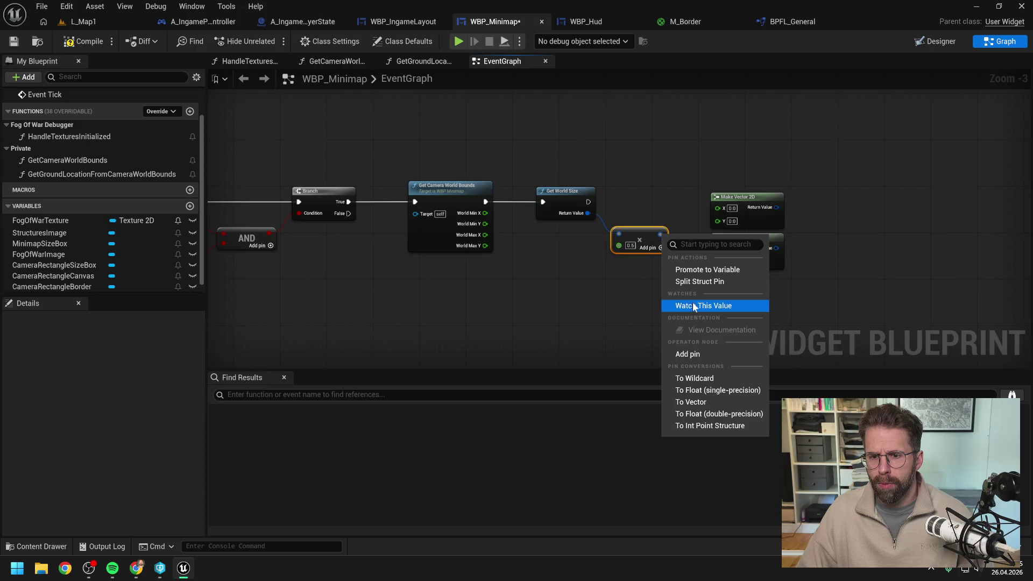
left_click(700, 282)
mouse_move(697, 190)
left_mouse_down()
mouse_move(751, 242)
mouse_move(833, 247)
left_mouse_up()
left_click(715, 217)
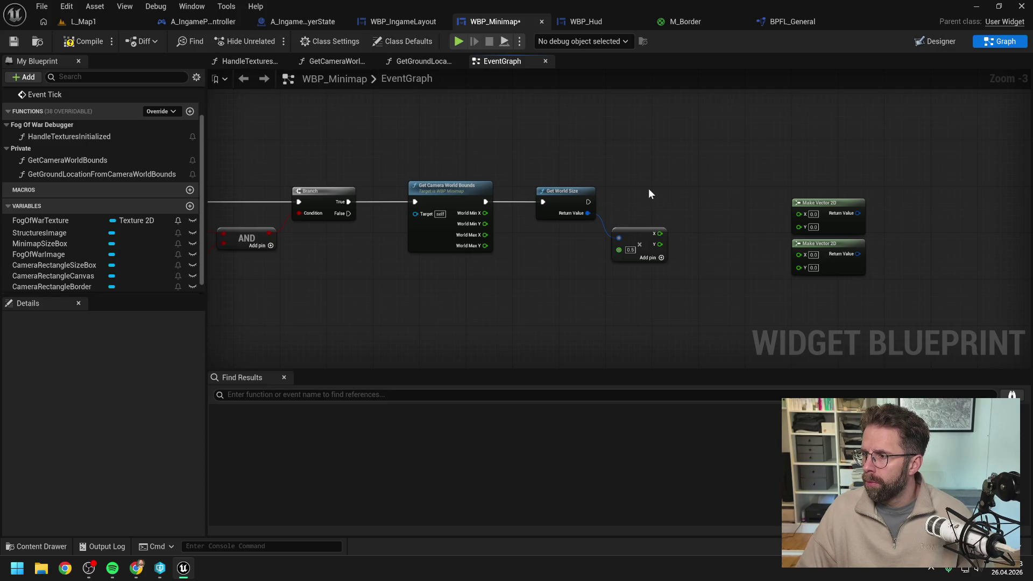
Add a float Add node from World Min X, routing the wire through two raised reroute knots.
mouse_move(484, 213)
left_mouse_down()
mouse_move(699, 212)
mouse_move(712, 227)
left_mouse_up()
type("+")
key("Return")
double_click(690, 215)
left_click_drag(693, 216, 689, 175)
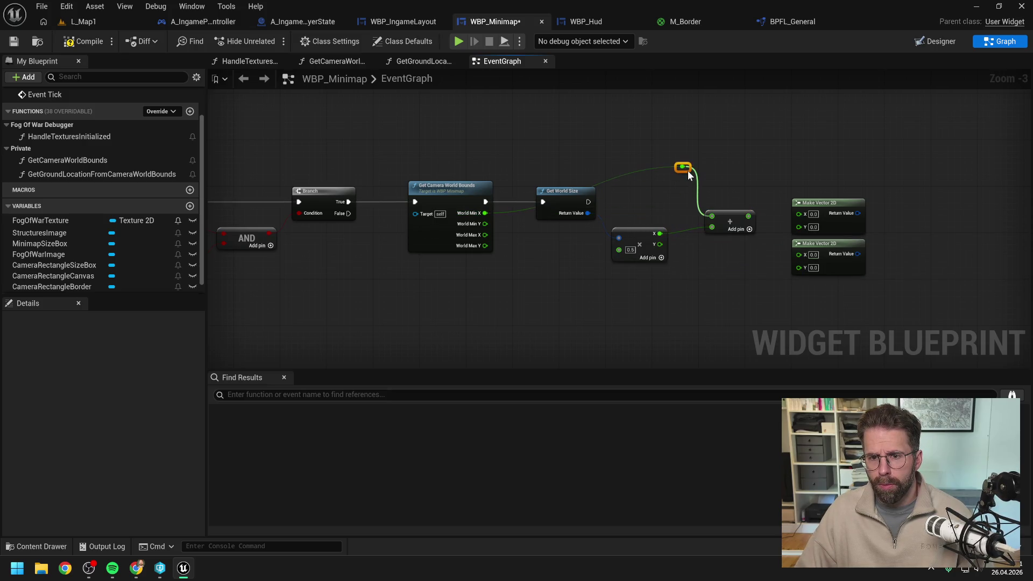
double_click(644, 170)
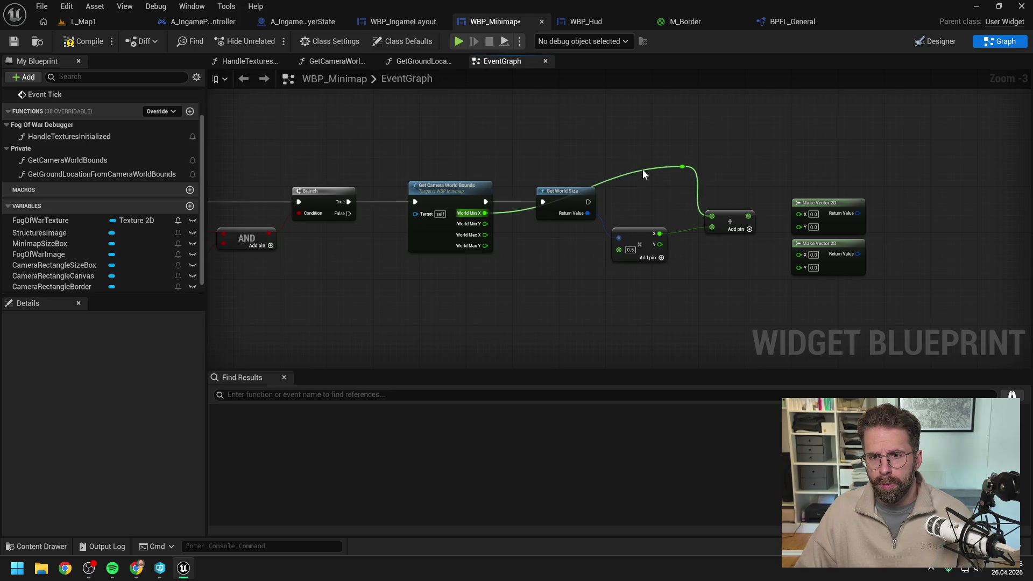
left_click_drag(648, 170, 525, 168)
left_click(728, 156)
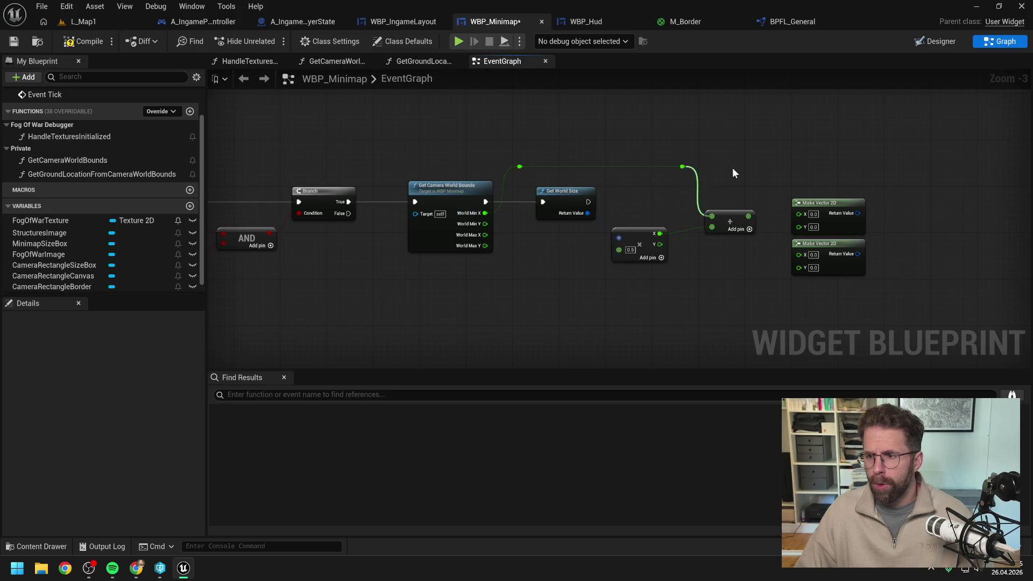
Connect the Add result to the first Make Vector 2D's X and copy the Add node.
mouse_move(535, 148)
left_mouse_down()
mouse_move(655, 176)
mouse_move(518, 150)
mouse_move(703, 173)
left_mouse_up()
left_click(721, 191)
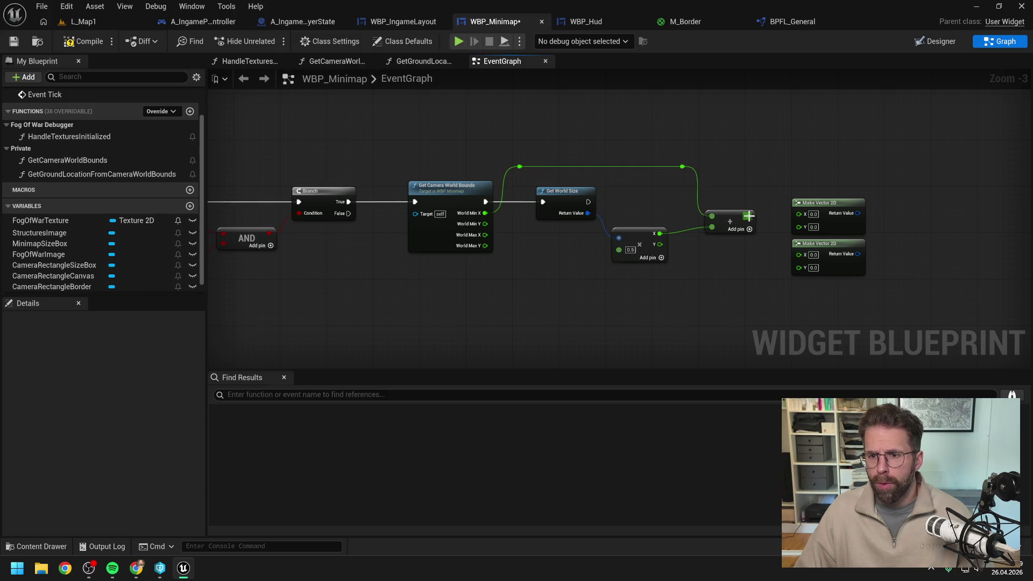
mouse_move(747, 218)
left_mouse_down()
mouse_move(799, 214)
mouse_move(738, 218)
left_mouse_up()
left_click(659, 205)
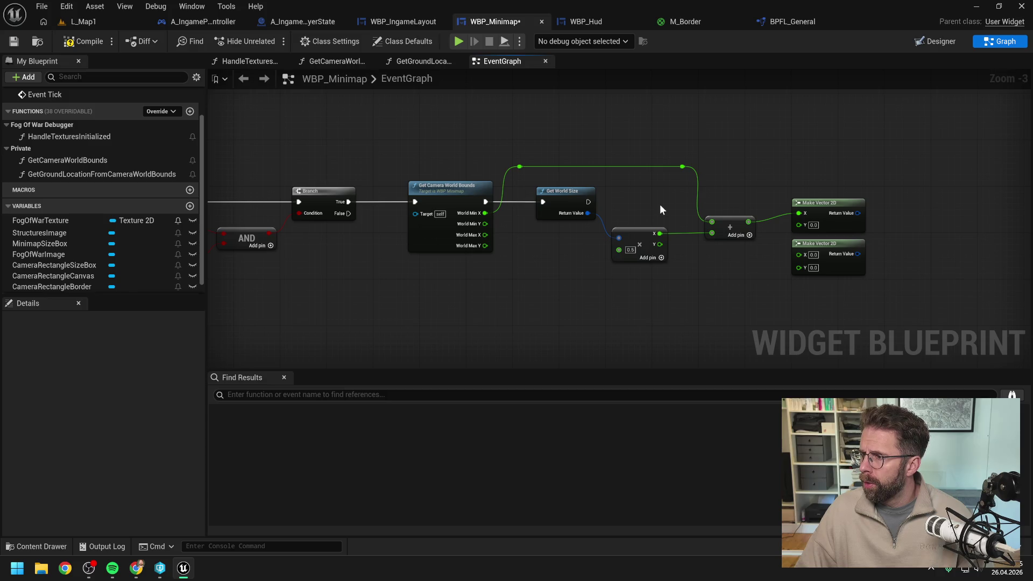
left_click(722, 225)
key("ctrl+c")
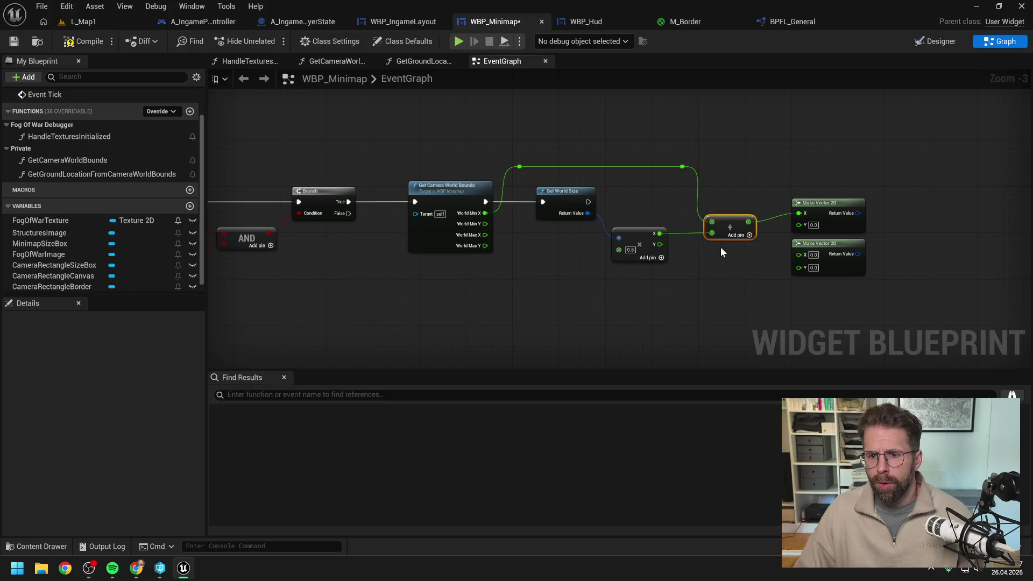
Paste Add nodes into a column of four and feed half-size Y, X, Y into them.
key("ctrl+v")
key("ctrl+v")
key("ctrl+v")
left_click_drag(760, 280, 742, 279)
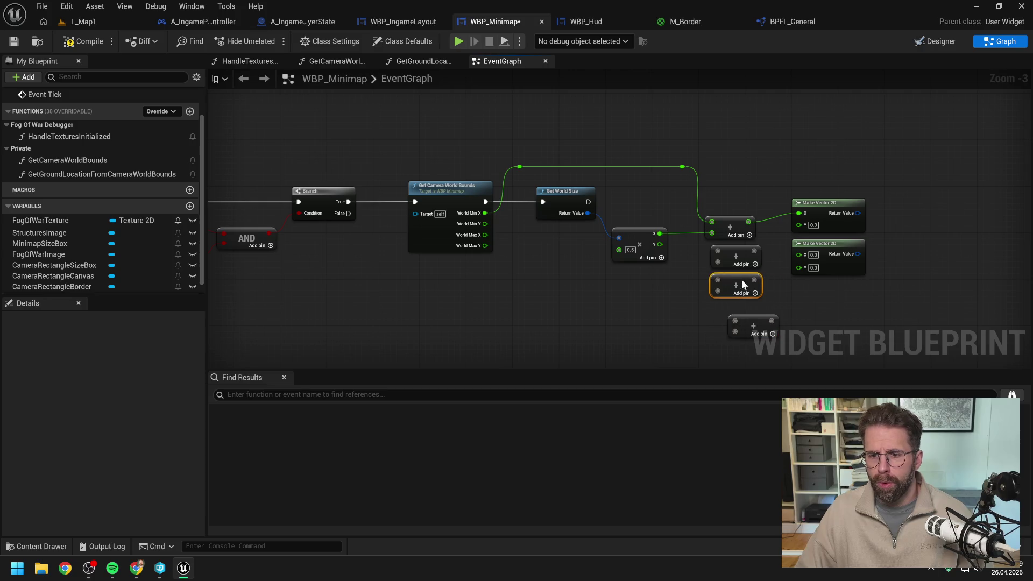
left_click_drag(756, 323, 735, 307)
left_click_drag(738, 255, 729, 309)
left_click(686, 294)
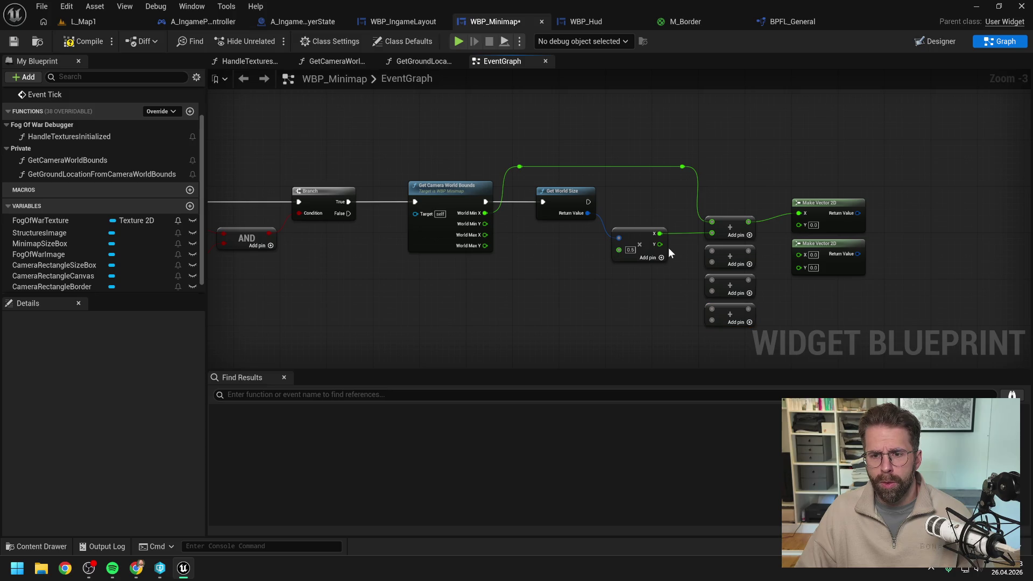
left_click_drag(660, 244, 711, 264)
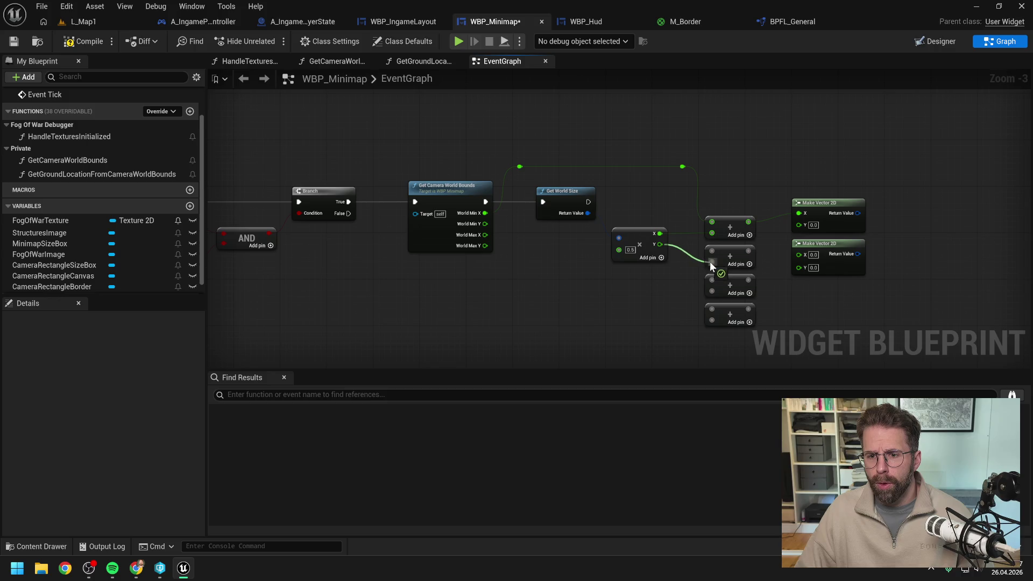
left_click_drag(660, 233, 714, 292)
left_click_drag(660, 244, 712, 322)
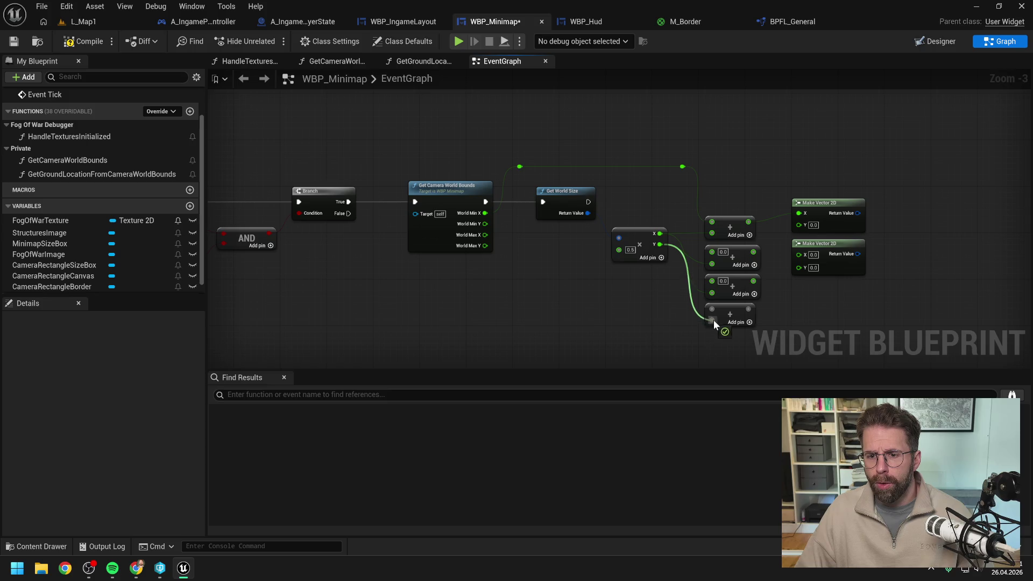
Connect World Min Y, World Max X and World Max Y to the other Add nodes through reroutes.
mouse_move(485, 224)
left_mouse_down()
mouse_move(711, 252)
mouse_move(694, 237)
mouse_move(686, 181)
mouse_move(531, 176)
left_mouse_up()
double_click(698, 252)
double_click(660, 175)
left_click(498, 241)
mouse_move(484, 235)
left_mouse_down()
mouse_move(647, 295)
mouse_move(712, 282)
mouse_move(685, 186)
mouse_move(531, 179)
left_mouse_up()
double_click(698, 280)
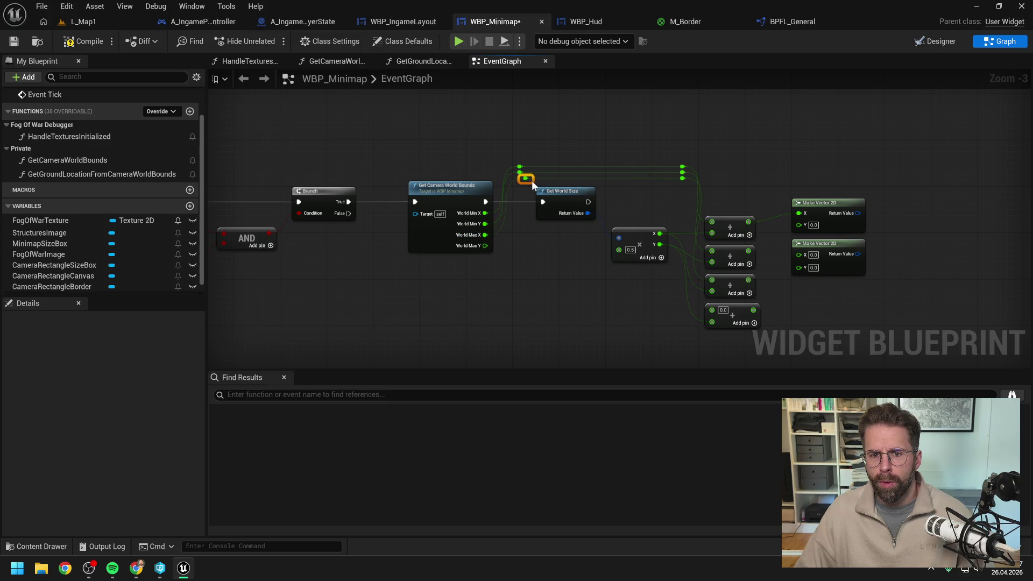
mouse_move(485, 245)
left_mouse_down()
mouse_move(712, 309)
mouse_move(682, 184)
mouse_move(644, 185)
left_mouse_up()
double_click(680, 307)
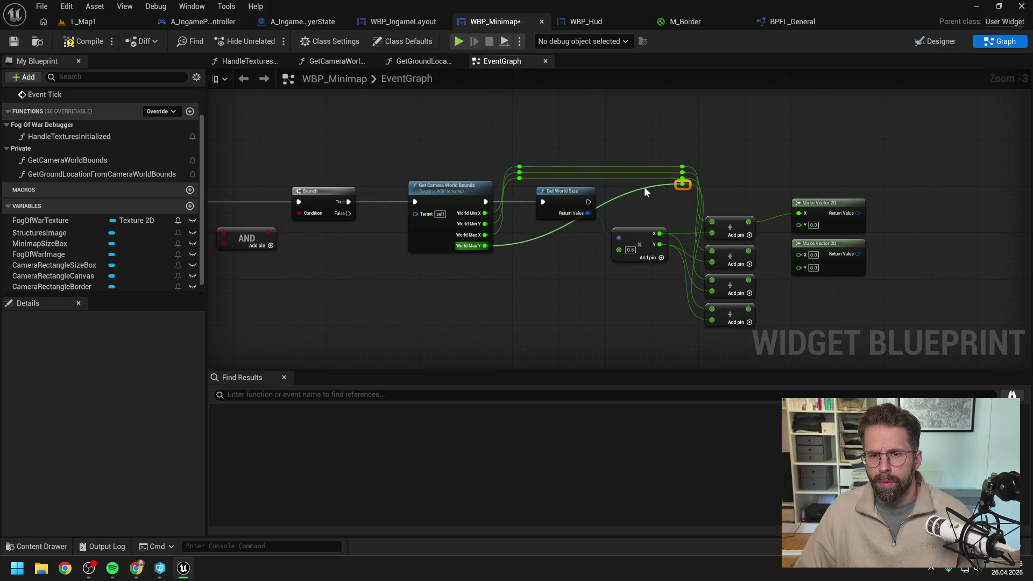
left_click_drag(559, 184, 525, 183)
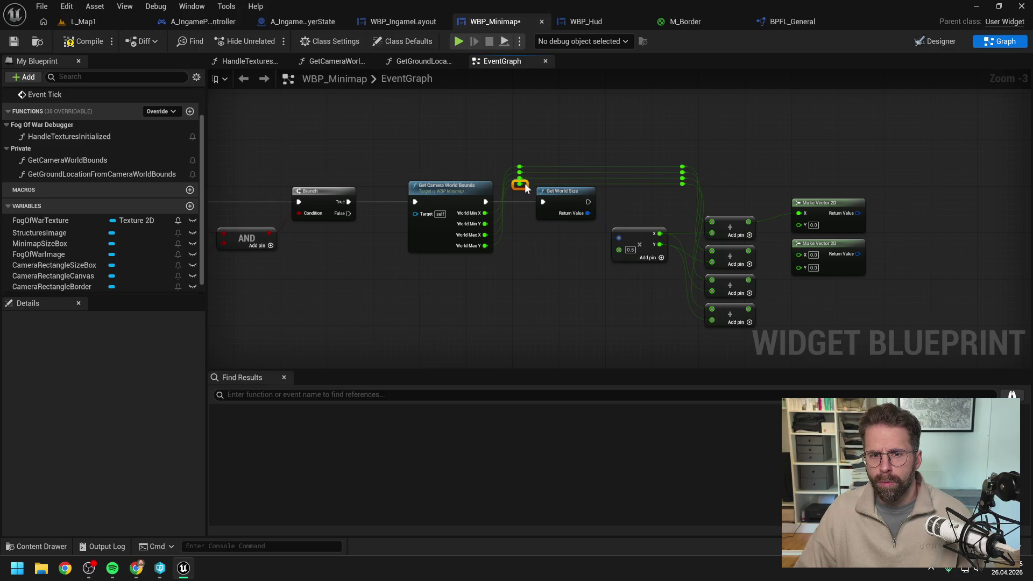
Wire the remaining Add results into the first vector's Y and the second vector's X and Y, then save.
mouse_move(731, 171)
left_mouse_down()
mouse_move(657, 160)
mouse_move(700, 226)
mouse_move(721, 314)
left_mouse_up()
left_click_drag(656, 211, 739, 214)
left_click(697, 178)
left_click_drag(687, 268, 738, 243)
mouse_move(687, 297)
left_mouse_down()
mouse_move(737, 259)
mouse_move(765, 196)
mouse_move(770, 219)
left_mouse_up()
left_click(699, 183)
key("ctrl+s")
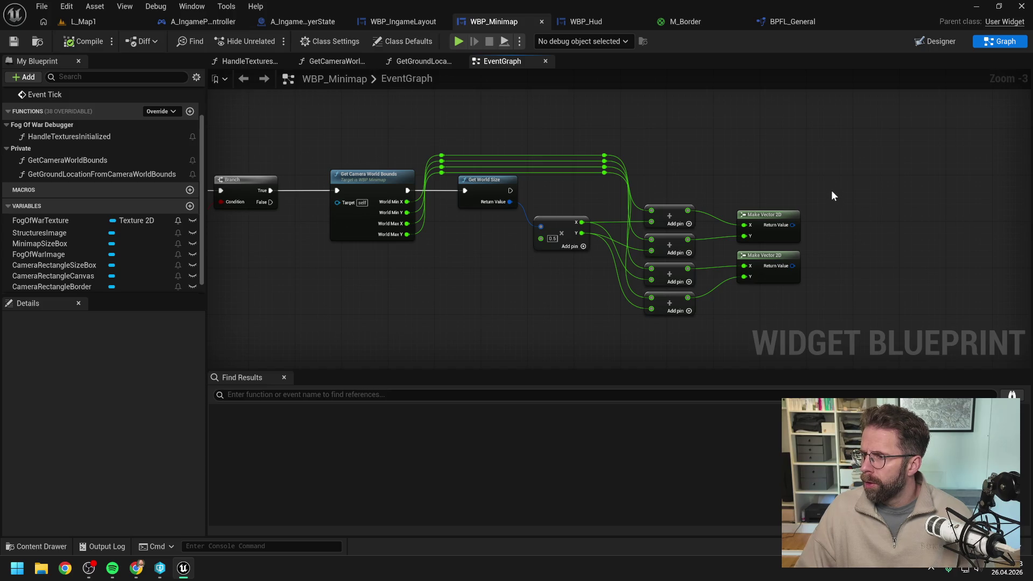
Split both Make Vector 2D return values into X and Y pins.
right_click(792, 225)
left_click(826, 275)
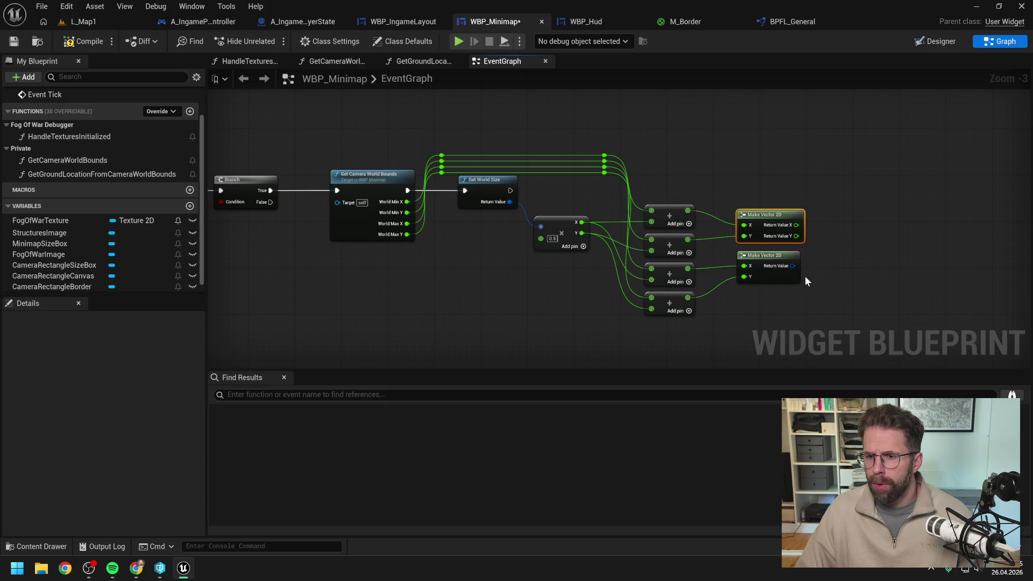
right_click(793, 265)
left_click(825, 316)
left_click_drag(883, 258, 844, 265)
scroll(845, 266, "down", 1)
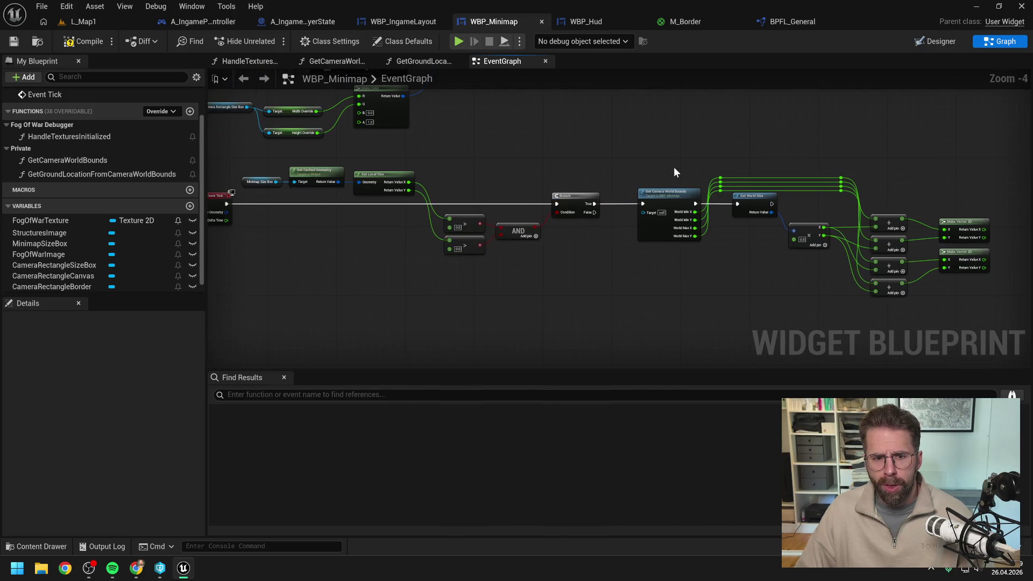
left_click_drag(594, 171, 515, 161)
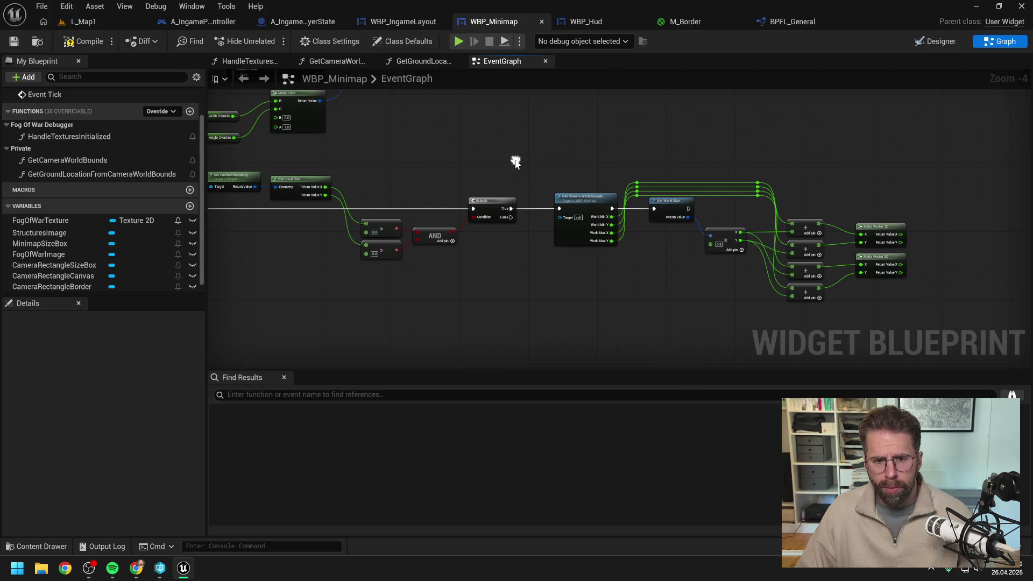
Run the Get Local Size wire through reroute knots raised above the comparison nodes and straighten them.
left_click_drag(369, 208, 388, 214)
double_click(380, 208)
left_click_drag(386, 209, 383, 159)
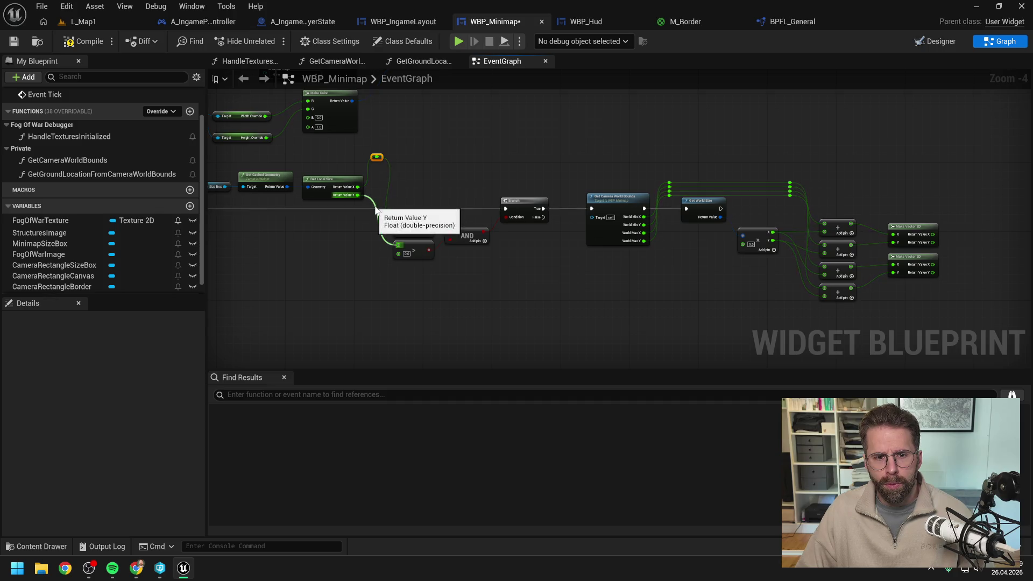
left_click_drag(398, 246, 379, 167)
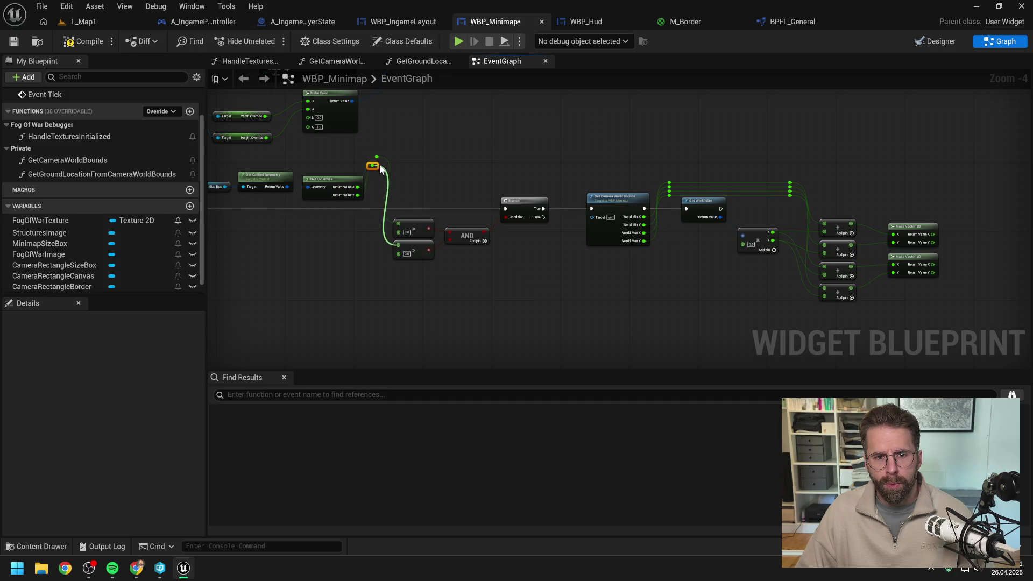
mouse_move(276, 168)
left_mouse_down()
mouse_move(394, 197)
mouse_move(388, 253)
mouse_move(372, 250)
left_mouse_up()
mouse_move(436, 151)
left_mouse_down()
mouse_move(471, 182)
mouse_move(453, 181)
left_mouse_up()
key("q")
left_click(472, 181)
left_click_drag(713, 139, 661, 151)
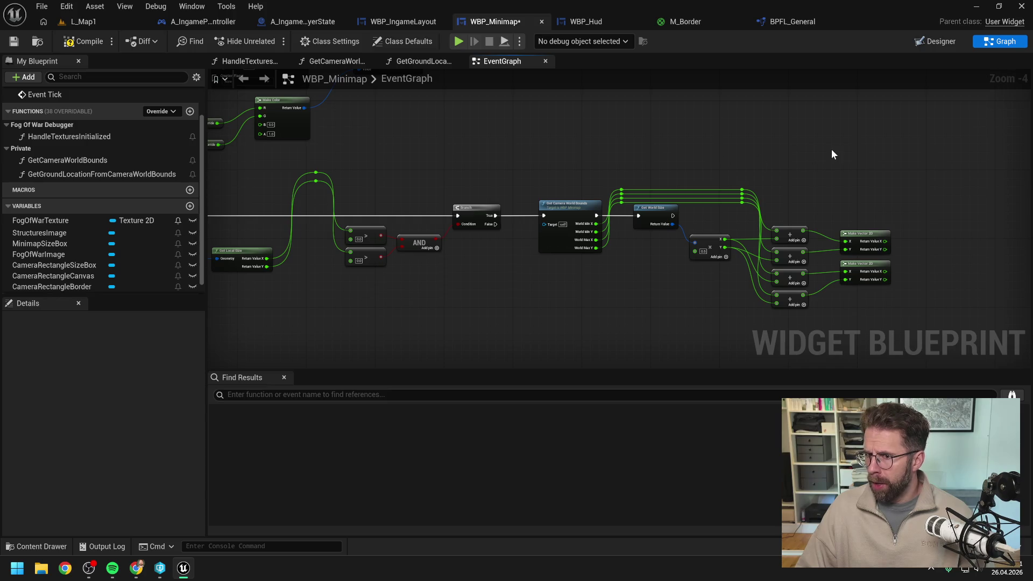
mouse_move(884, 242)
left_mouse_down()
mouse_move(932, 235)
mouse_move(899, 205)
left_mouse_up()
Add a Multiply node on Return Value X and duplicate it into a column of four.
type("*")
key("Return")
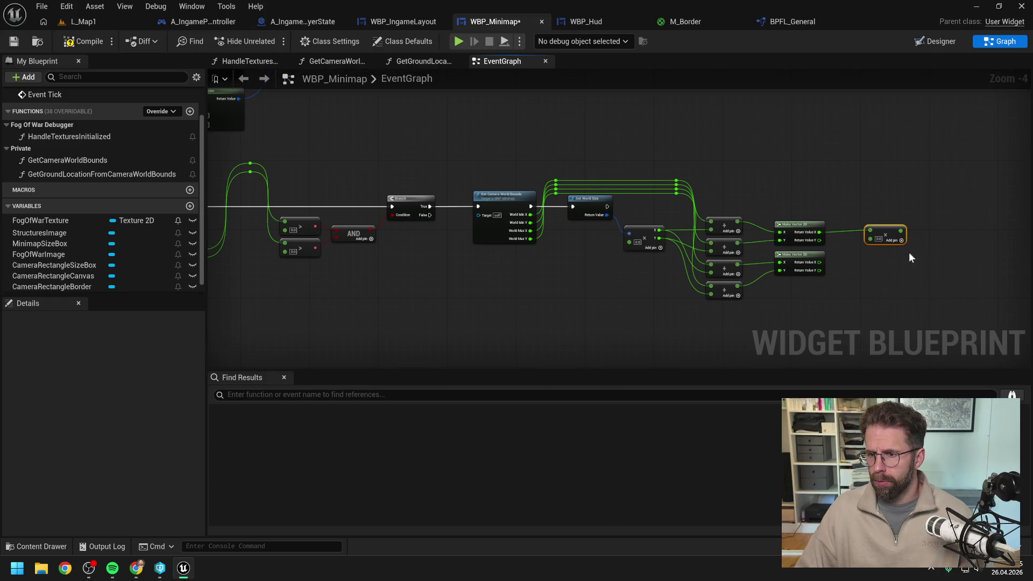
key("ctrl+w")
left_click_drag(897, 261, 891, 255)
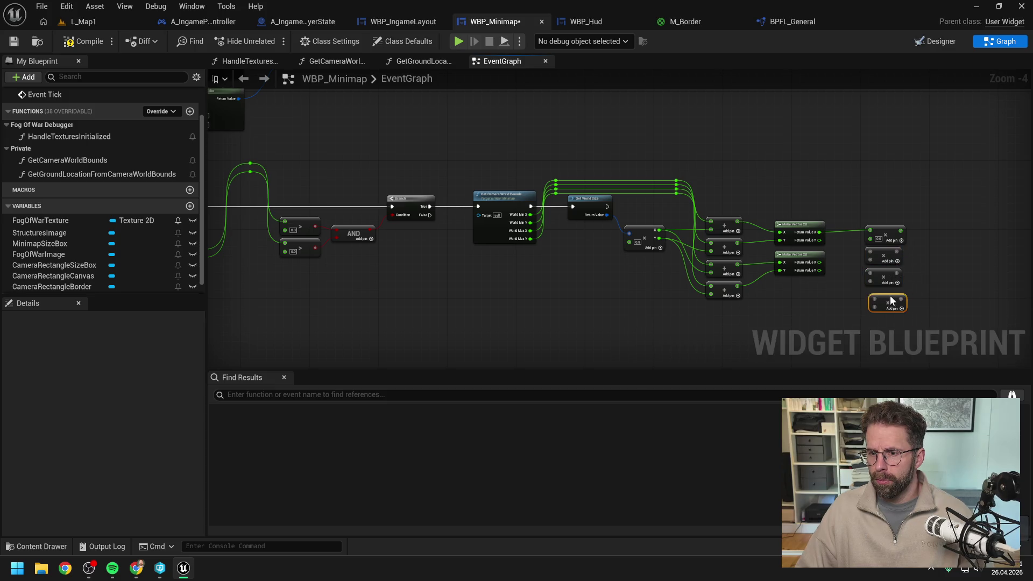
left_click_drag(891, 297, 886, 292)
left_click(951, 271)
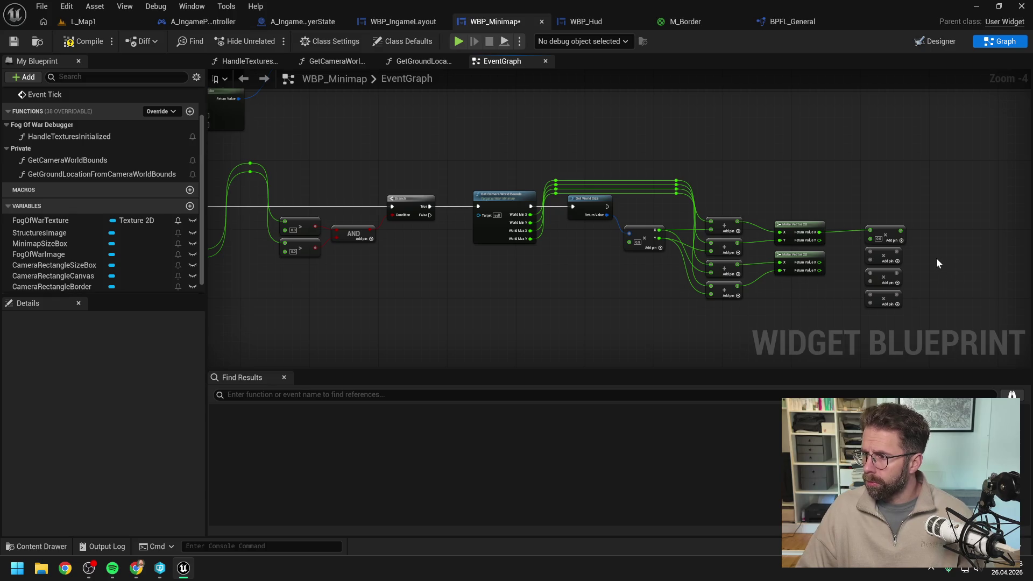
left_click_drag(937, 262, 910, 261)
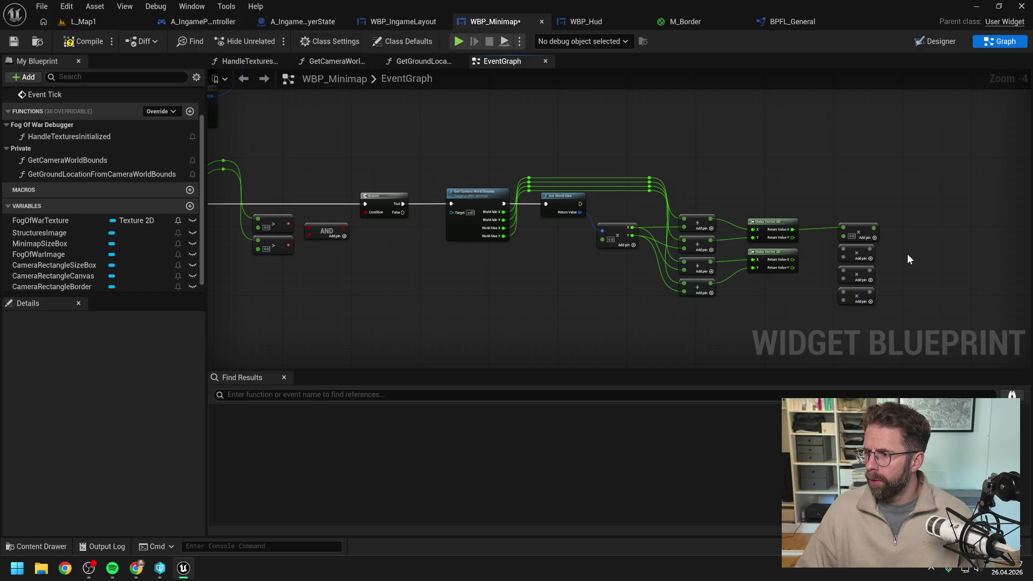
scroll(802, 246, "up", 1)
Wire the upper vector's X and Y and the lower vector's X into the Multiply nodes.
left_click_drag(787, 223, 857, 234)
left_click_drag(787, 234, 857, 262)
mouse_move(787, 264)
left_mouse_down()
mouse_move(861, 288)
mouse_move(858, 321)
left_mouse_up()
scroll(835, 305, "down", 2)
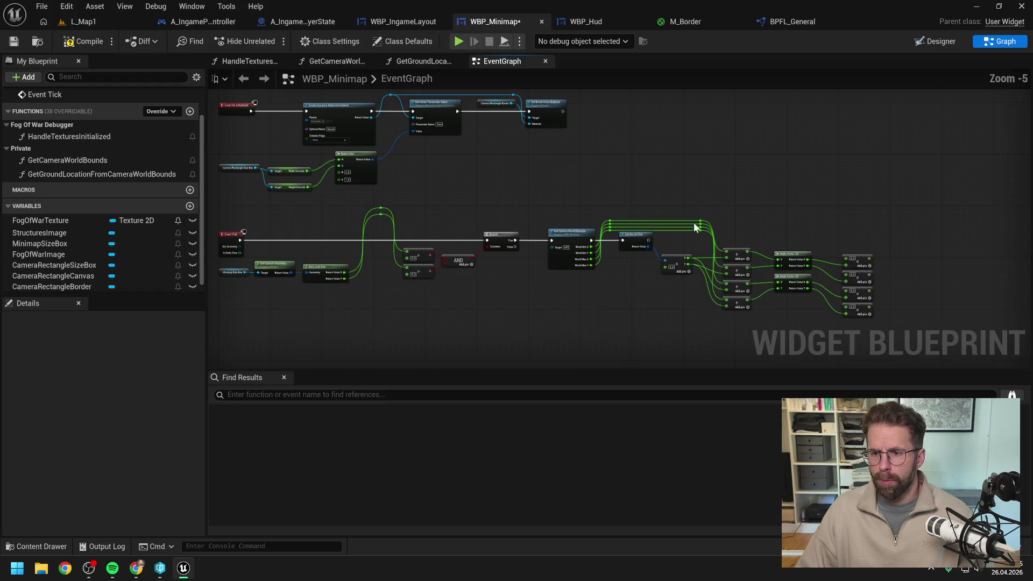
Connect the local size reroute knot into the Multiply nodes' second inputs, undoing a wrong link.
mouse_move(400, 204)
left_mouse_down()
mouse_move(872, 256)
mouse_move(851, 255)
mouse_move(836, 209)
mouse_move(867, 275)
left_mouse_up()
double_click(849, 252)
left_click(885, 212)
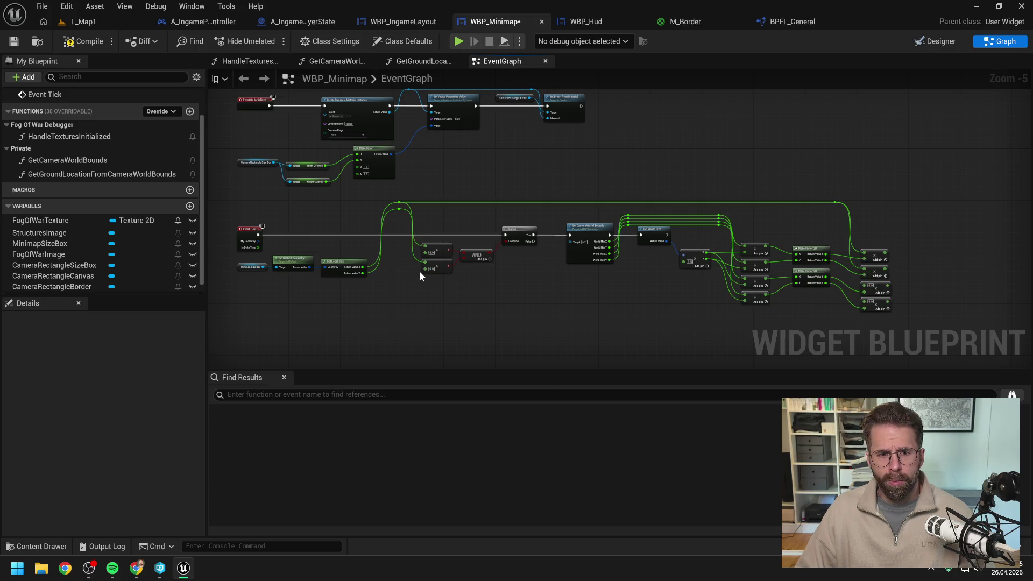
key("ctrl+z")
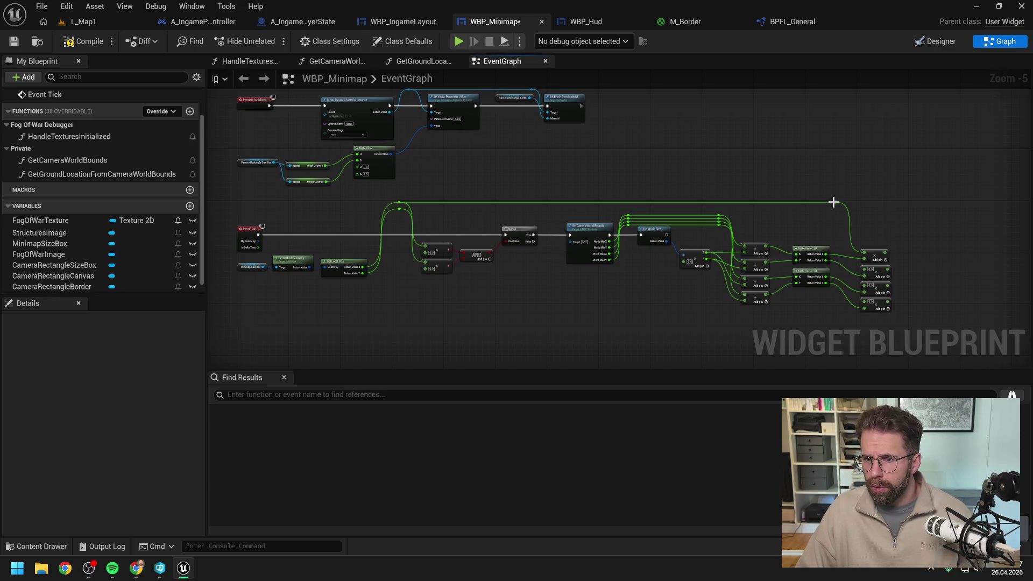
mouse_move(835, 203)
left_mouse_down()
mouse_move(859, 294)
mouse_move(843, 262)
left_mouse_up()
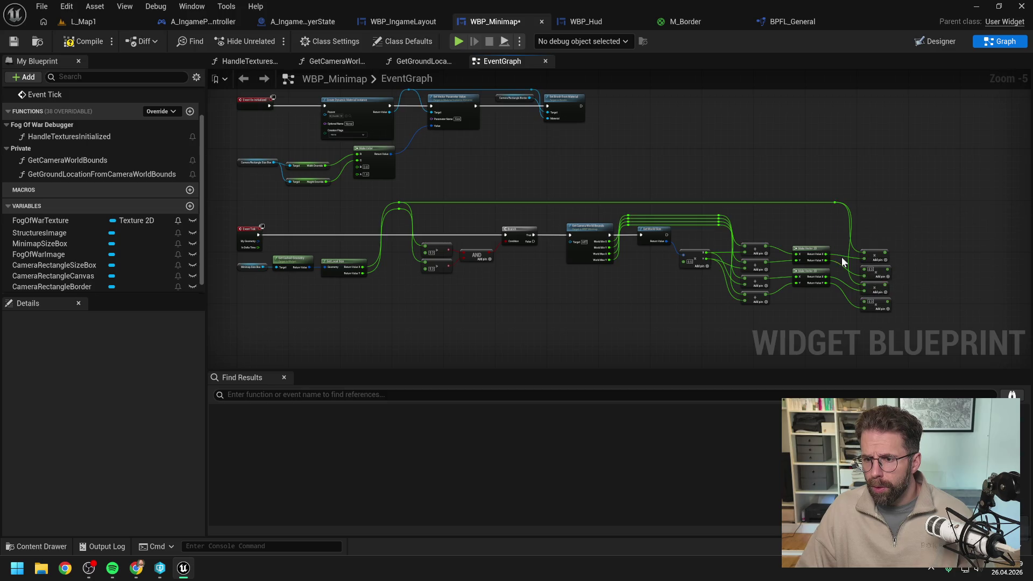
mouse_move(399, 209)
left_mouse_down()
mouse_move(881, 316)
mouse_move(855, 274)
left_mouse_up()
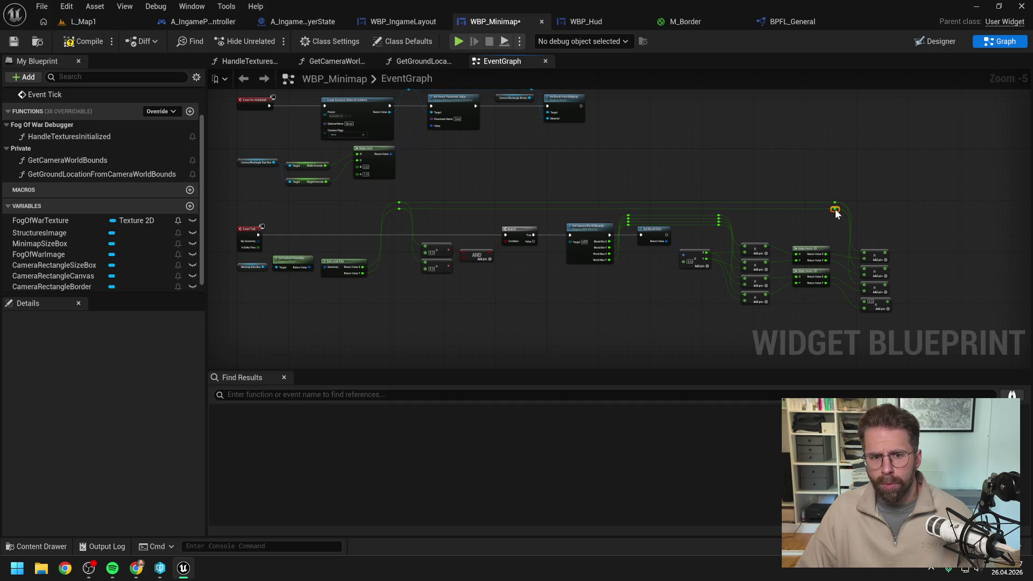
left_click_drag(835, 209, 862, 299)
Straighten the looping reroute knots and shift the four Multiply nodes up and right.
mouse_move(390, 186)
left_mouse_down()
mouse_move(467, 209)
mouse_move(860, 211)
mouse_move(845, 183)
left_mouse_up()
mouse_move(396, 192)
left_mouse_down()
mouse_move(857, 198)
mouse_move(867, 210)
left_mouse_up()
key("q")
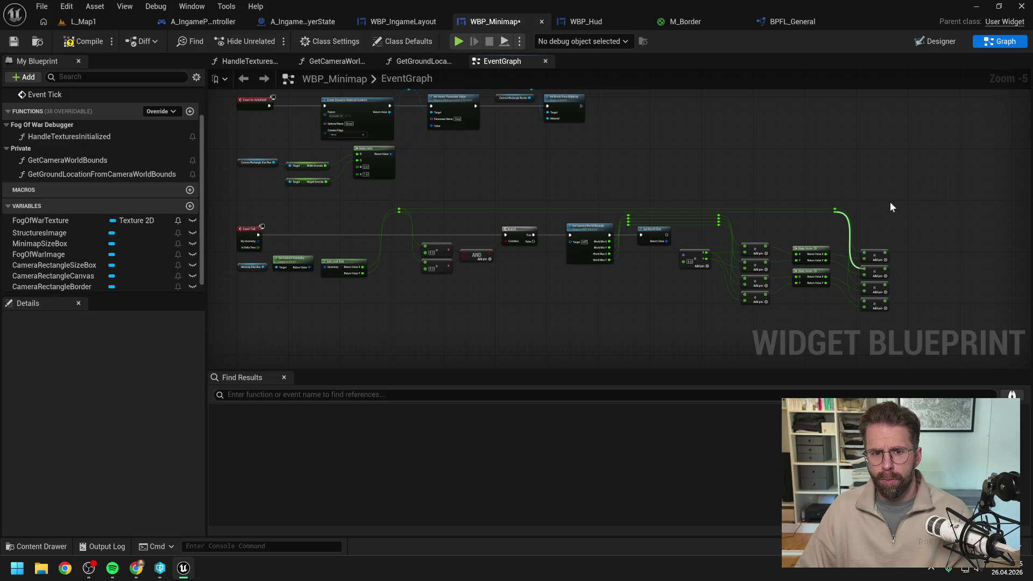
scroll(900, 211, "up", 2)
mouse_move(680, 301)
left_mouse_down()
mouse_move(586, 179)
mouse_move(607, 180)
left_mouse_up()
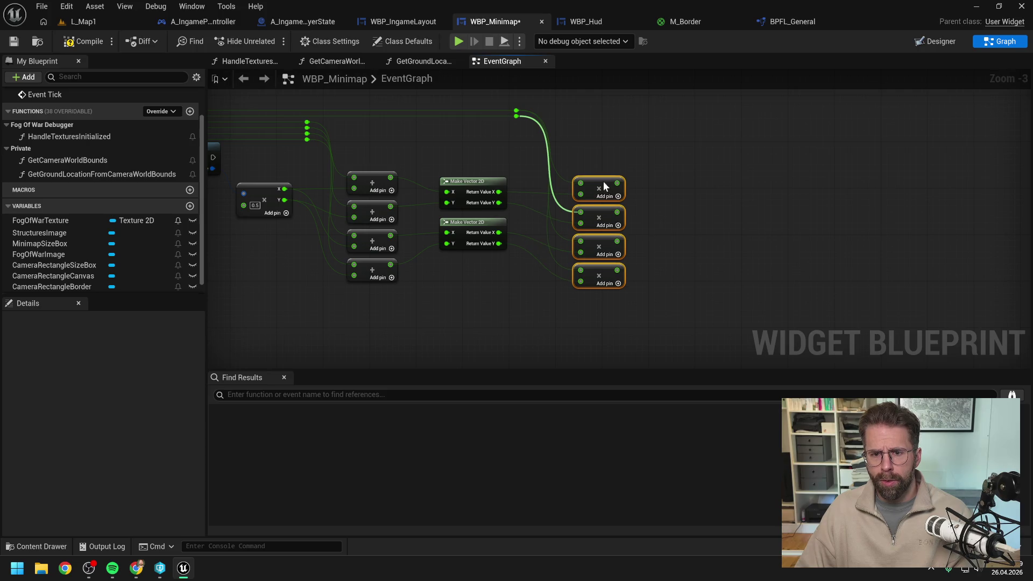
left_click(589, 160)
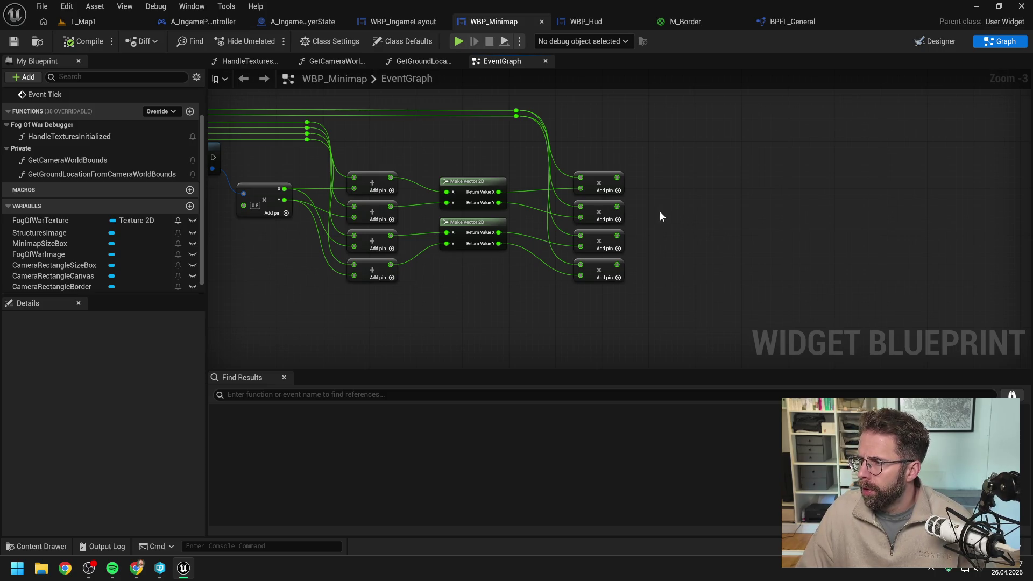
left_click_drag(659, 211, 821, 215)
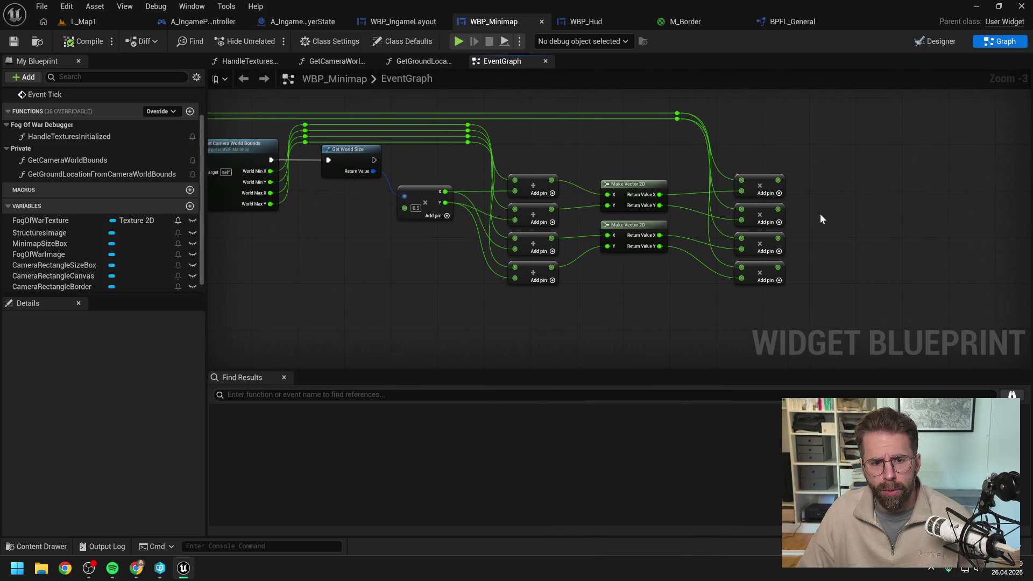
left_click_drag(393, 257, 483, 266)
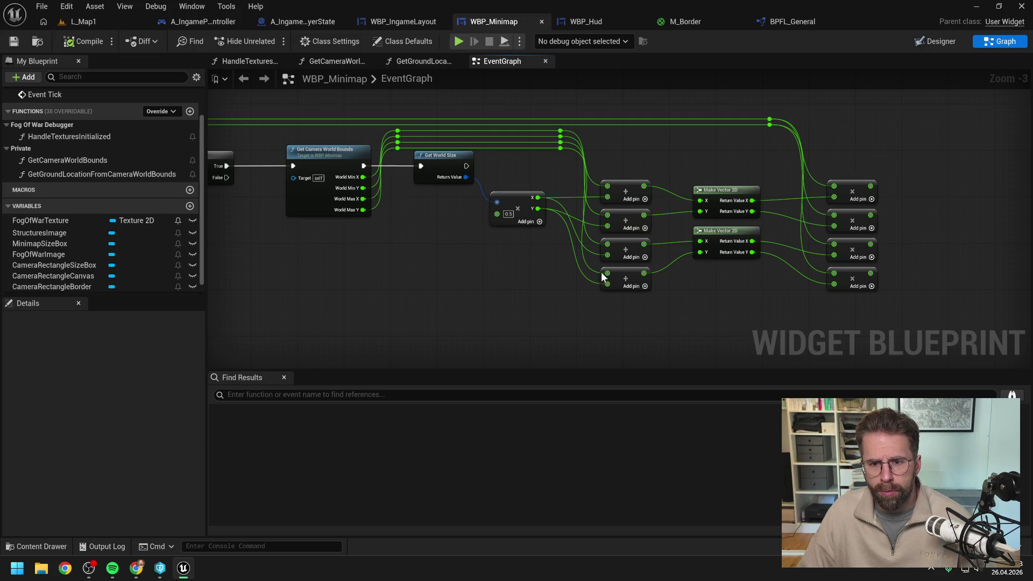
left_click_drag(880, 294, 646, 264)
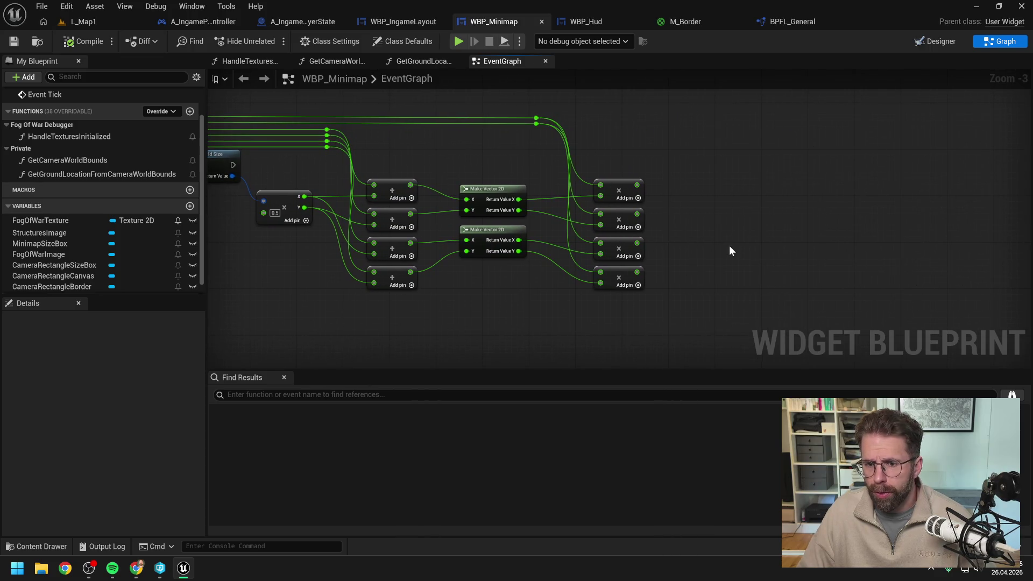
left_click_drag(730, 251, 699, 251)
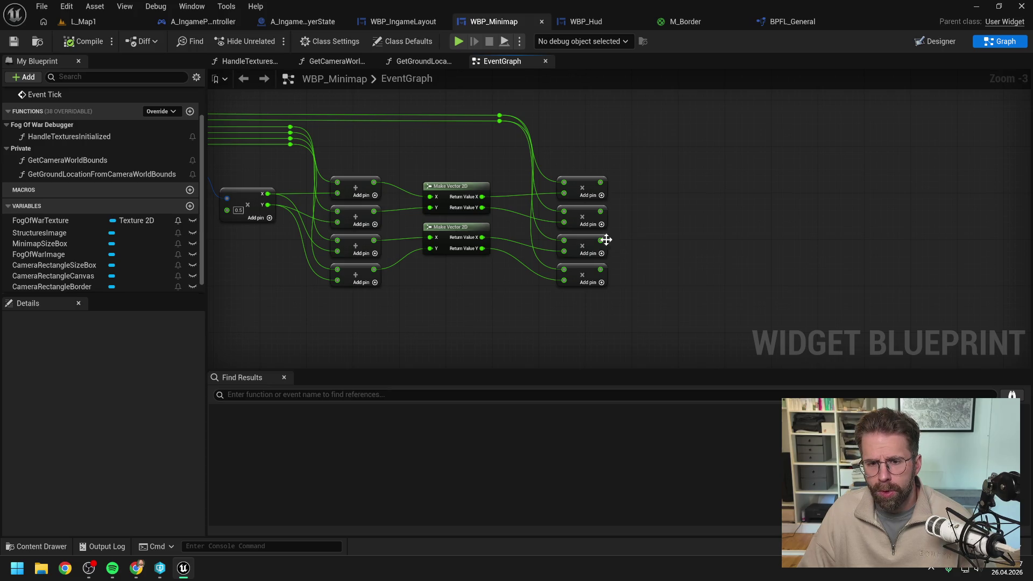
left_click_drag(601, 240, 739, 208)
Add two Subtract nodes: third minus first Multiply, and fourth minus second Multiply.
type("-")
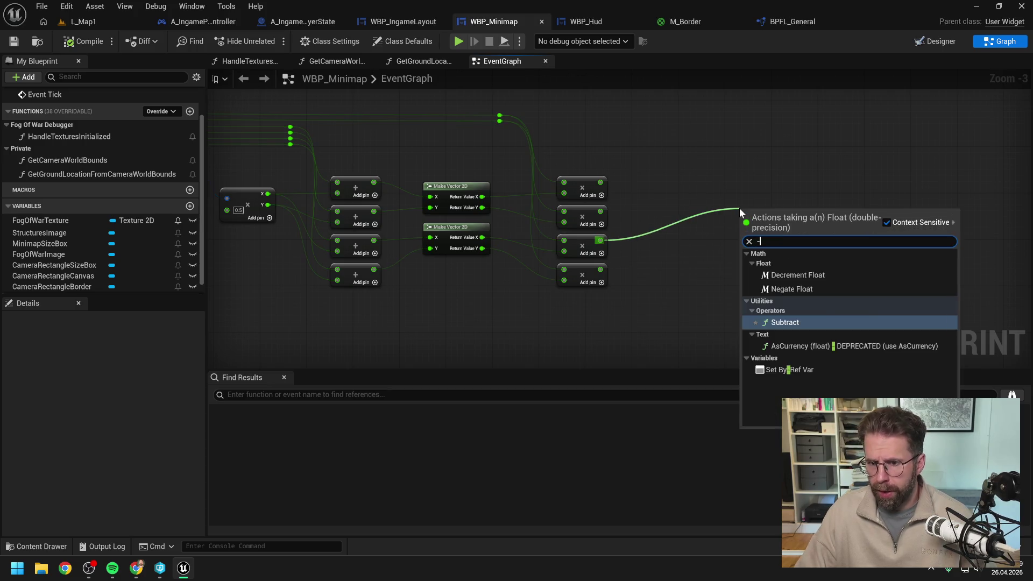
key("Return")
mouse_move(601, 182)
left_mouse_down()
mouse_move(683, 194)
mouse_move(744, 223)
left_mouse_up()
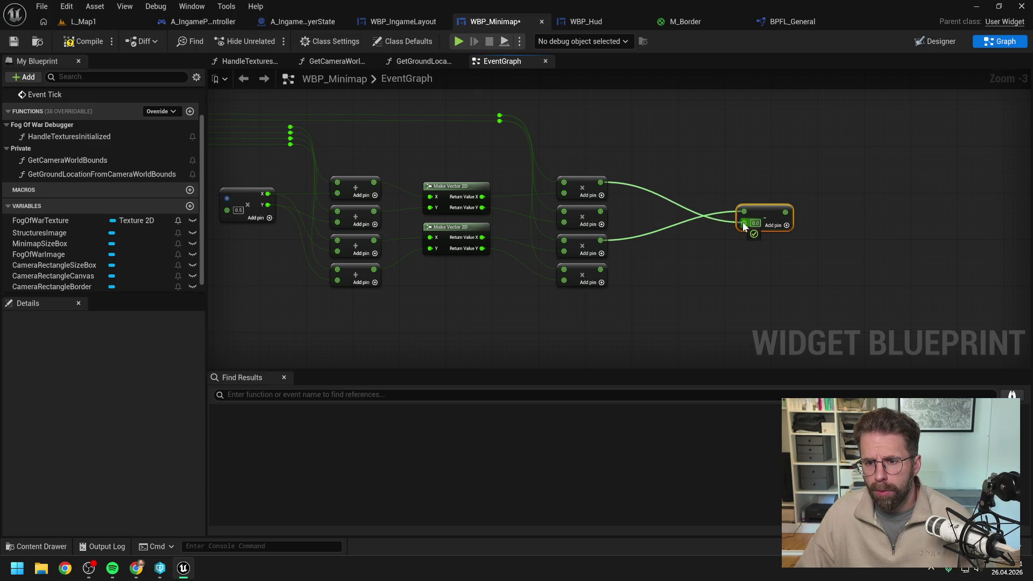
left_click_drag(600, 269, 763, 257)
type("-")
key("Return")
mouse_move(601, 212)
left_mouse_down()
mouse_move(768, 269)
mouse_move(743, 257)
mouse_move(764, 249)
left_mouse_up()
Draw trial wires from both Subtract outputs, cancelling the node menus, and reposition the view.
left_click_drag(847, 246, 754, 245)
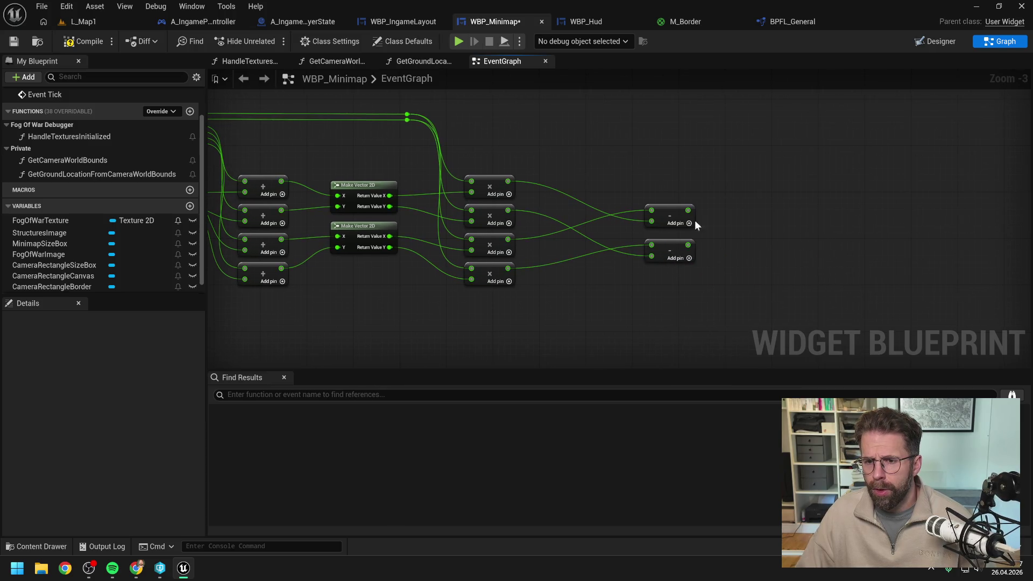
left_click_drag(687, 210, 774, 213)
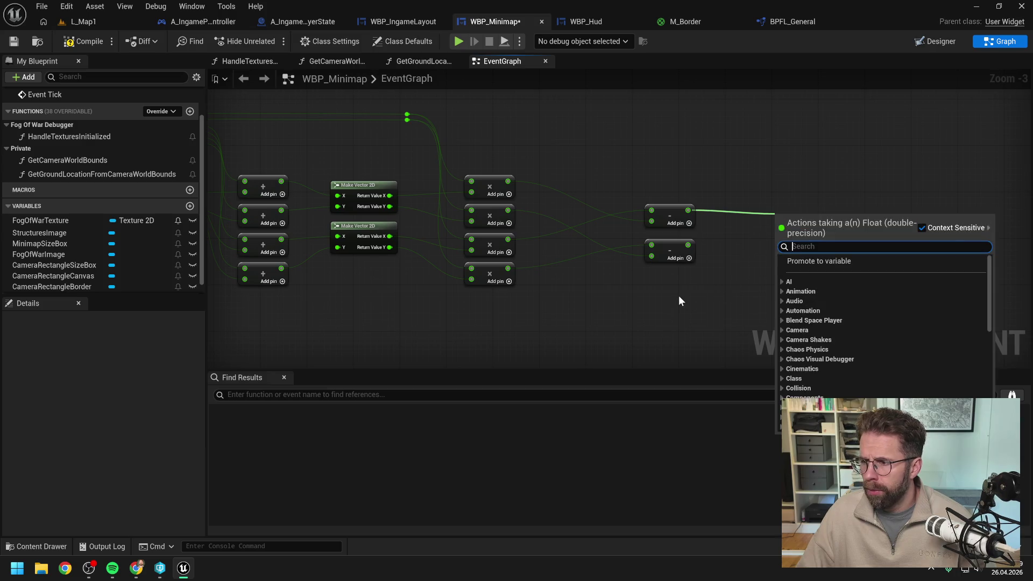
left_click(688, 249)
left_click_drag(688, 245, 780, 243)
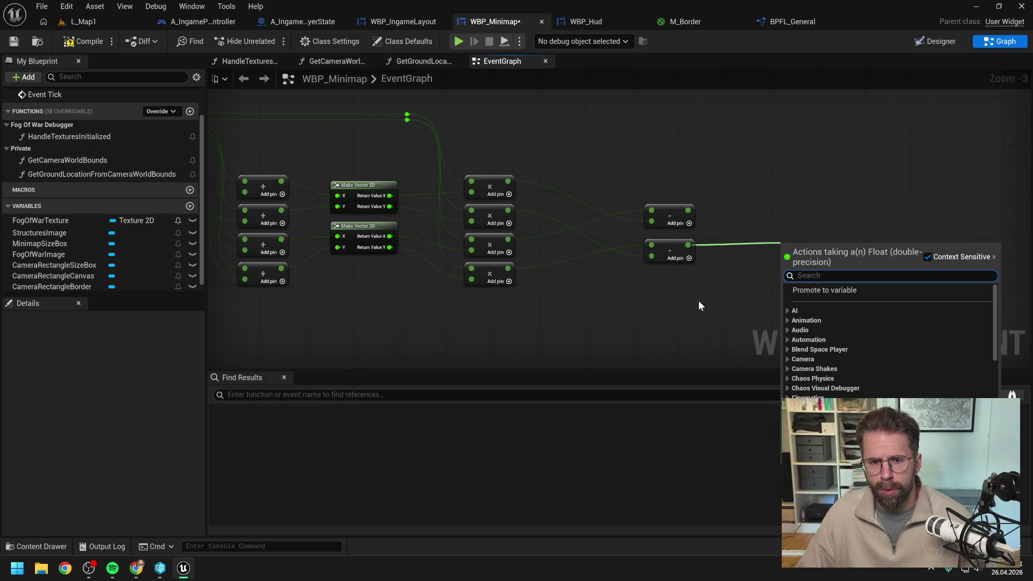
left_click(692, 299)
left_click_drag(698, 300, 718, 285)
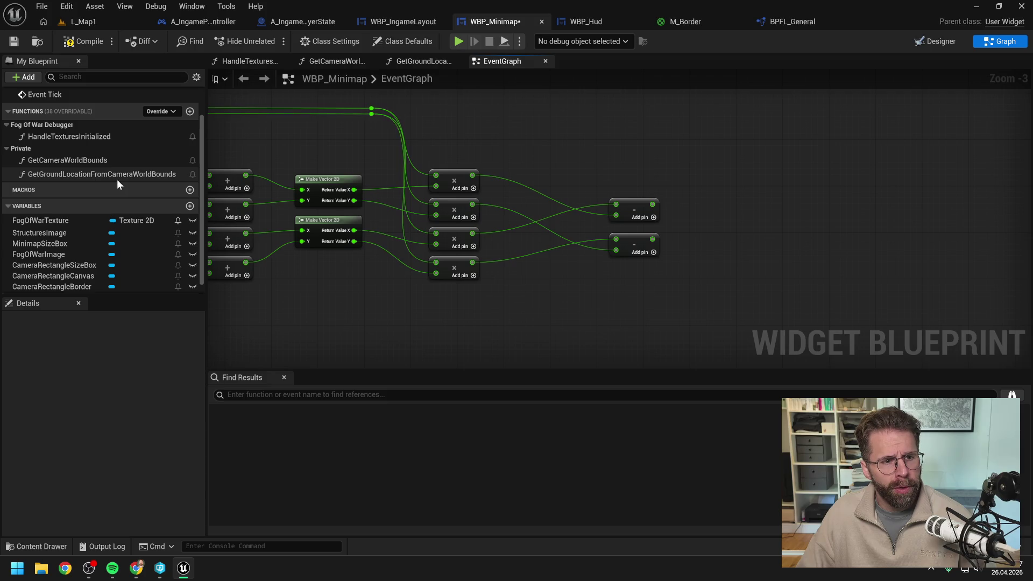
scroll(117, 179, "down", 1)
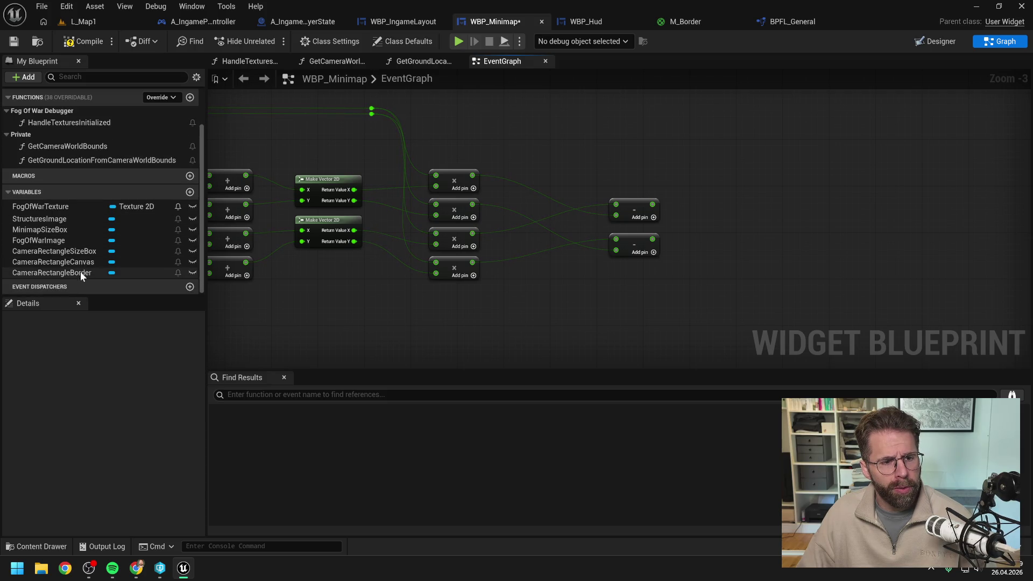
Add a CameraRectangleSizeBox getter feeding a Set Width Override node, with a reroute on its Target wire.
left_click_drag(70, 252, 627, 154)
left_click(649, 152)
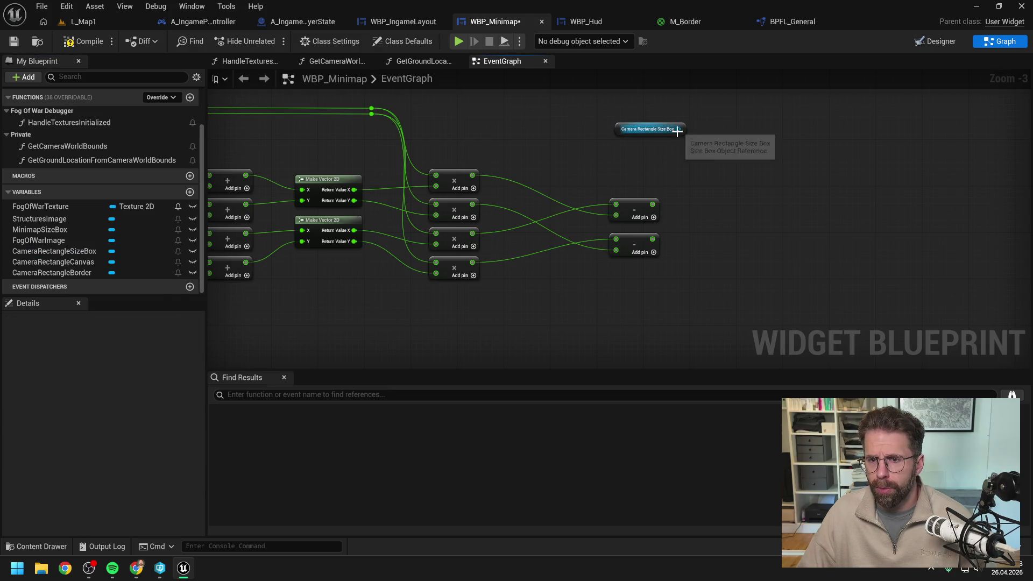
left_click_drag(678, 129, 740, 172)
type("set")
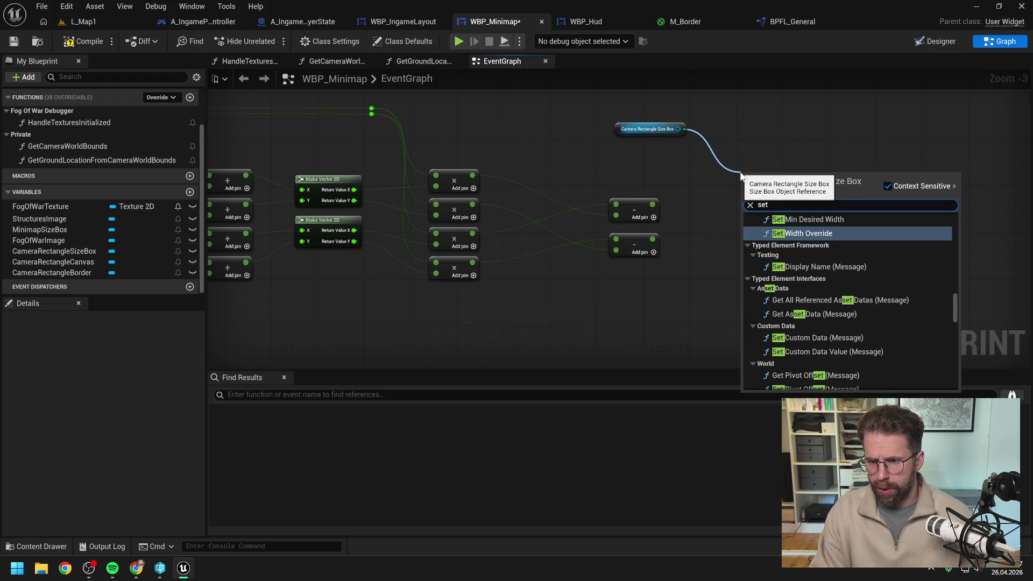
type(" wi")
left_click(800, 233)
left_click_drag(758, 154, 753, 149)
left_click(708, 197)
left_click_drag(690, 140, 656, 215)
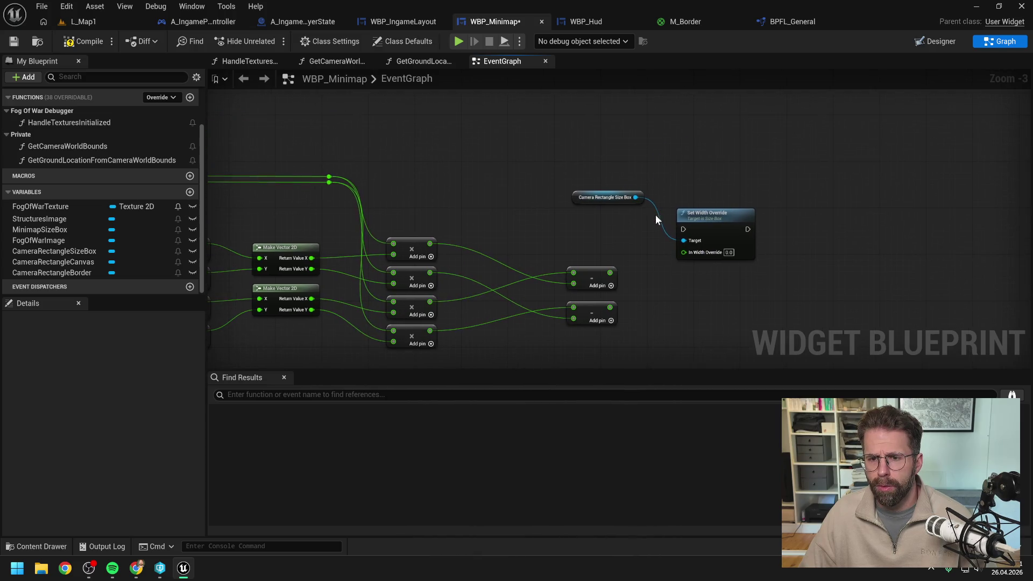
double_click(659, 214)
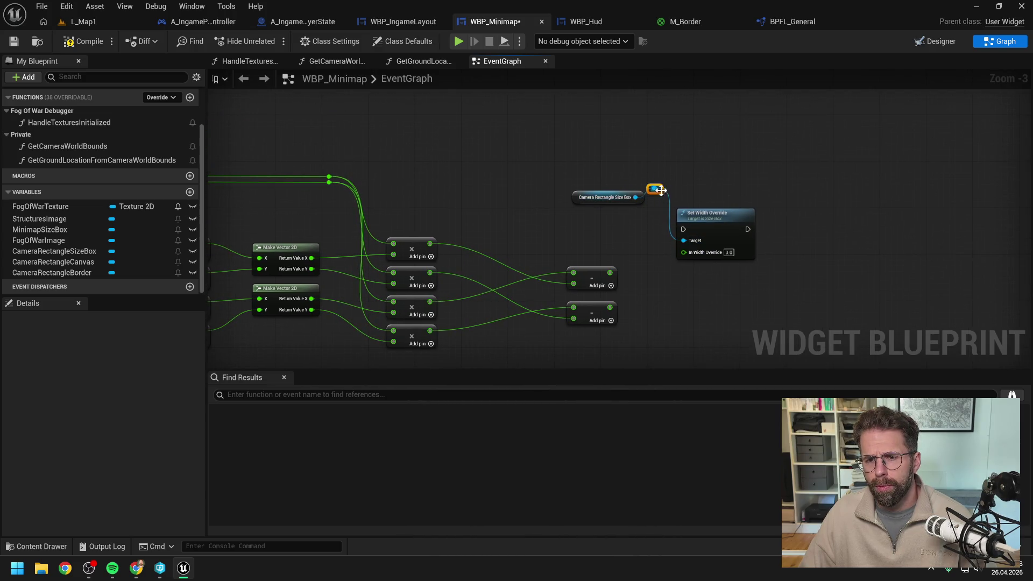
Add a Set Height Override for the size box, executed after the width override.
left_click_drag(657, 188, 784, 222)
type("set height")
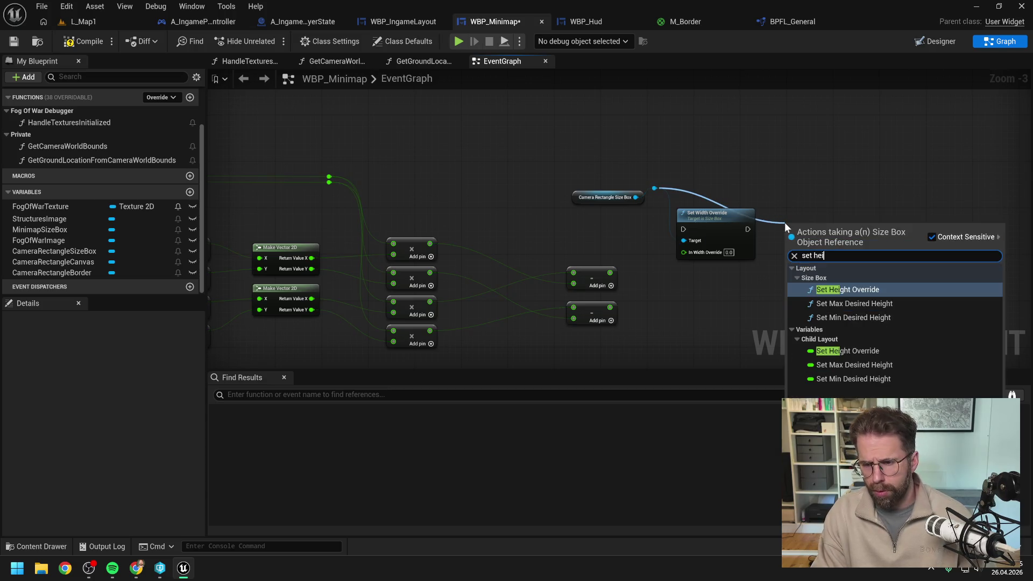
key("Return")
mouse_move(748, 229)
left_mouse_down()
mouse_move(786, 241)
mouse_move(794, 223)
mouse_move(810, 227)
left_mouse_up()
double_click(765, 236)
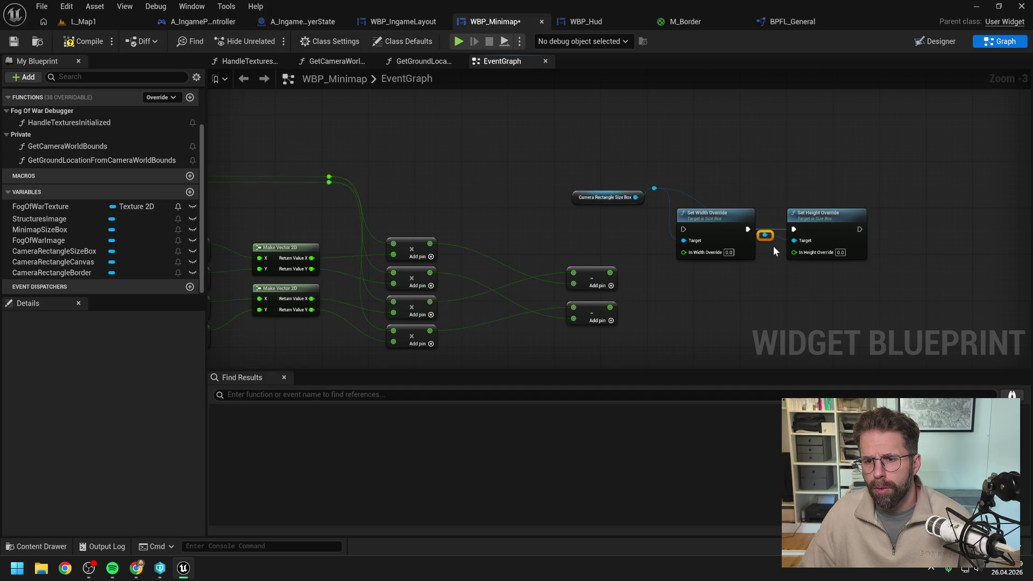
Link execution into the width override and feed the two Subtract results into width and height.
left_click_drag(203, 210, 503, 195)
mouse_move(323, 208)
left_mouse_down()
mouse_move(979, 214)
mouse_move(625, 208)
left_mouse_up()
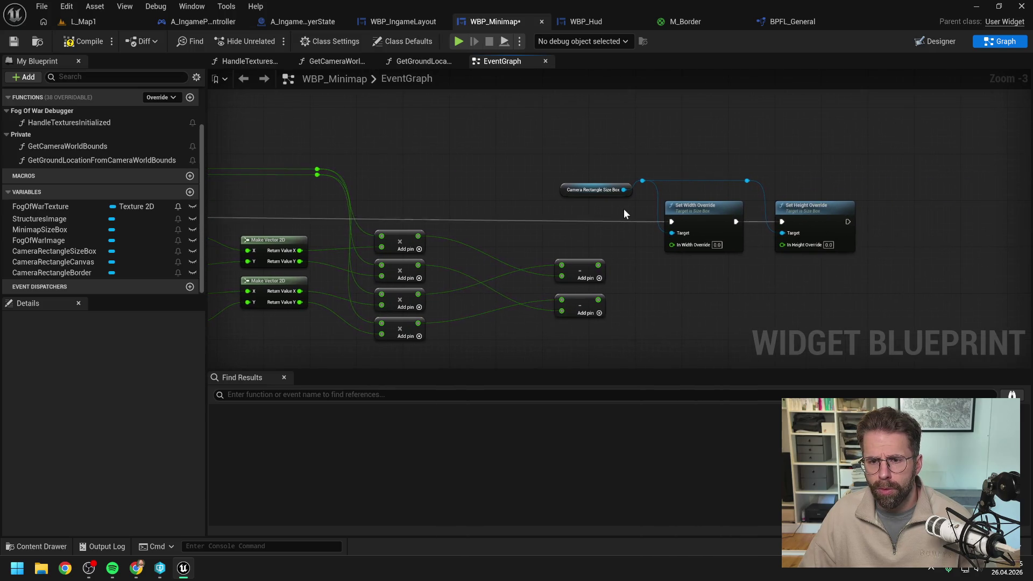
left_click_drag(598, 265, 674, 244)
left_click_drag(598, 300, 783, 245)
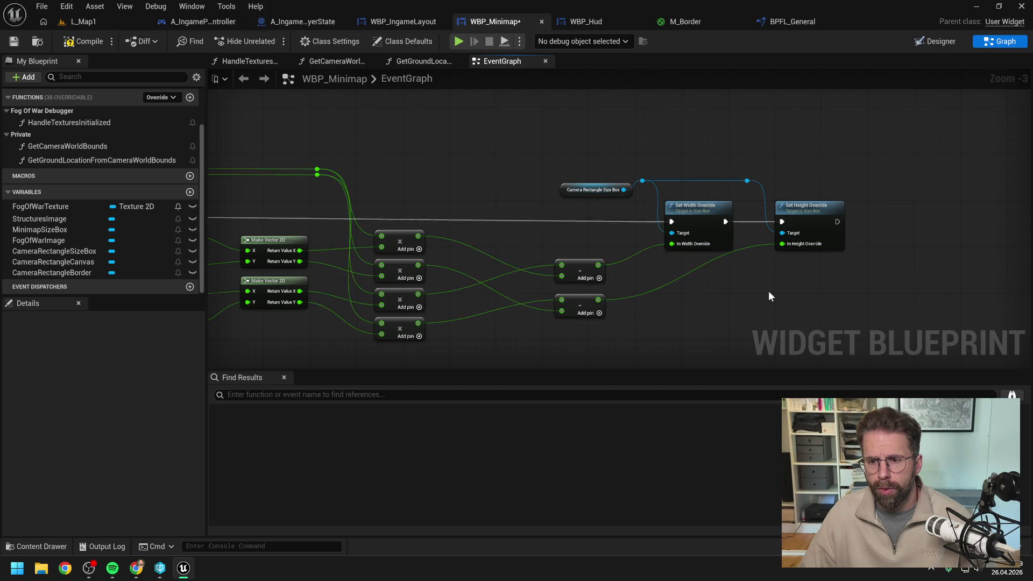
left_click_drag(596, 175, 786, 231)
left_click_drag(717, 219, 673, 213)
mouse_move(563, 193)
left_mouse_down()
mouse_move(569, 211)
mouse_move(557, 194)
left_mouse_up()
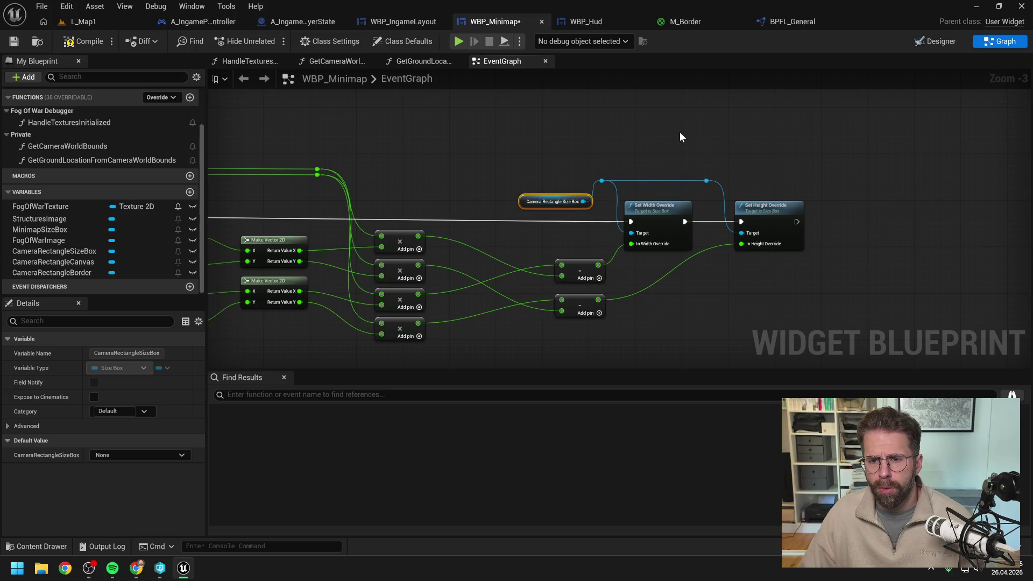
left_click(689, 153)
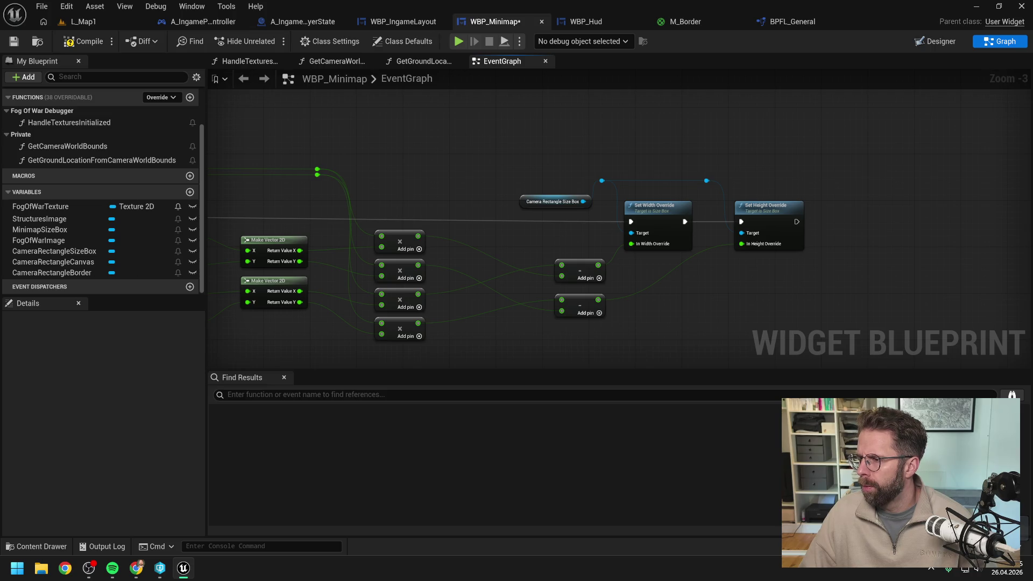
scroll(470, 160, "down", 5)
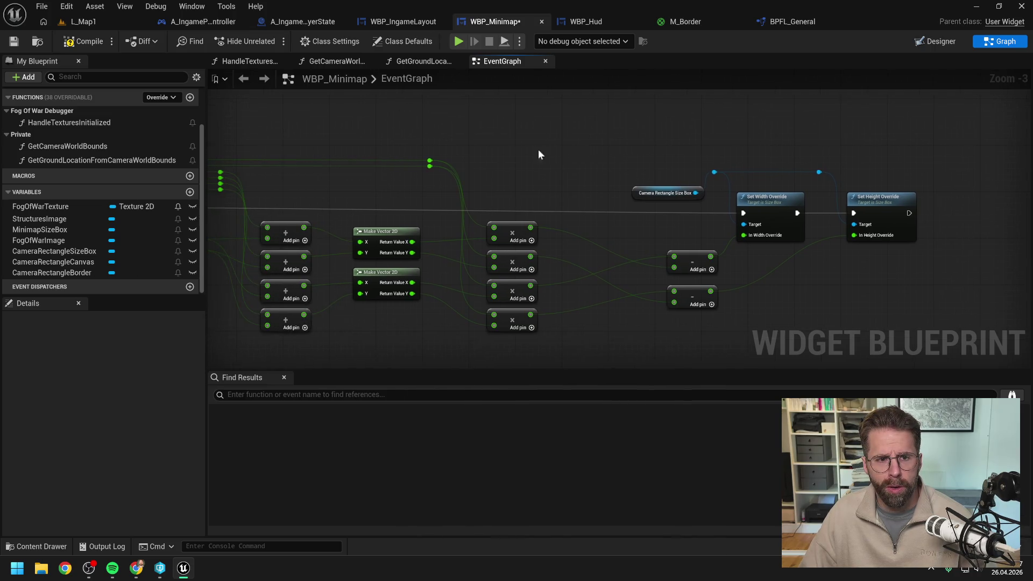
scroll(591, 192, "up", 5)
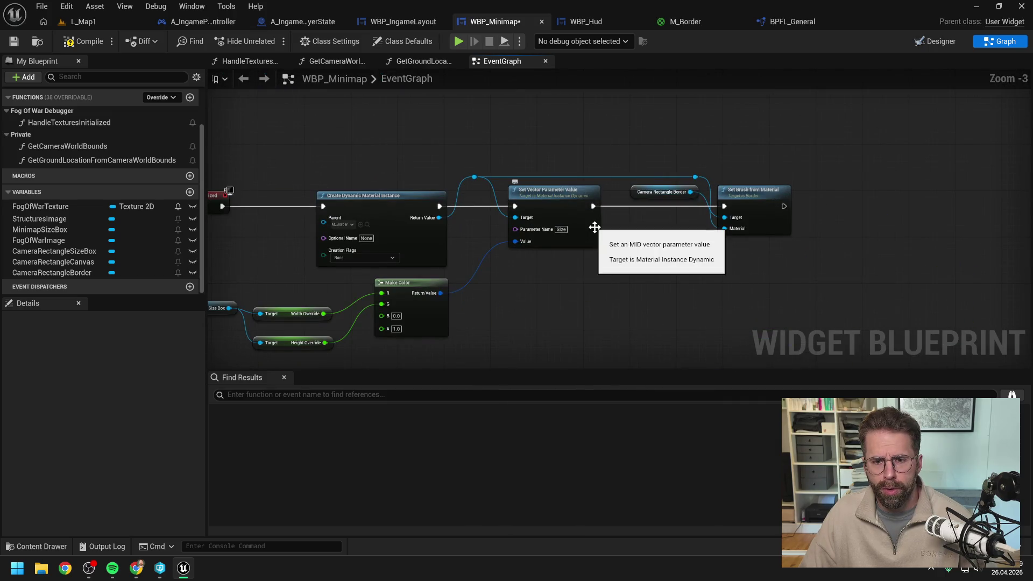
left_click_drag(635, 286, 741, 244)
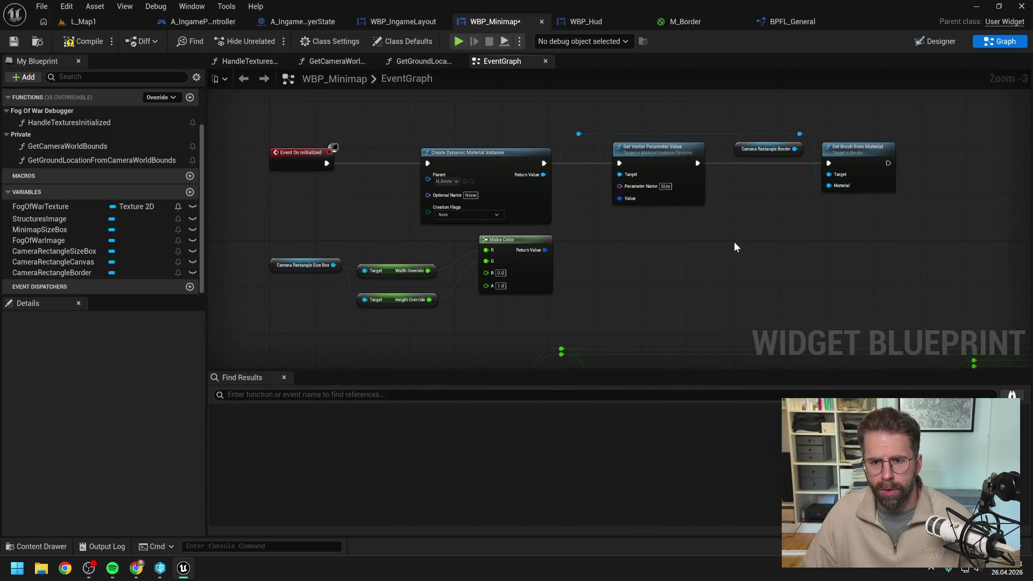
scroll(666, 268, "up", 1)
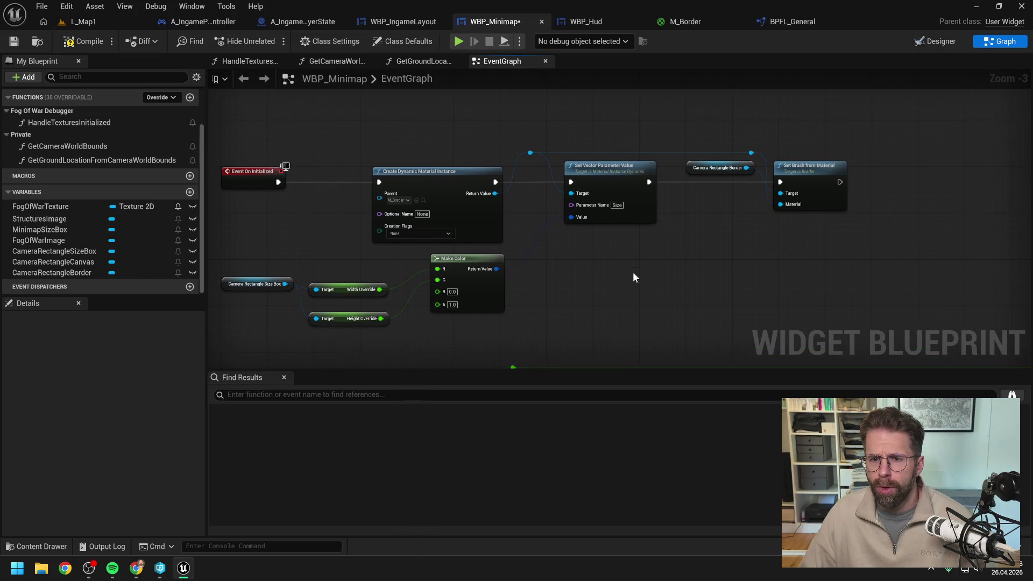
left_click_drag(529, 146, 538, 206)
left_click_drag(809, 231, 713, 231)
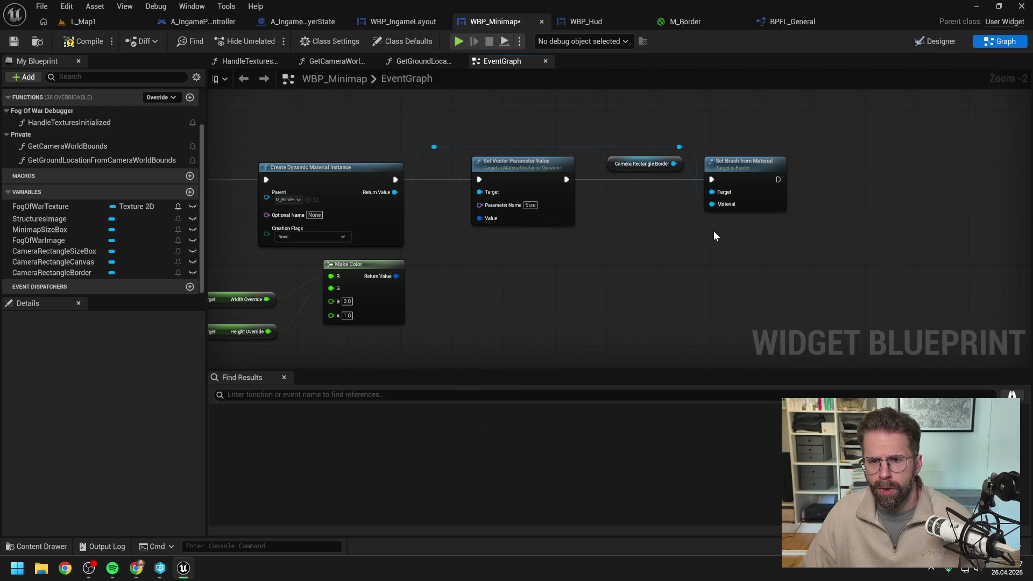
scroll(714, 232, "down", 1)
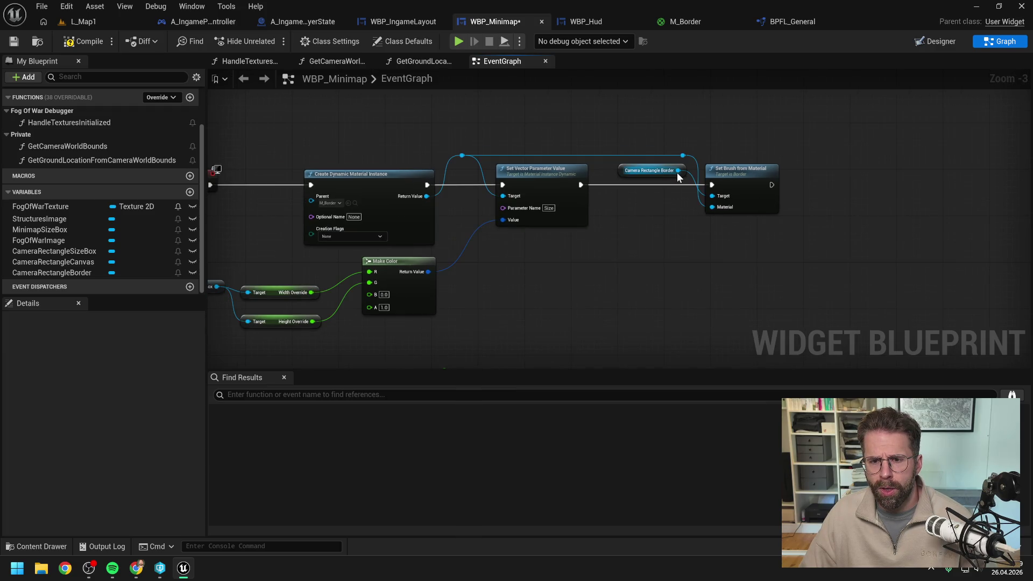
left_click_drag(678, 170, 676, 240)
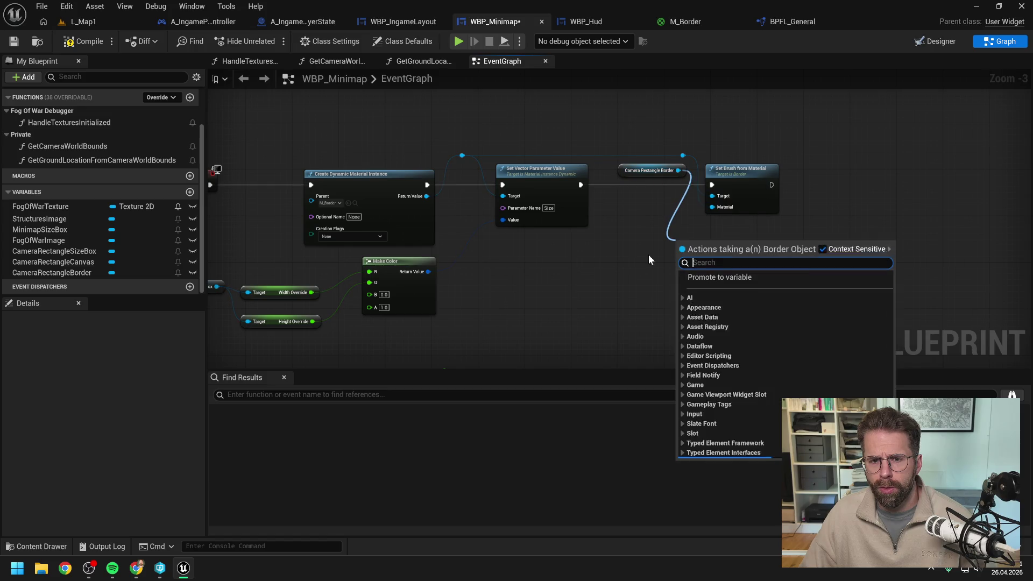
type("g")
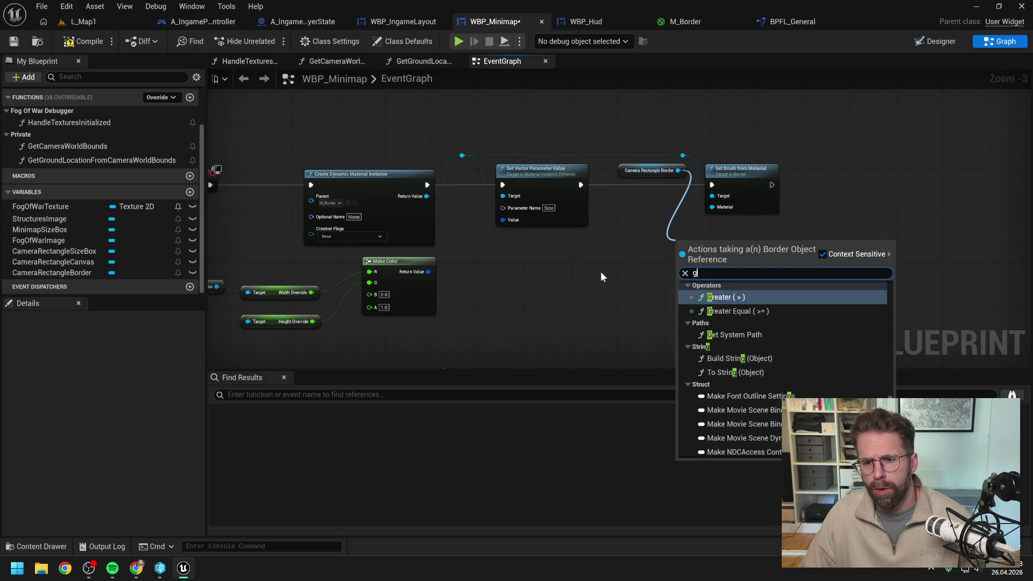
type("et mat")
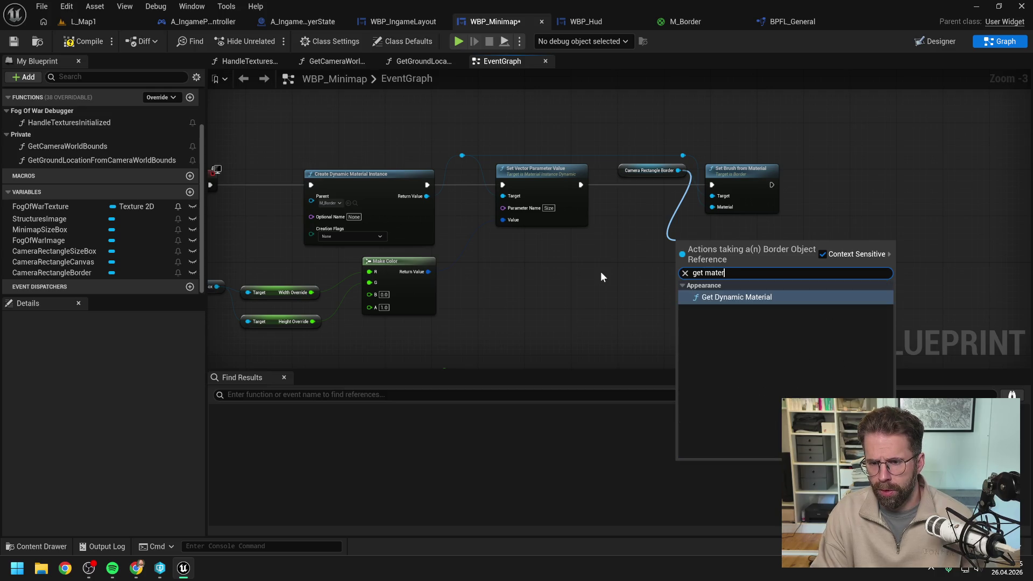
key("Return")
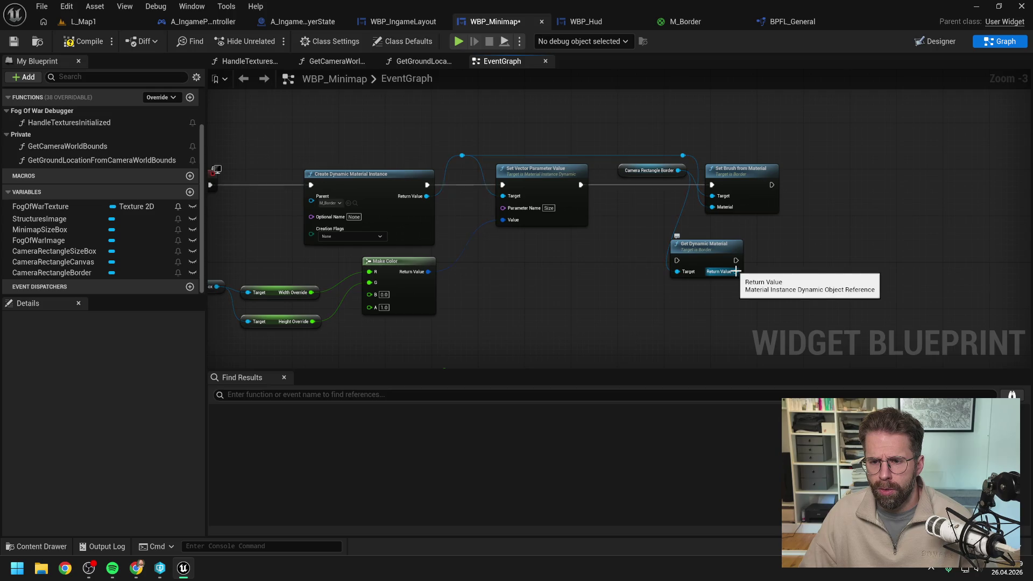
left_click(715, 272)
key("Delete")
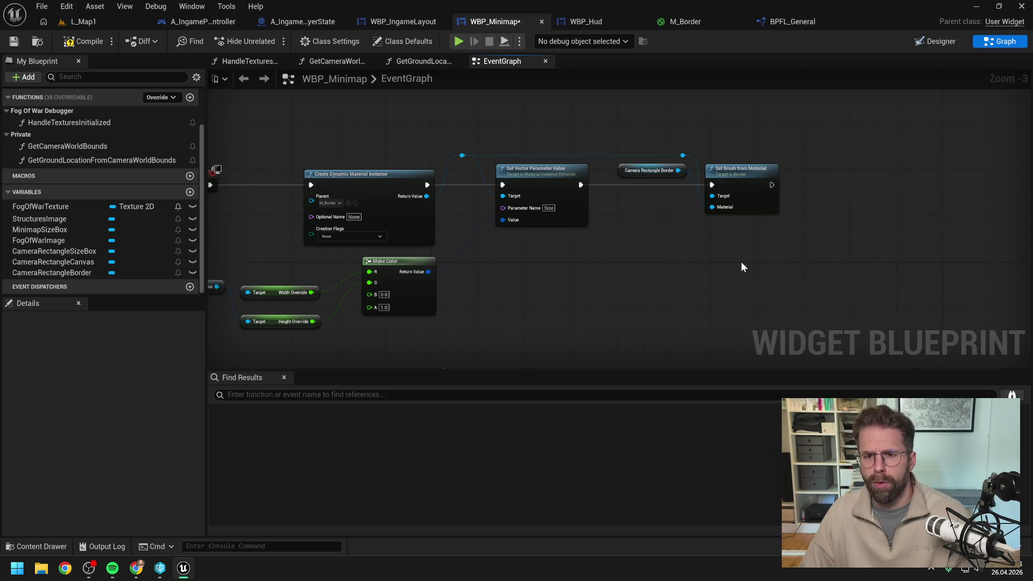
Bring the width and height override nodes back into view and copy the Camera Rectangle Size Box reference.
scroll(741, 267, "down", 1)
scroll(580, 236, "down", 2)
scroll(663, 215, "up", 2)
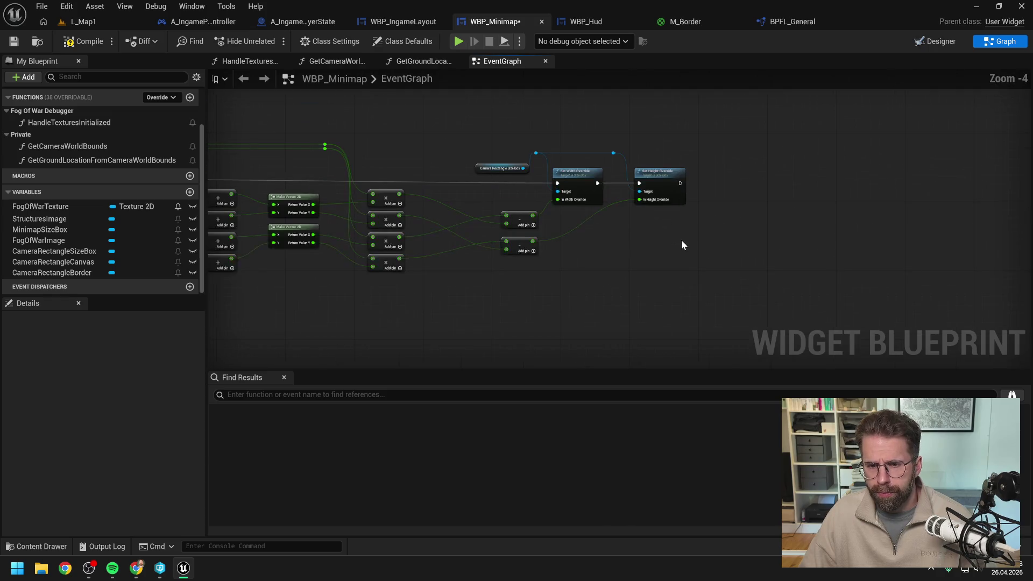
left_click_drag(681, 245, 622, 258)
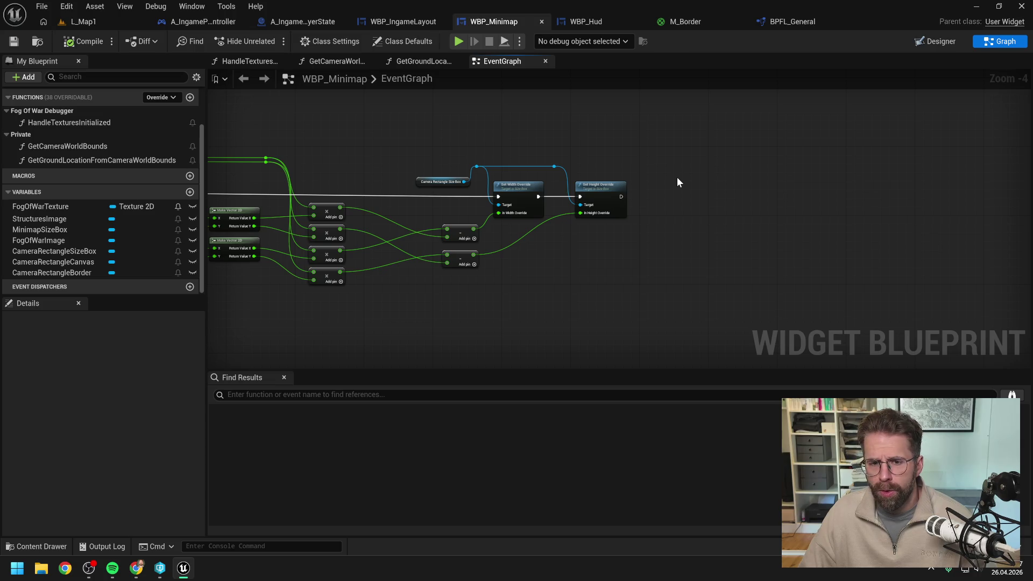
scroll(849, 167, "down", 1)
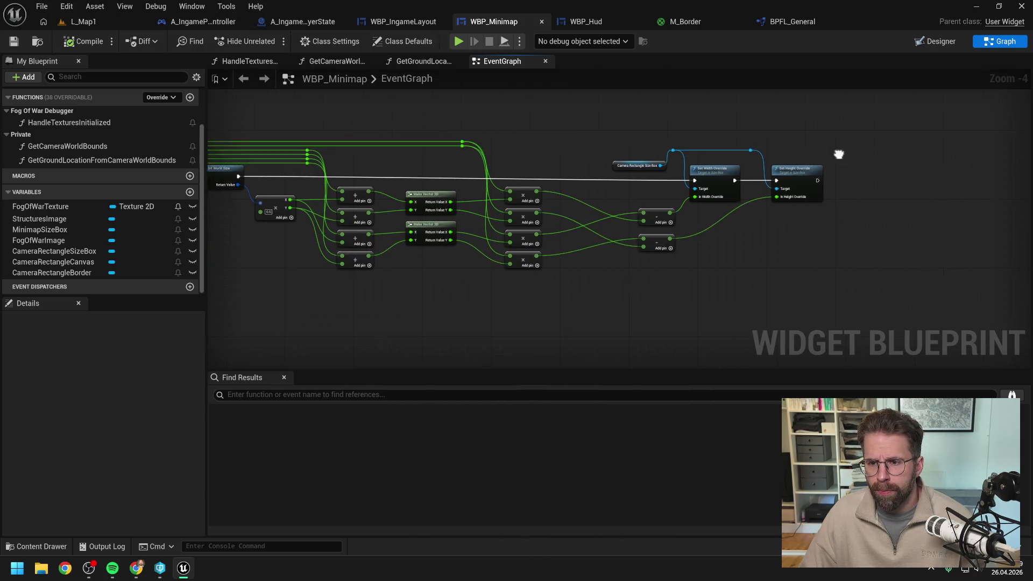
scroll(691, 171, "up", 1)
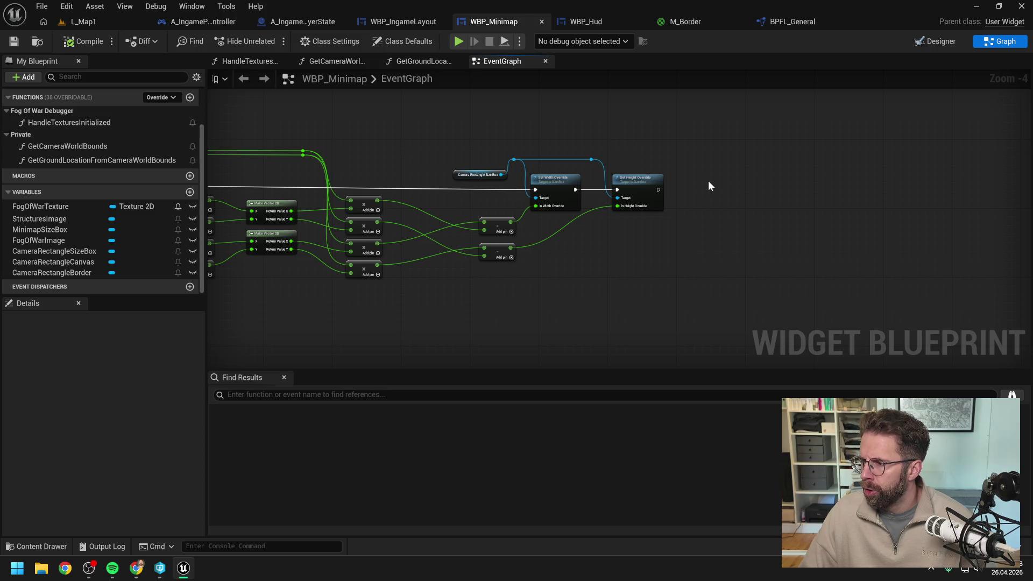
left_click_drag(709, 182, 676, 180)
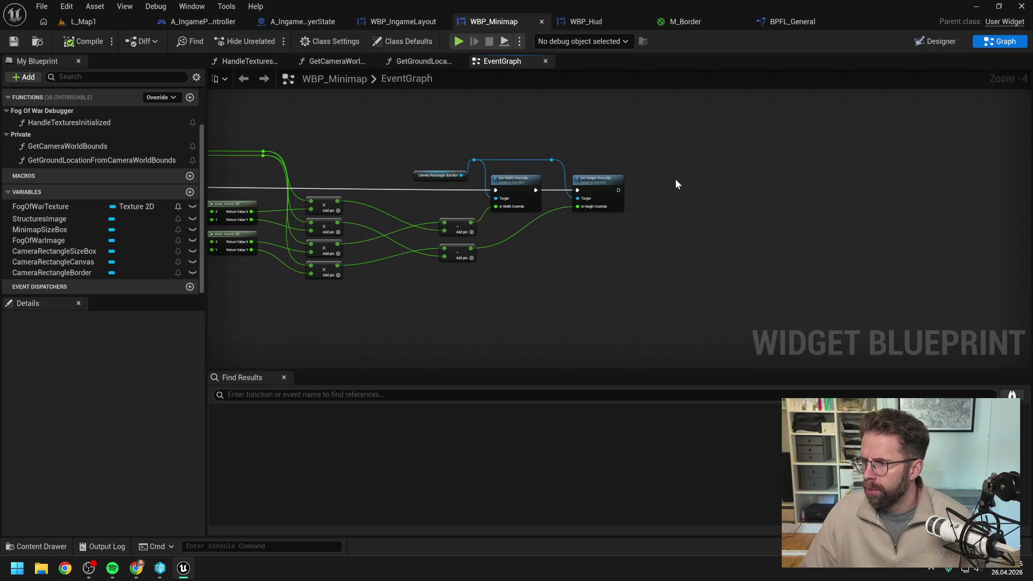
left_click(439, 175)
key("ctrl+c")
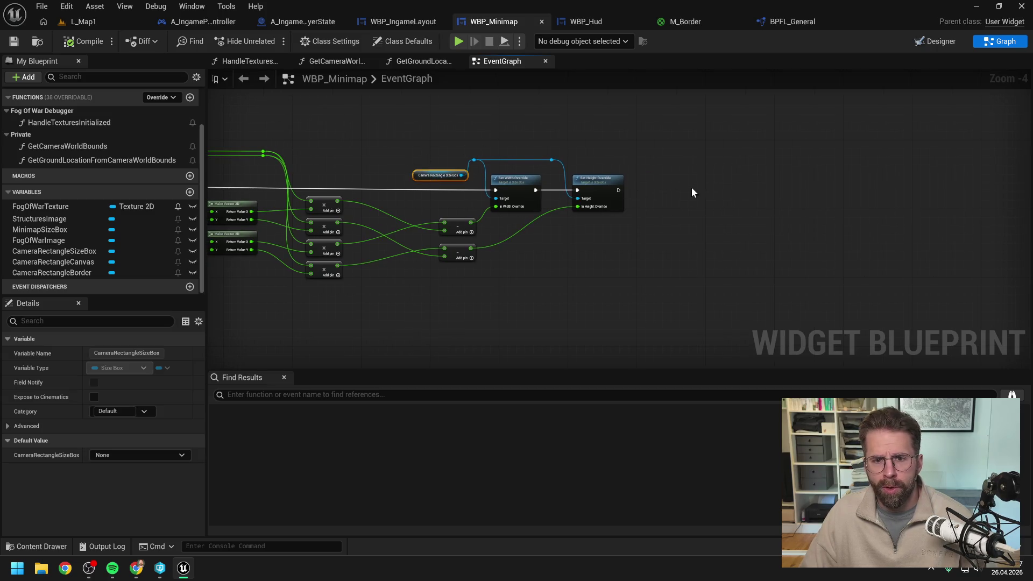
key("ctrl+v")
left_click_drag(702, 175, 727, 183)
type("get slot")
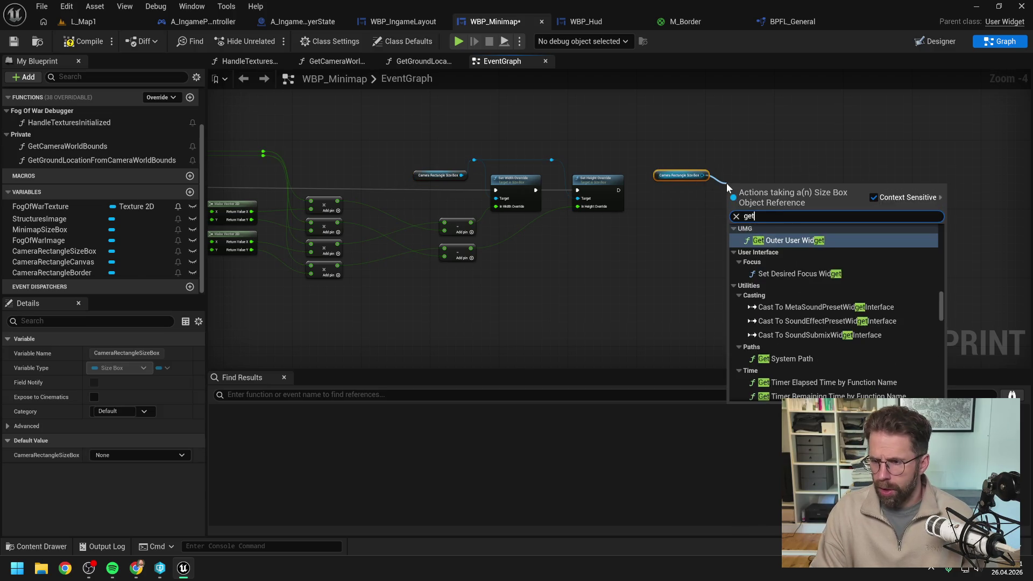
key("ctrl+a")
type("s")
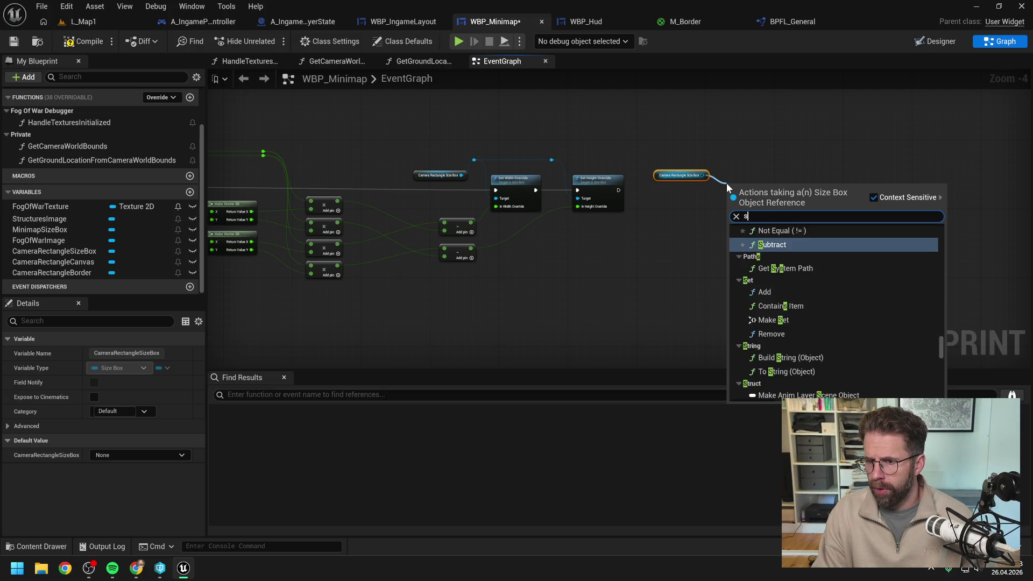
type("lot as c")
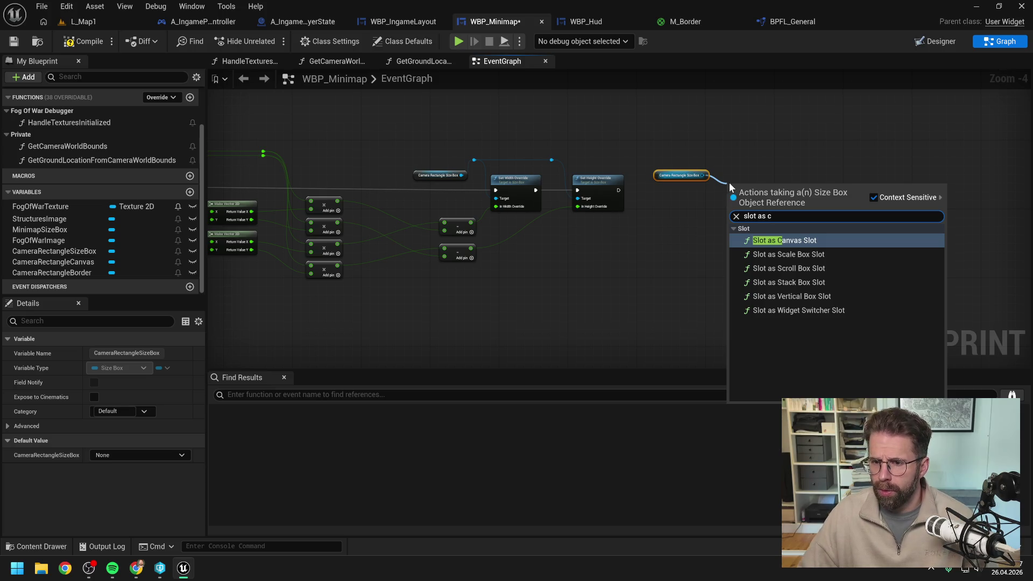
left_click(793, 240)
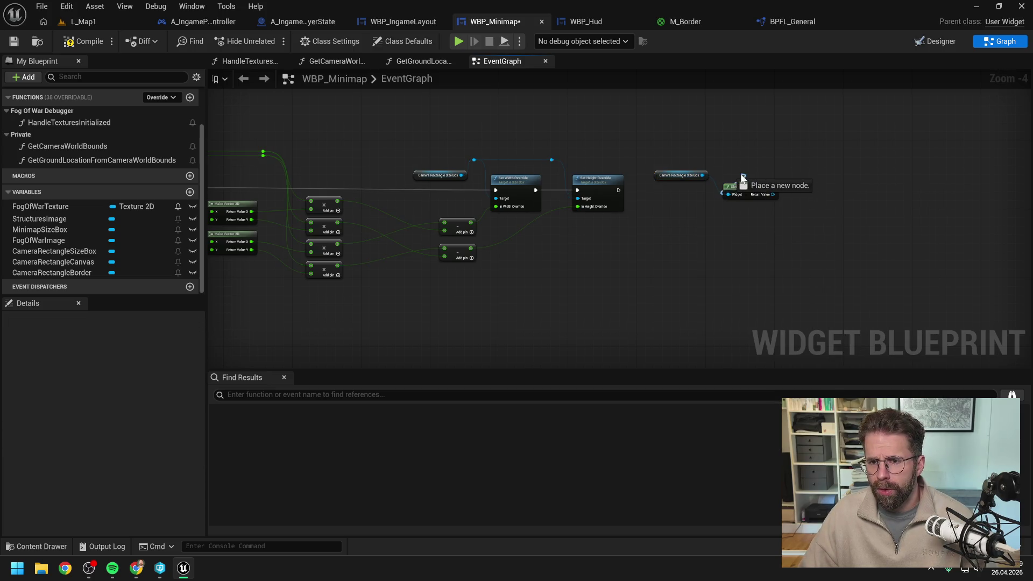
mouse_move(741, 178)
left_mouse_down()
mouse_move(738, 169)
mouse_move(685, 205)
left_mouse_up()
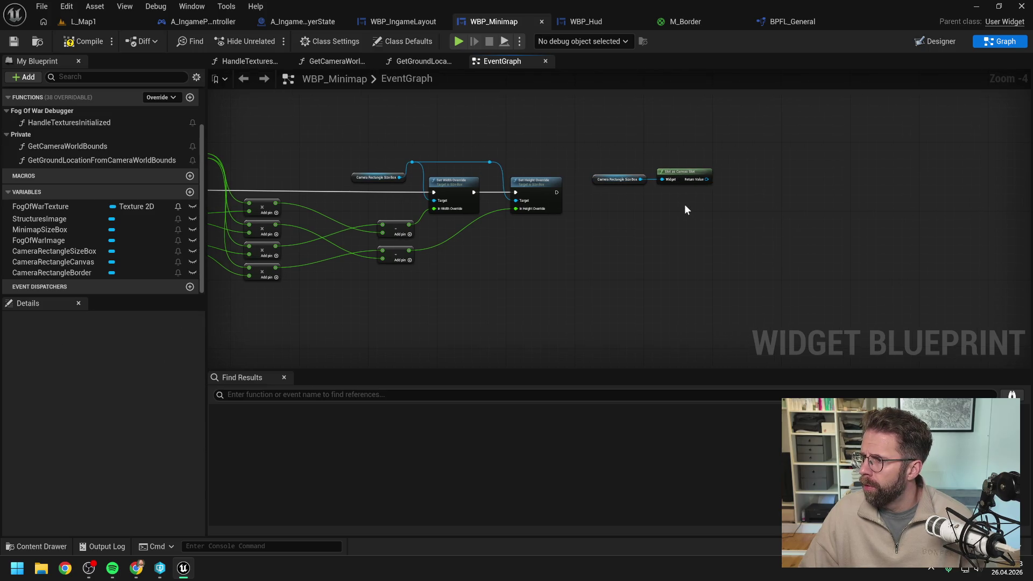
left_click_drag(707, 179, 724, 191)
type("set pos")
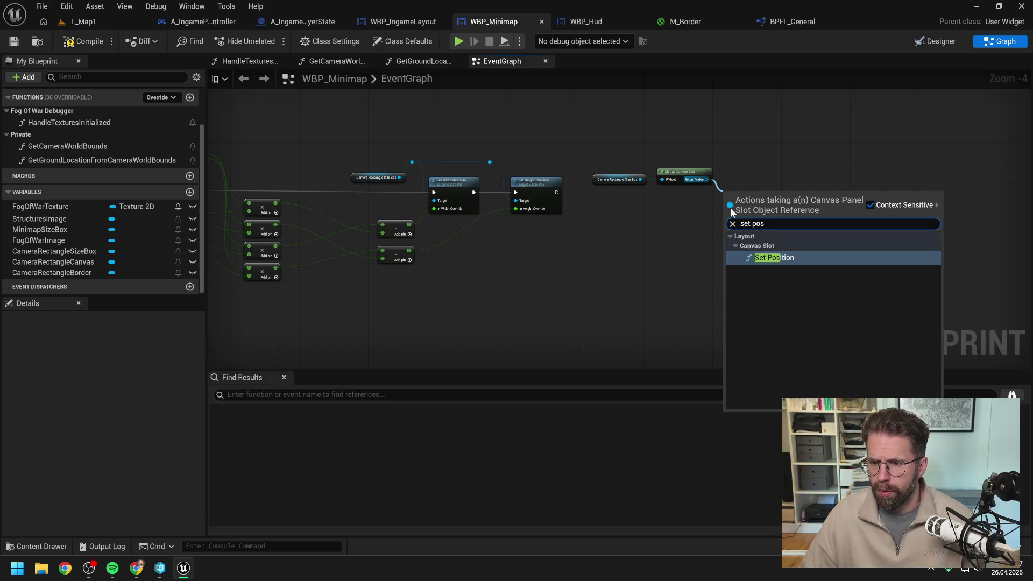
left_click(759, 257)
left_click_drag(558, 192, 726, 205)
left_click_drag(736, 202, 749, 188)
left_click(694, 217)
key("ctrl+s")
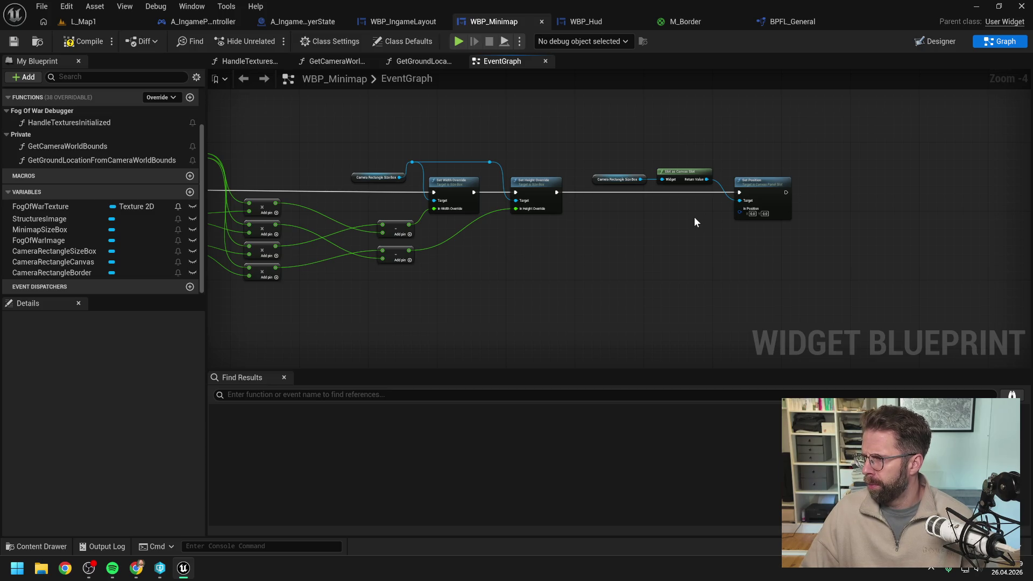
mouse_move(694, 222)
left_mouse_down()
mouse_move(685, 221)
mouse_move(850, 224)
left_mouse_up()
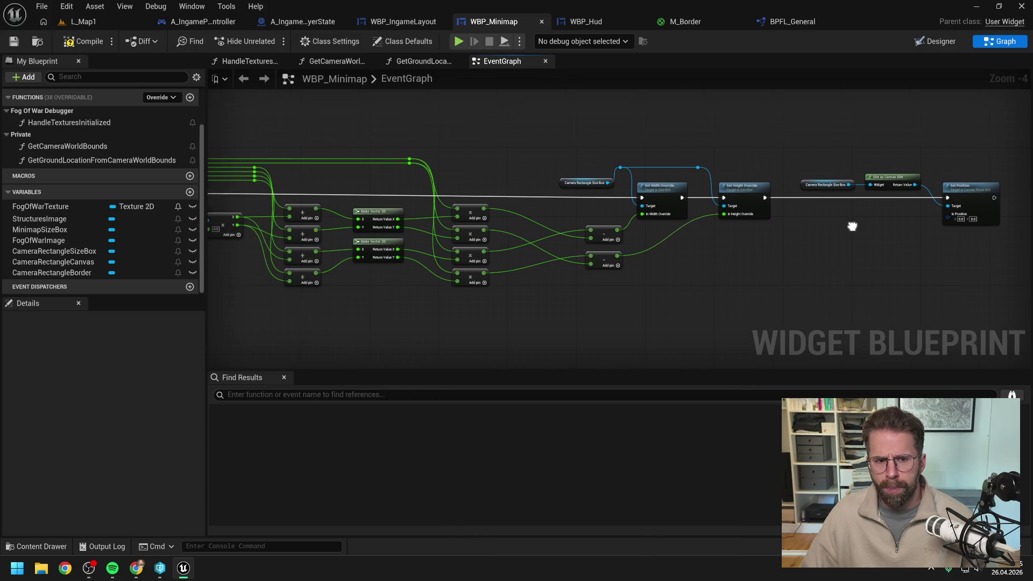
mouse_move(781, 249)
left_mouse_down()
mouse_move(830, 249)
mouse_move(740, 252)
left_mouse_up()
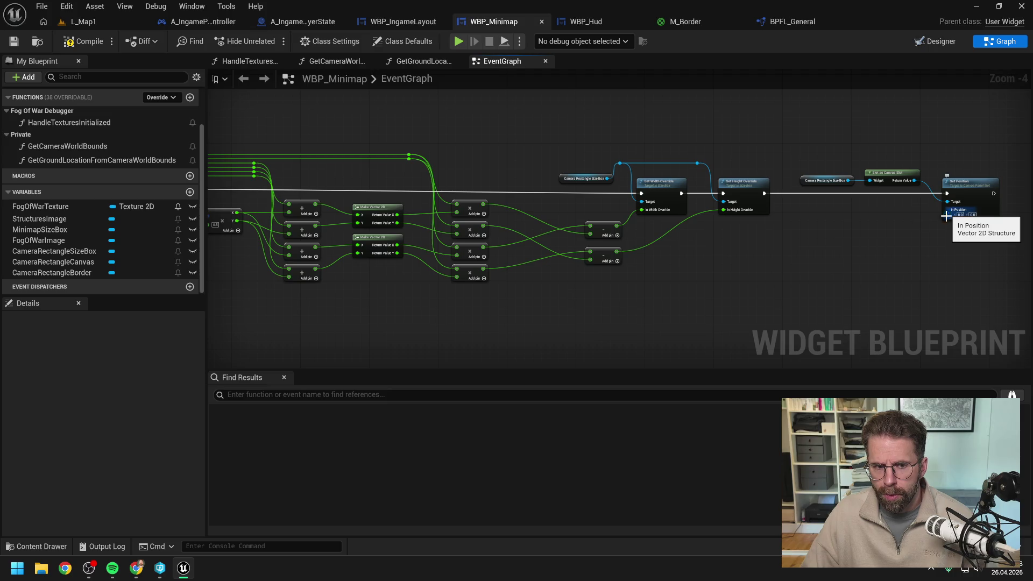
left_click_drag(948, 214, 851, 240)
mouse_move(576, 281)
left_mouse_down()
mouse_move(738, 270)
mouse_move(617, 272)
left_mouse_up()
left_click_drag(772, 280, 638, 282)
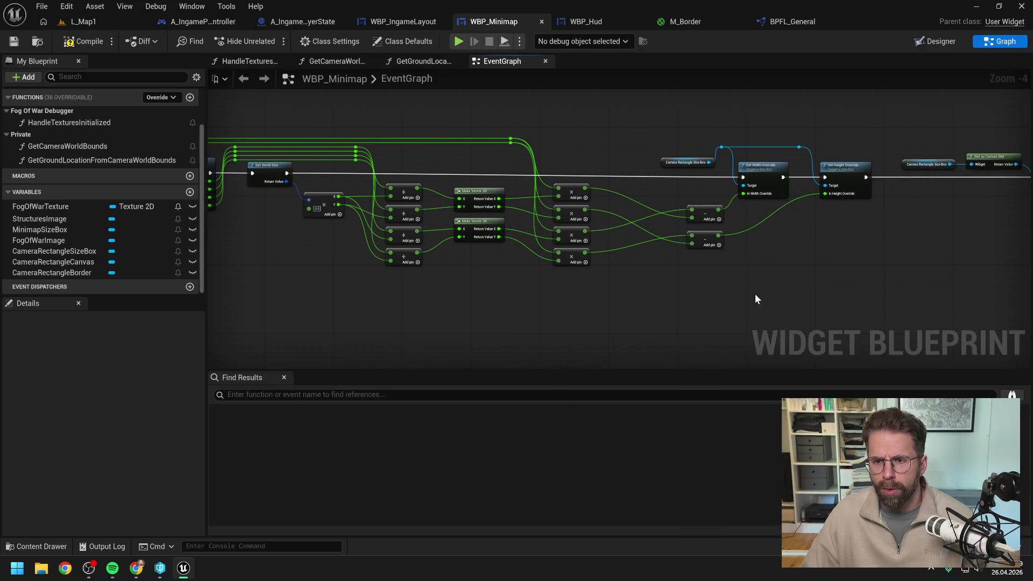
left_click_drag(828, 274, 742, 274)
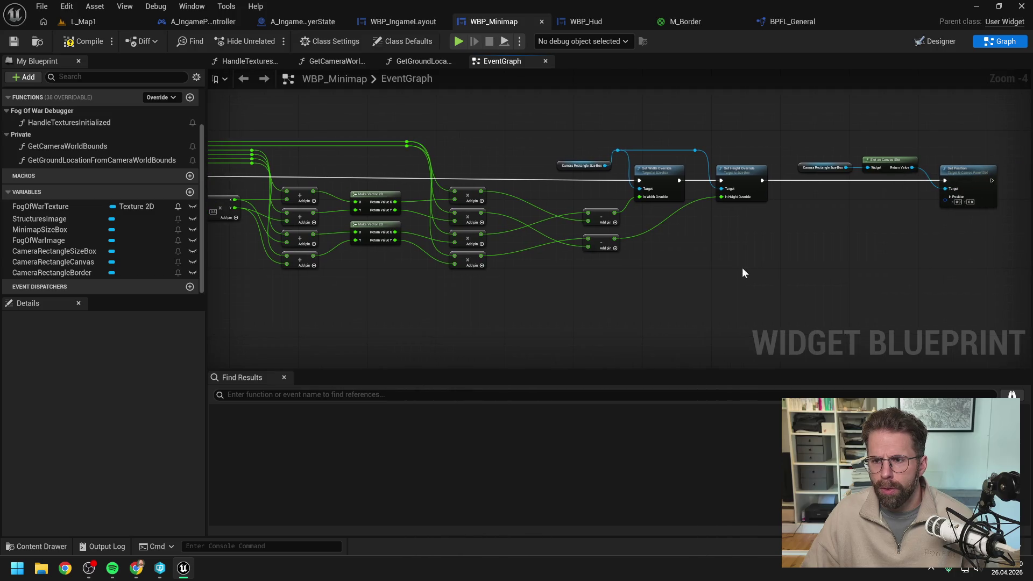
right_click(943, 202)
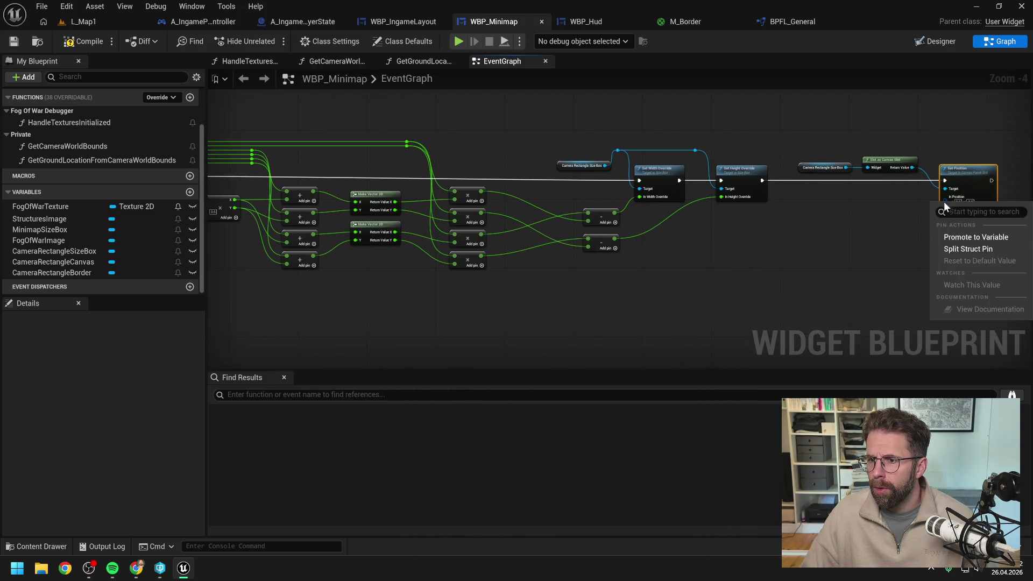
Split Set Position's In Position pin and wire the first offset into In Position X through a reroute.
left_click(950, 249)
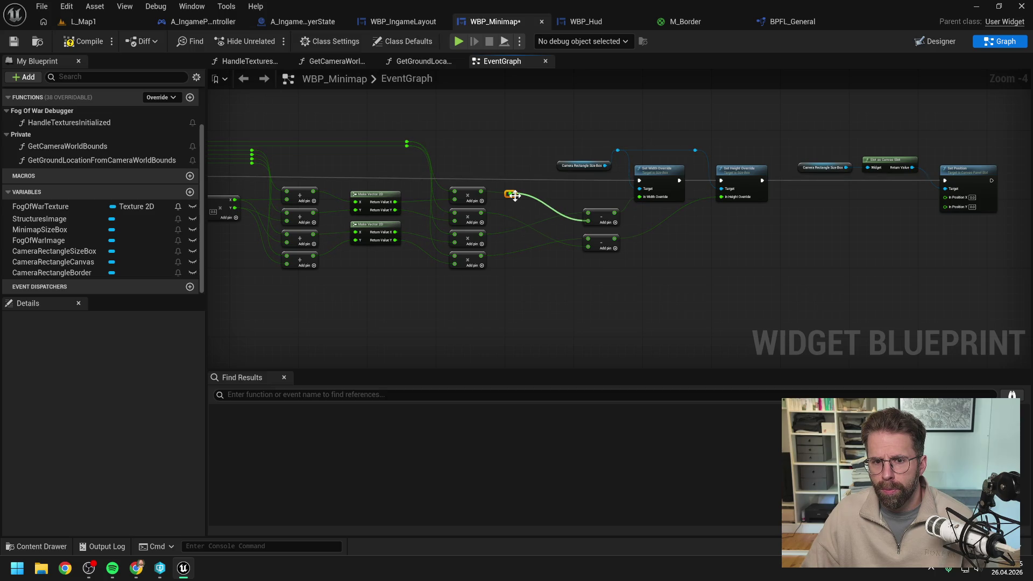
mouse_move(515, 198)
left_mouse_down()
mouse_move(519, 147)
mouse_move(900, 209)
mouse_move(943, 198)
mouse_move(913, 152)
left_mouse_up()
double_click(926, 197)
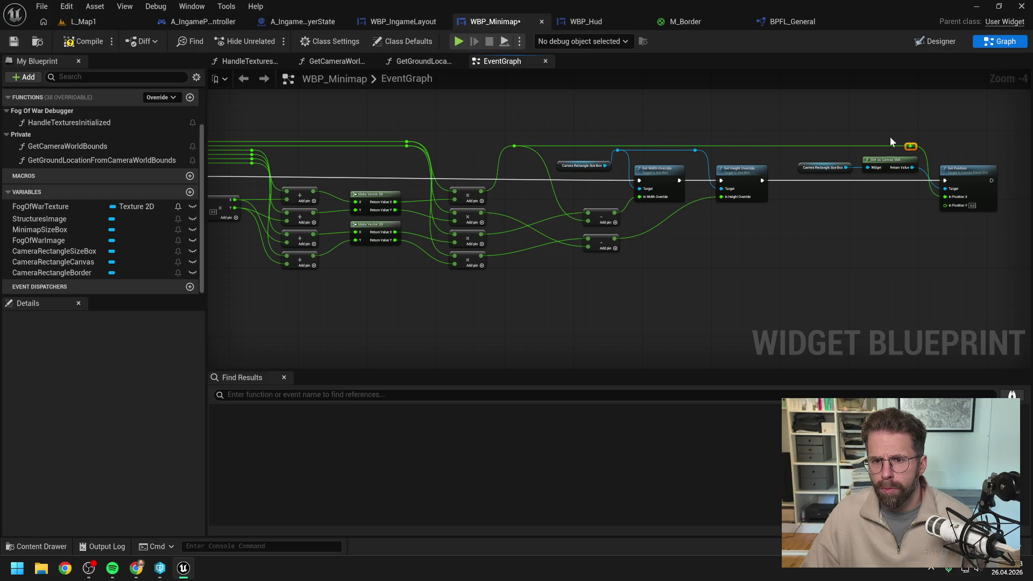
left_click(582, 198)
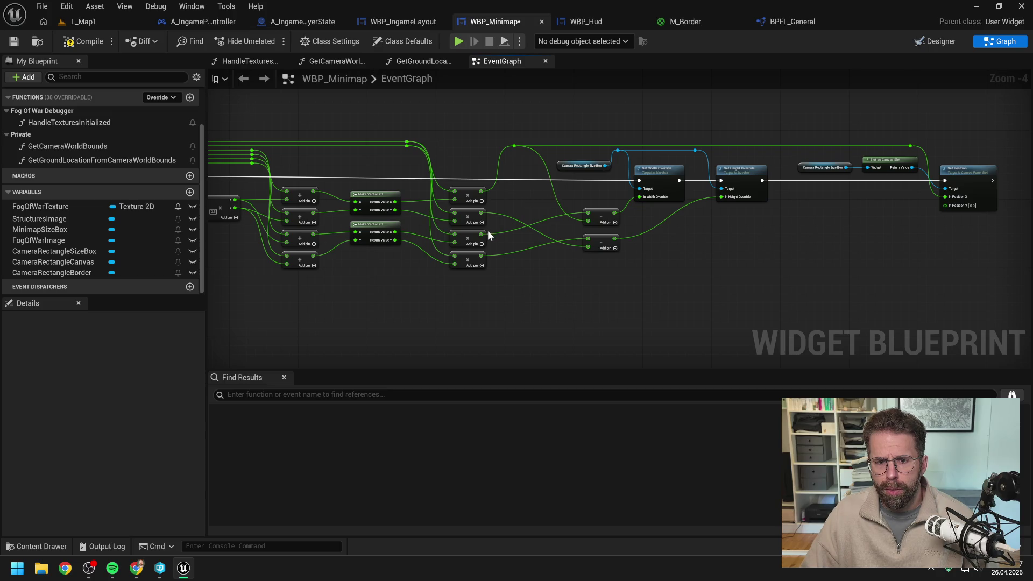
Route the second offset through a reroute aligned with the first into In Position Y.
double_click(509, 216)
left_click_drag(511, 216, 520, 150)
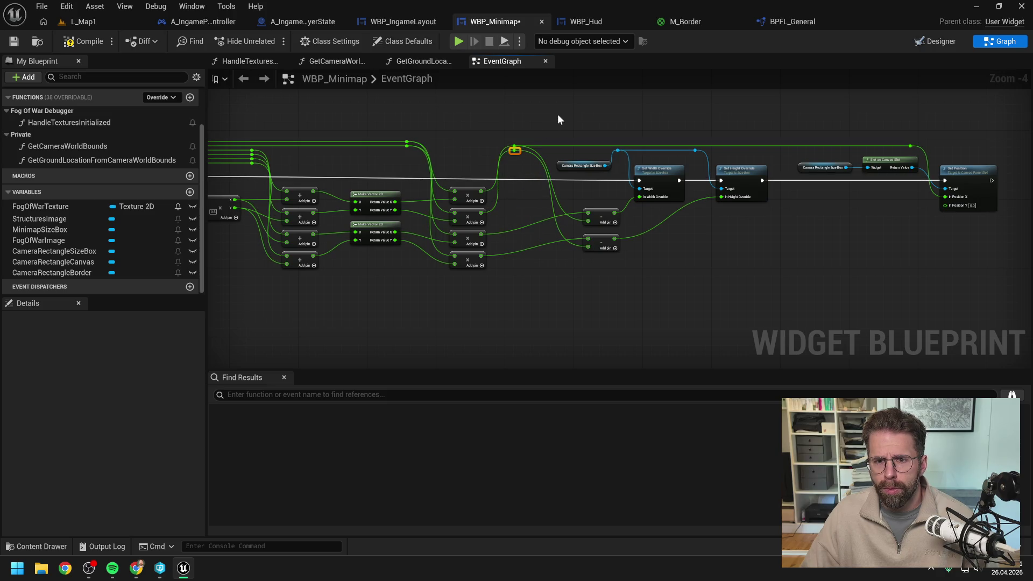
mouse_move(624, 254)
left_mouse_down()
mouse_move(582, 207)
mouse_move(578, 217)
left_mouse_up()
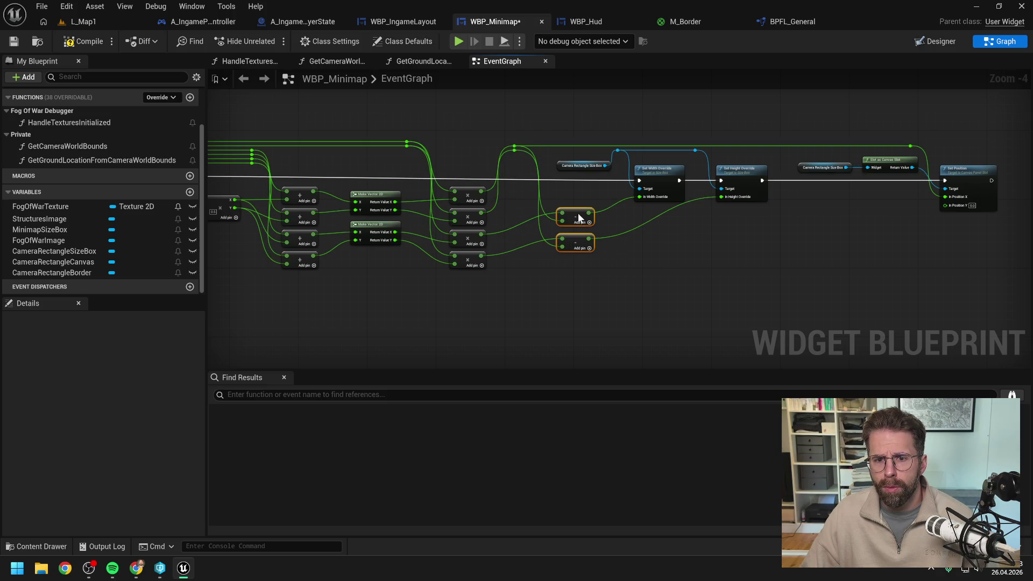
left_click(585, 200)
left_click(896, 138, "ctrl")
key("shift+w")
left_click(808, 252)
mouse_move(514, 143)
left_mouse_down()
mouse_move(948, 208)
mouse_move(914, 149)
mouse_move(884, 134)
mouse_move(815, 146)
left_mouse_up()
left_click(960, 132)
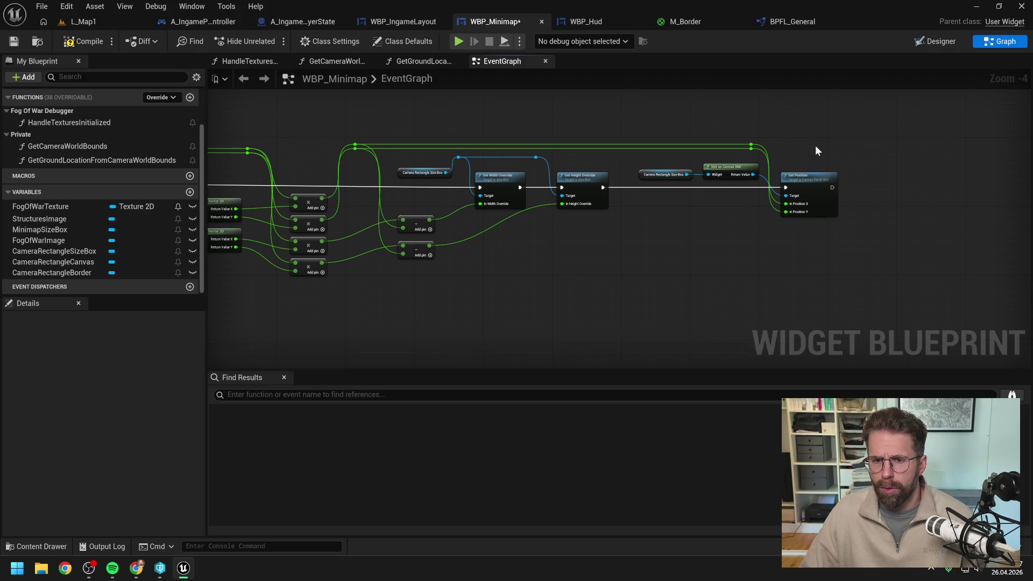
scroll(815, 146, "down", 1)
scroll(786, 145, "down", 2)
scroll(578, 179, "up", 3)
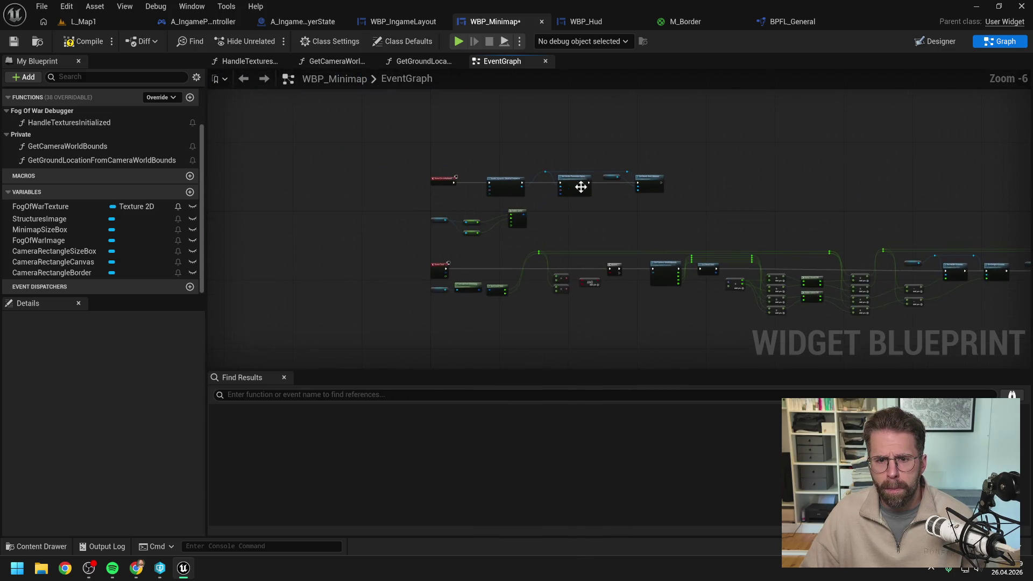
Select the size box, Make Color and Set Vector Parameter Value nodes under Event On Initialized.
scroll(553, 224, "up", 2)
left_click_drag(612, 231, 659, 266)
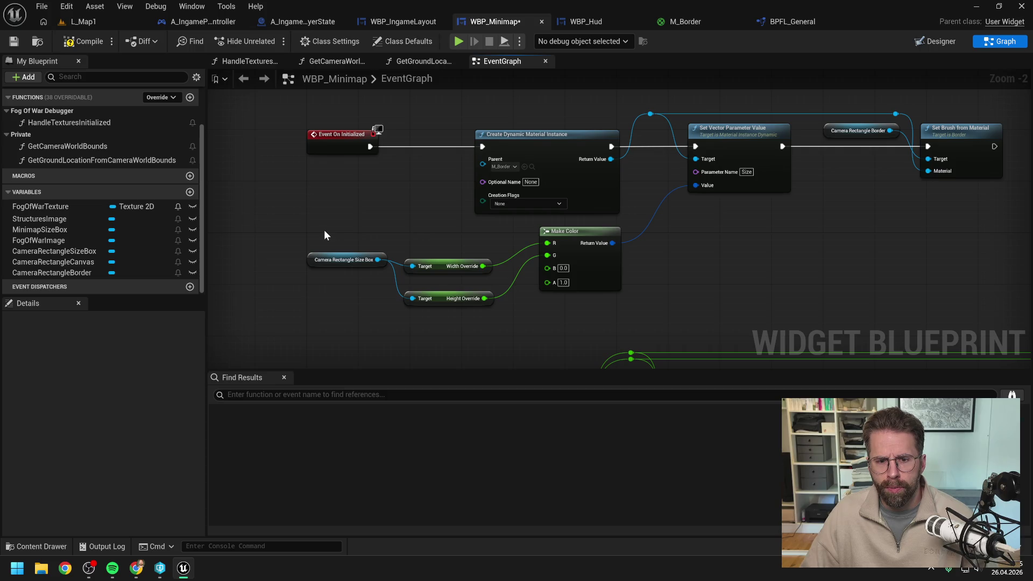
left_click_drag(332, 219, 592, 311)
left_click_drag(621, 247, 686, 167)
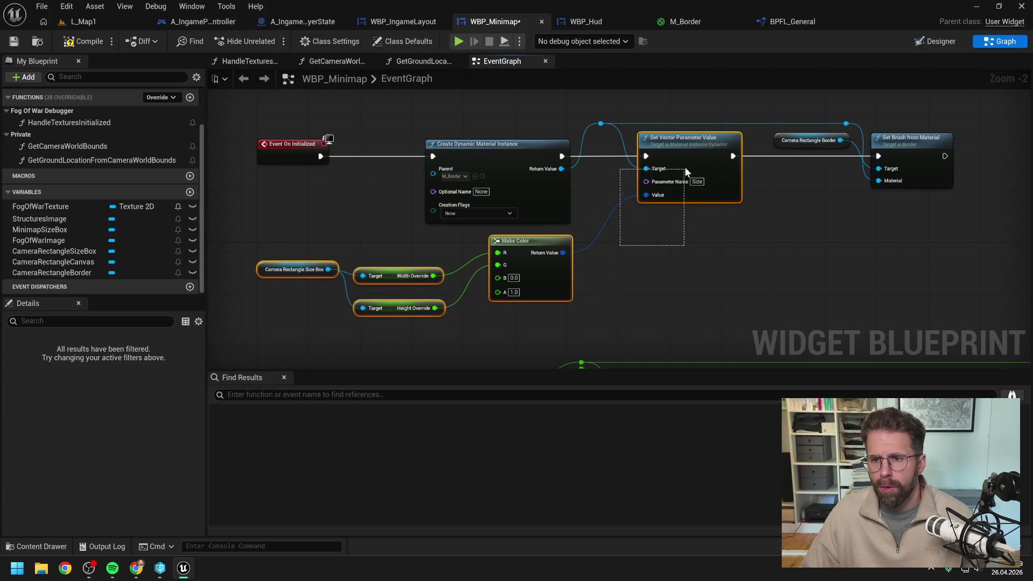
scroll(743, 231, "down", 3)
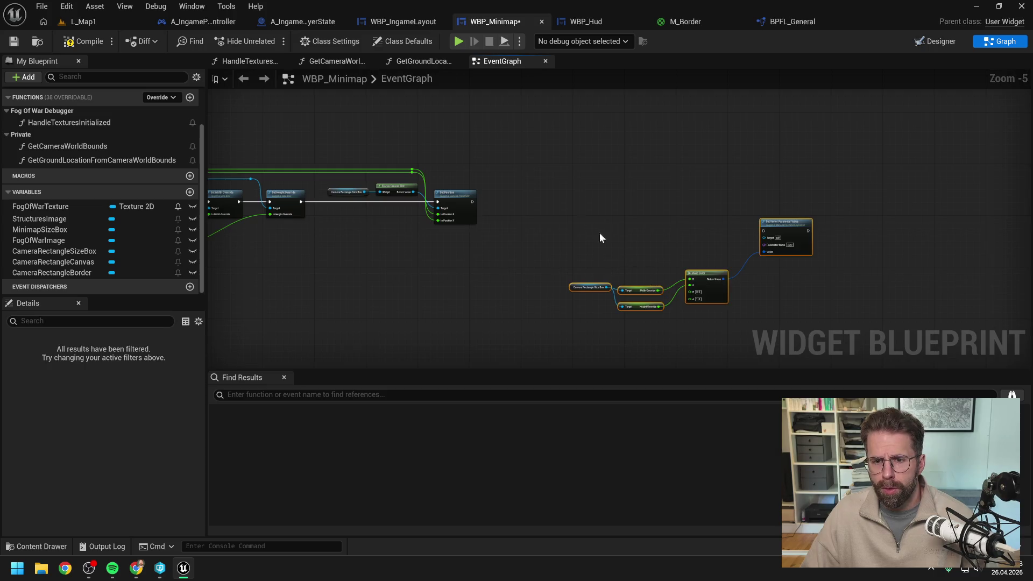
Add a Camera Rectangle Border getter with Get Dynamic Material, executed after Set Position.
mouse_move(108, 272)
left_mouse_down()
mouse_move(502, 179)
mouse_move(525, 201)
mouse_move(531, 165)
mouse_move(559, 184)
left_mouse_up()
scroll(525, 203, "up", 3)
type("get")
type(" dyn")
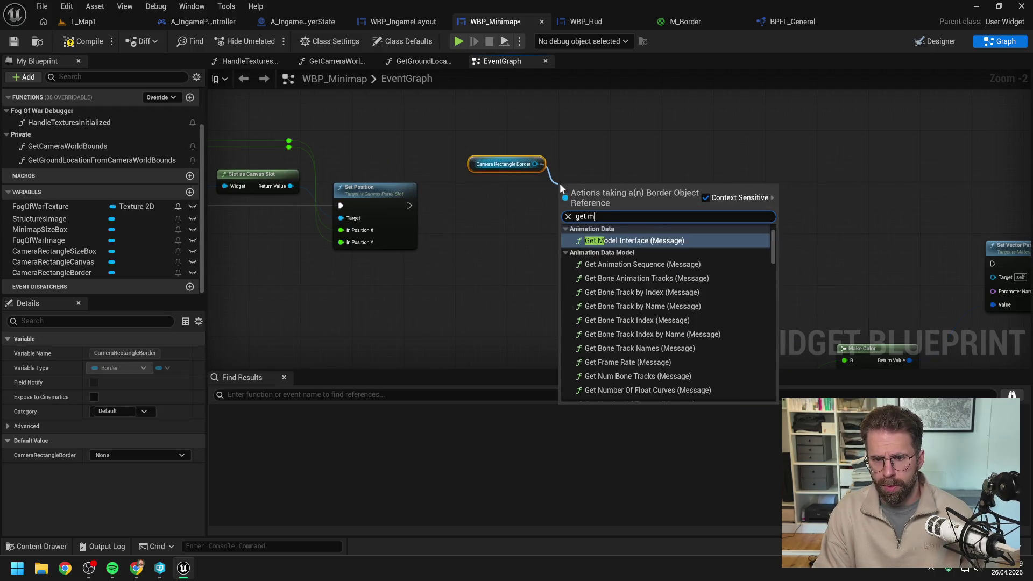
key("Return")
mouse_move(409, 205)
left_mouse_down()
mouse_move(560, 206)
mouse_move(606, 189)
left_mouse_up()
left_click_drag(512, 171, 521, 192)
Connect Get Dynamic Material's execution output into Set Vector Parameter Value.
mouse_move(655, 203)
left_mouse_down()
mouse_move(544, 198)
mouse_move(882, 268)
left_mouse_up()
left_click_drag(534, 198, 891, 256)
key("Escape")
left_click_drag(533, 198, 891, 257)
key("Escape")
left_click_drag(538, 199, 882, 256)
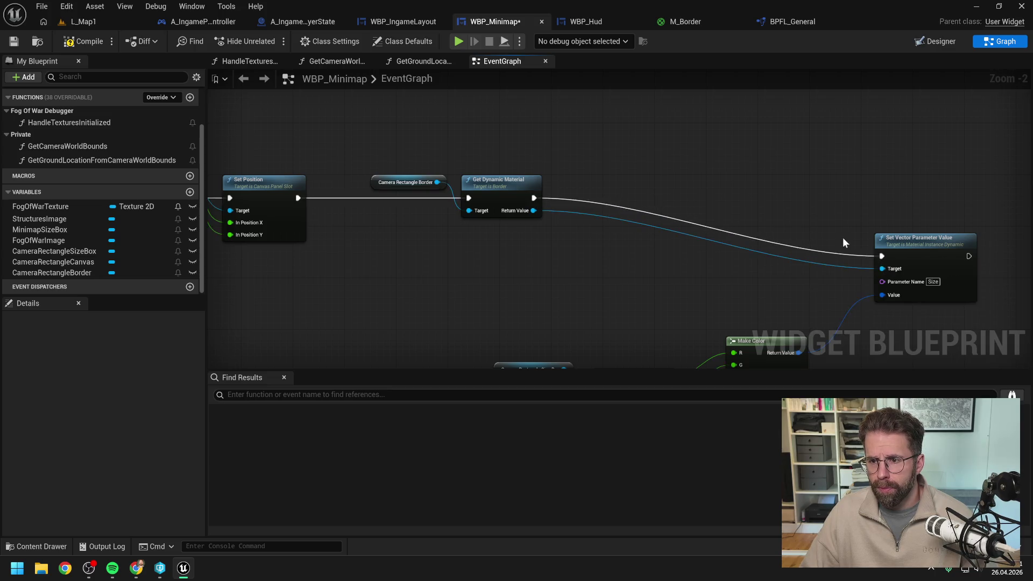
Move the Make Color and Set Vector Parameter Value nodes up beside the tick chain.
scroll(834, 205, "down", 1)
mouse_move(603, 337)
left_mouse_down()
mouse_move(864, 262)
mouse_move(628, 187)
left_mouse_up()
mouse_move(969, 167)
left_mouse_down()
mouse_move(770, 108)
mouse_move(728, 117)
left_mouse_up()
mouse_move(575, 174)
left_mouse_down()
mouse_move(776, 185)
mouse_move(703, 223)
mouse_move(763, 250)
left_mouse_up()
left_click_drag(522, 267, 631, 232)
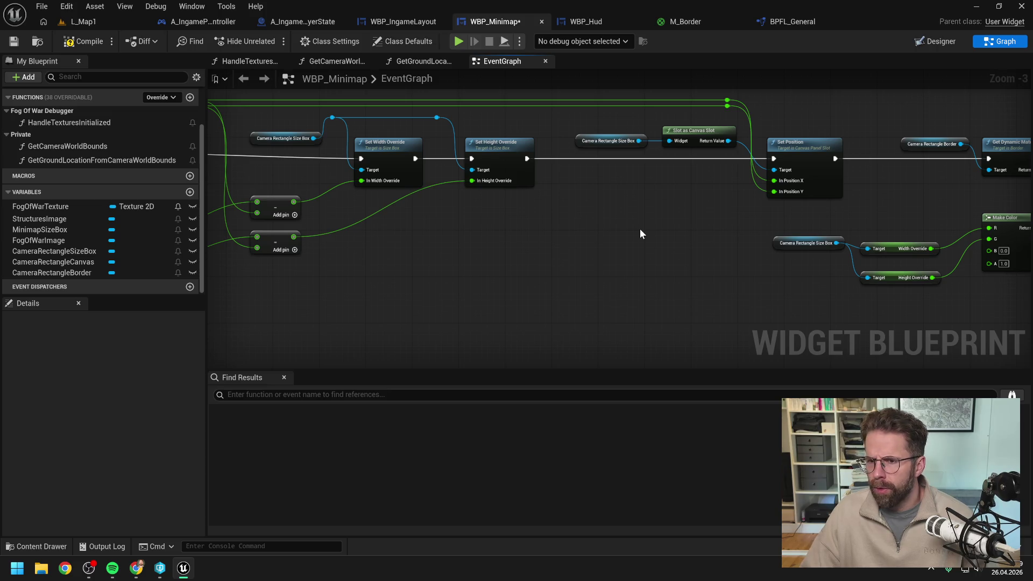
Start wiring the computed values into Make Color's R and G, adding reroute points.
left_click_drag(900, 213, 752, 212)
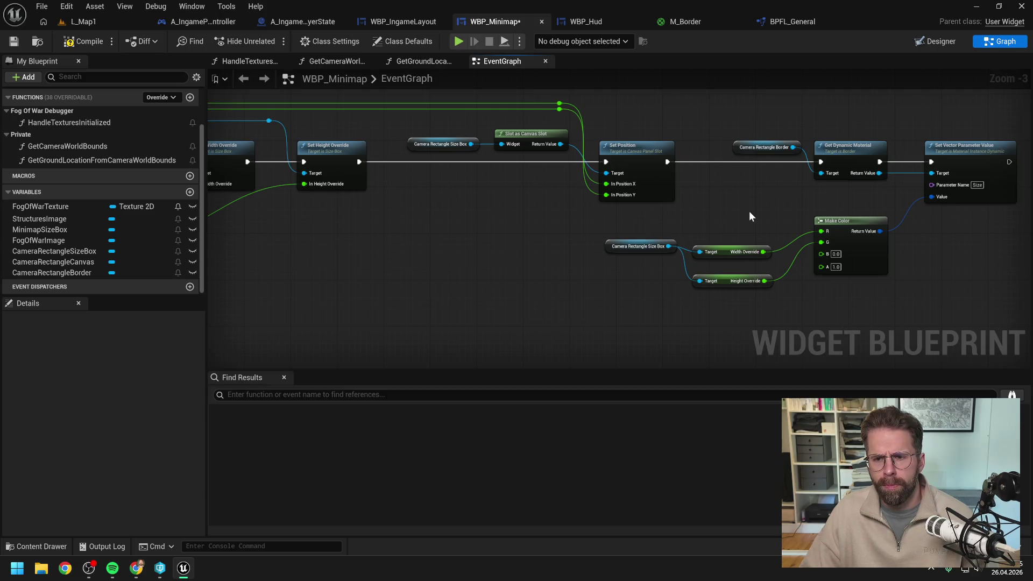
left_click_drag(749, 212, 747, 233)
mouse_move(565, 127)
left_mouse_down()
mouse_move(689, 124)
mouse_move(826, 253)
left_mouse_up()
left_click_drag(567, 132, 828, 264)
double_click(807, 253)
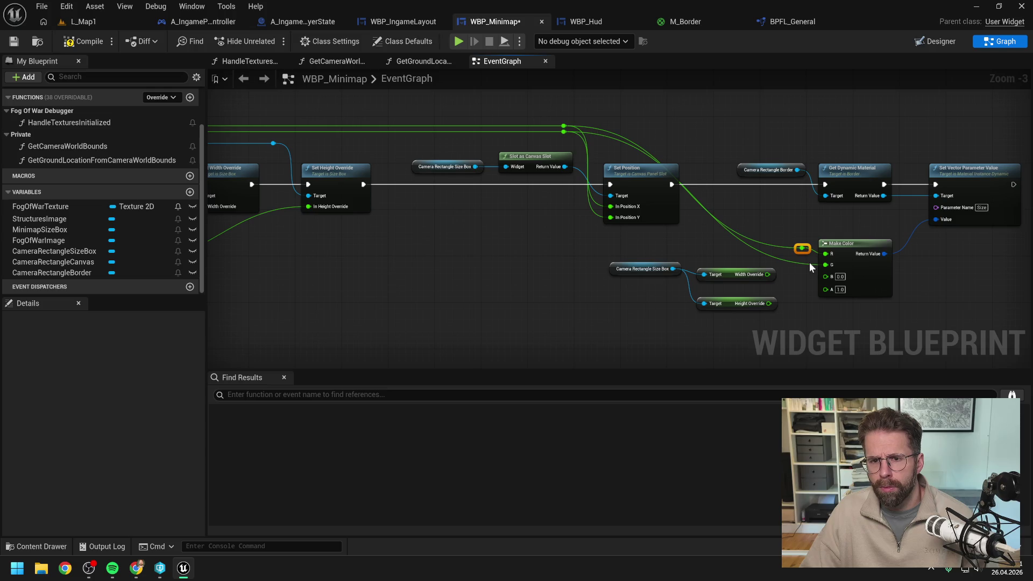
left_click_drag(559, 232, 719, 244)
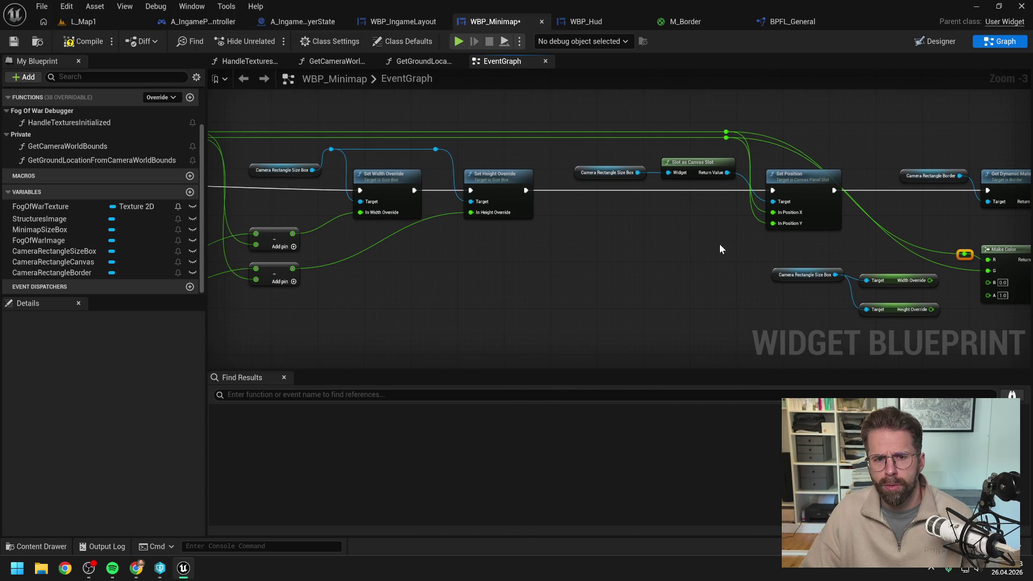
left_click_drag(438, 254, 408, 220)
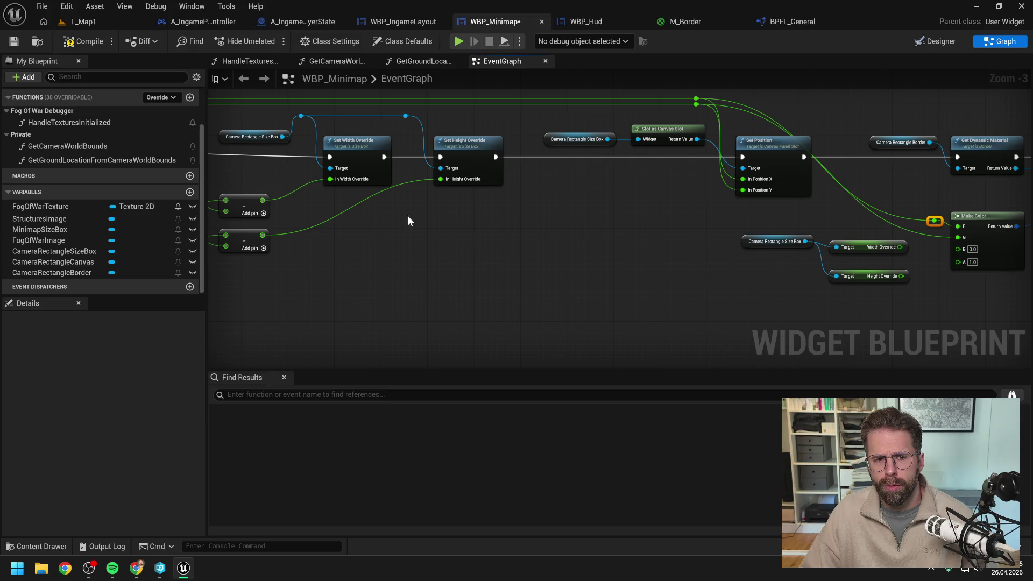
double_click(363, 199)
mouse_move(362, 199)
left_mouse_down()
mouse_move(424, 231)
mouse_move(419, 238)
left_mouse_up()
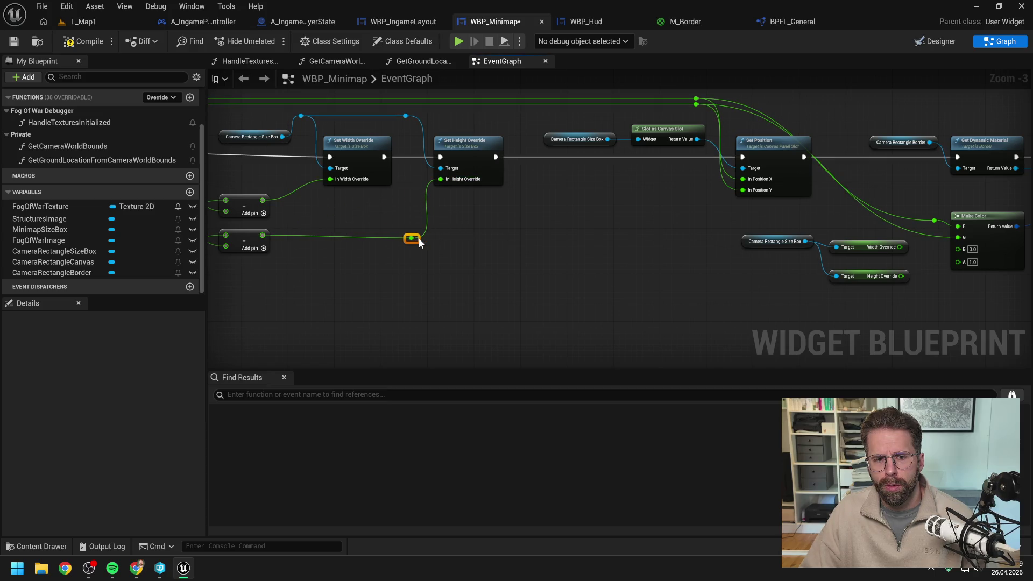
Connect width to Make Color R and height to G, deleting the old size box and override getters.
double_click(304, 184)
mouse_move(309, 204)
left_mouse_down()
mouse_move(501, 222)
mouse_move(957, 227)
left_mouse_up()
mouse_move(411, 238)
left_mouse_down()
mouse_move(923, 262)
mouse_move(957, 237)
left_mouse_up()
left_click_drag(907, 298, 815, 225)
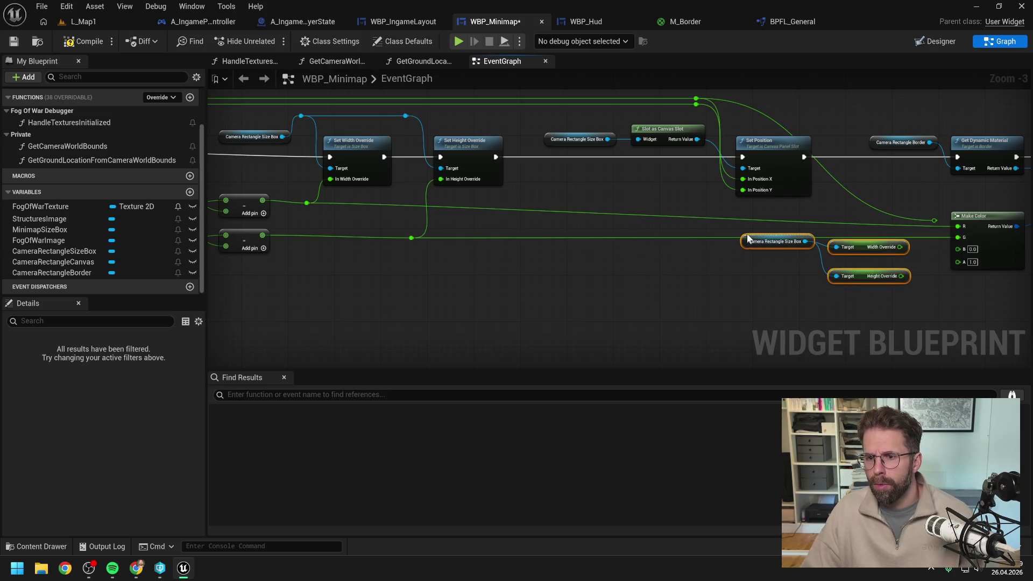
key("Delete")
key("Delete")
mouse_move(934, 195)
left_mouse_down()
mouse_move(889, 220)
mouse_move(915, 199)
left_mouse_up()
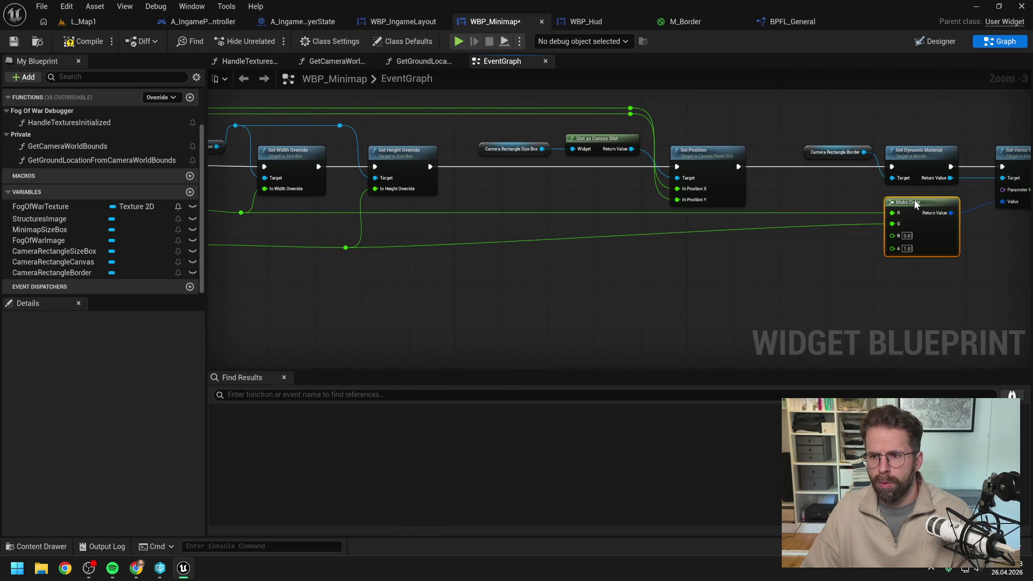
Line Make Color up with the subtract nodes and straighten the reroute wires.
mouse_move(496, 286)
left_mouse_down()
mouse_move(690, 267)
mouse_move(347, 189)
left_mouse_up()
mouse_move(803, 271)
left_mouse_down()
mouse_move(613, 247)
mouse_move(811, 256)
left_mouse_up()
left_click(929, 192, "ctrl")
key("q")
left_click(743, 251)
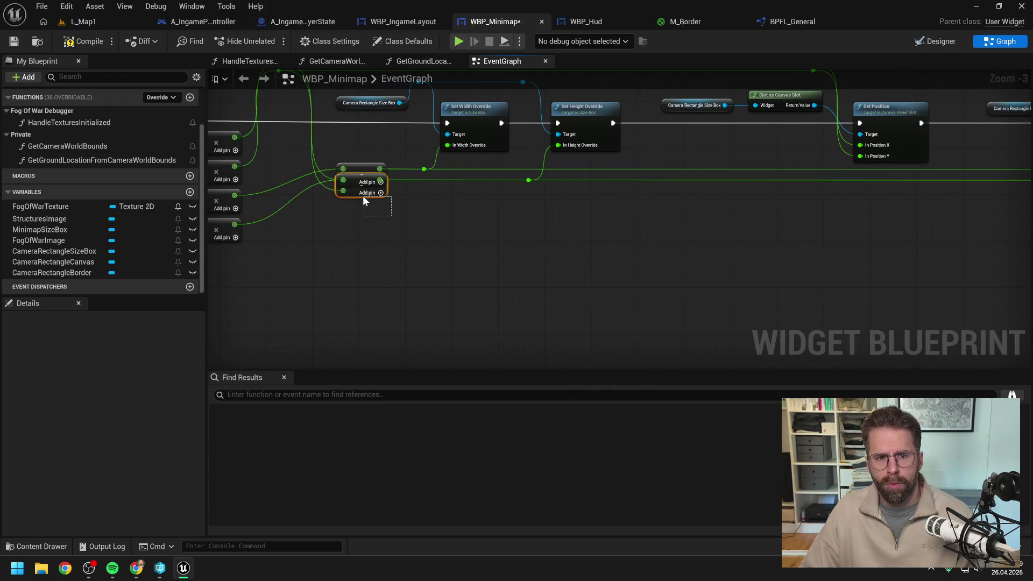
Separate the overlapping subtract nodes with an extra reroute, then compile the widget Blueprint.
left_click_drag(363, 195, 362, 219)
double_click(450, 191)
left_click_drag(452, 191, 420, 187)
left_click(371, 209)
left_click_drag(502, 185, 535, 177)
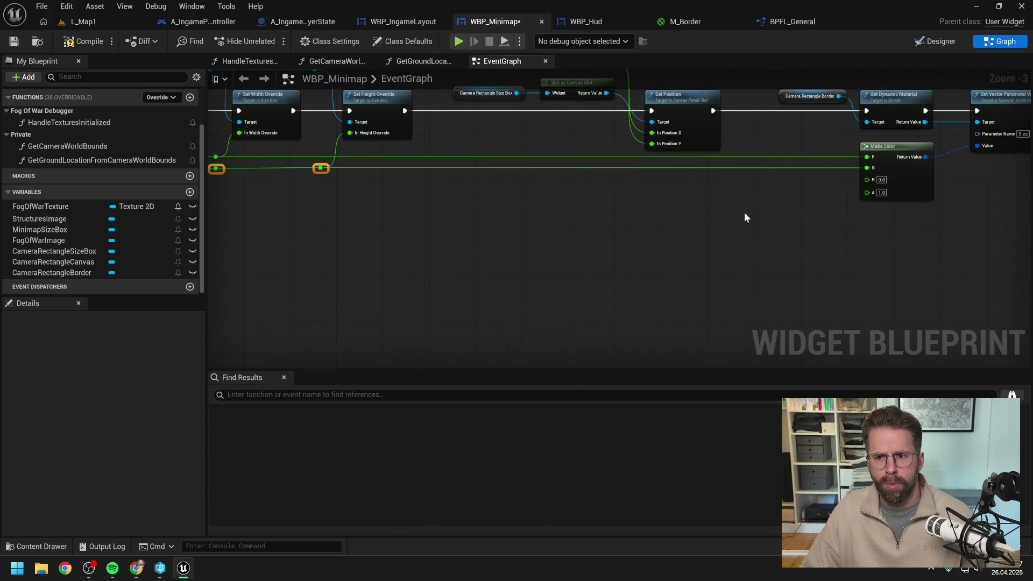
scroll(672, 237, "down", 1)
left_click(645, 233)
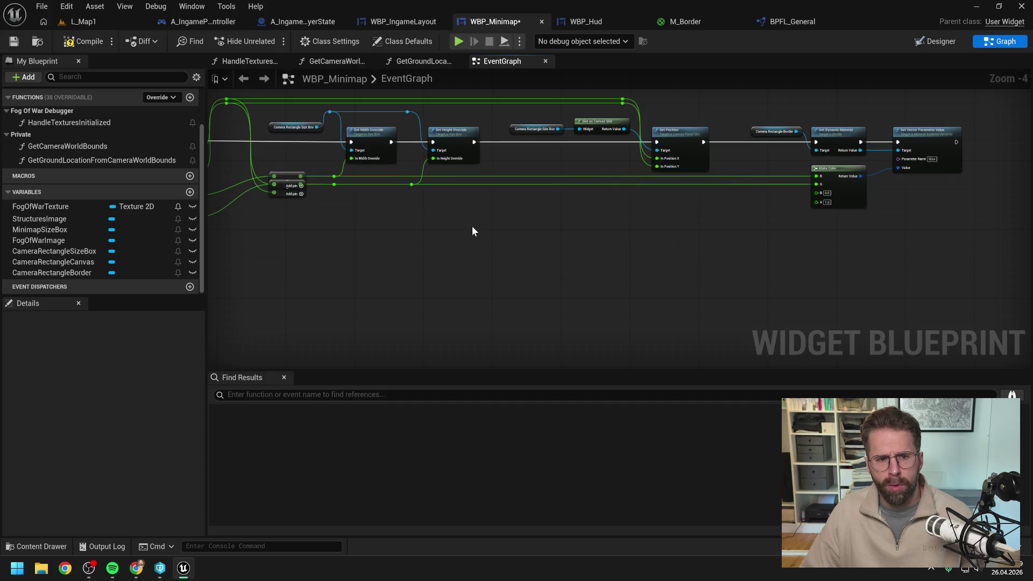
left_click_drag(296, 209, 283, 199)
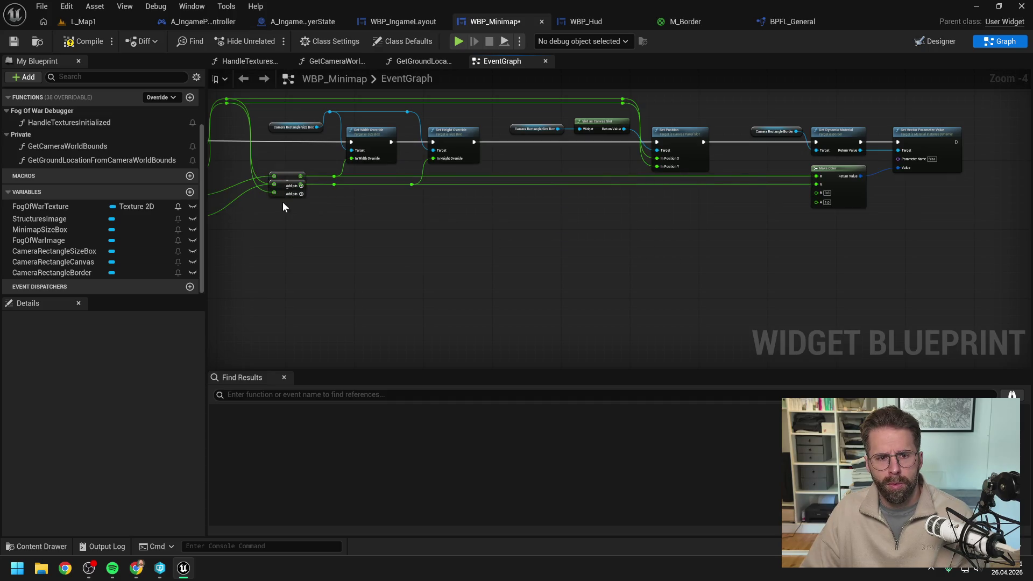
key("q")
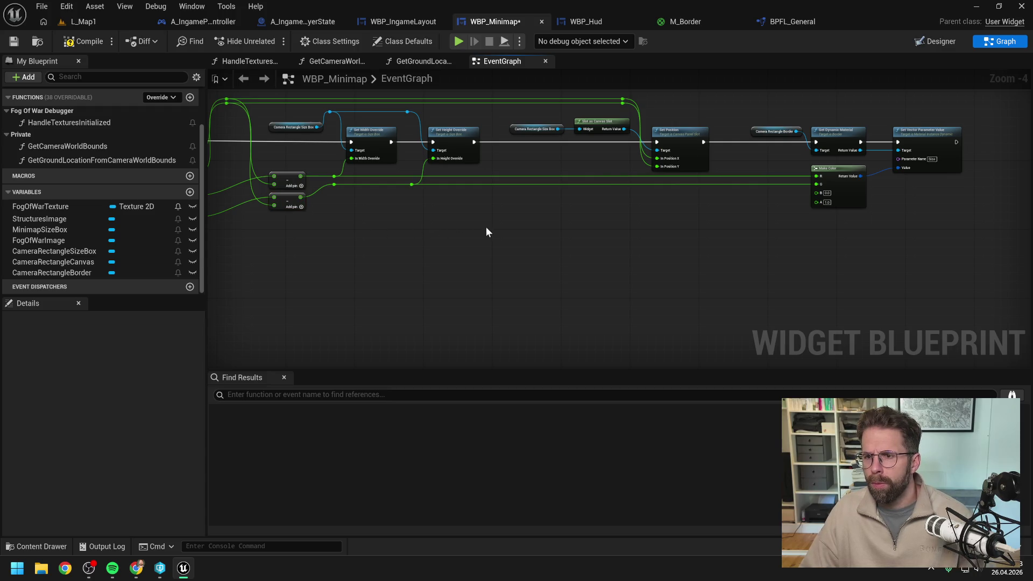
left_click(83, 41)
scroll(331, 160, "down", 2)
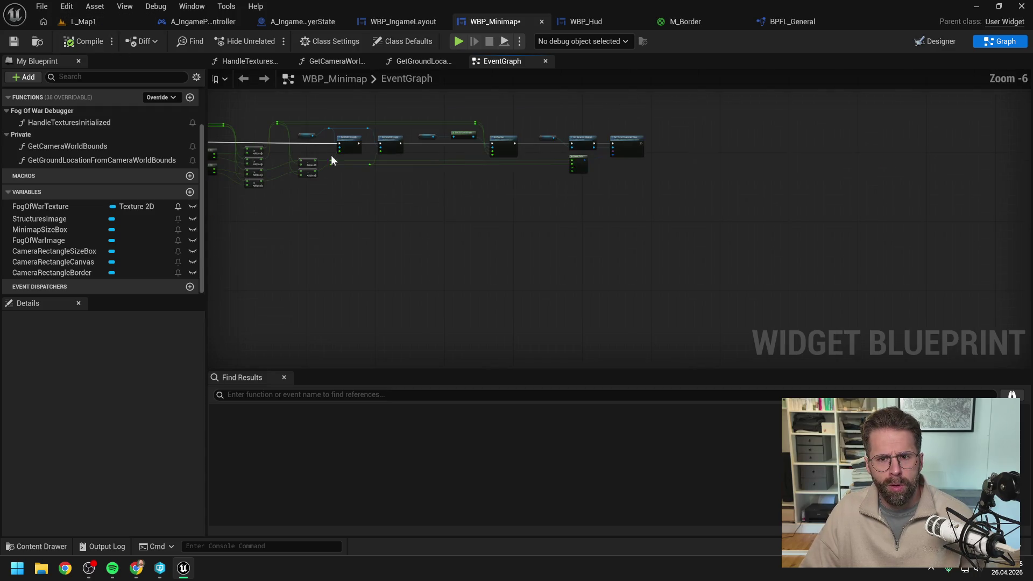